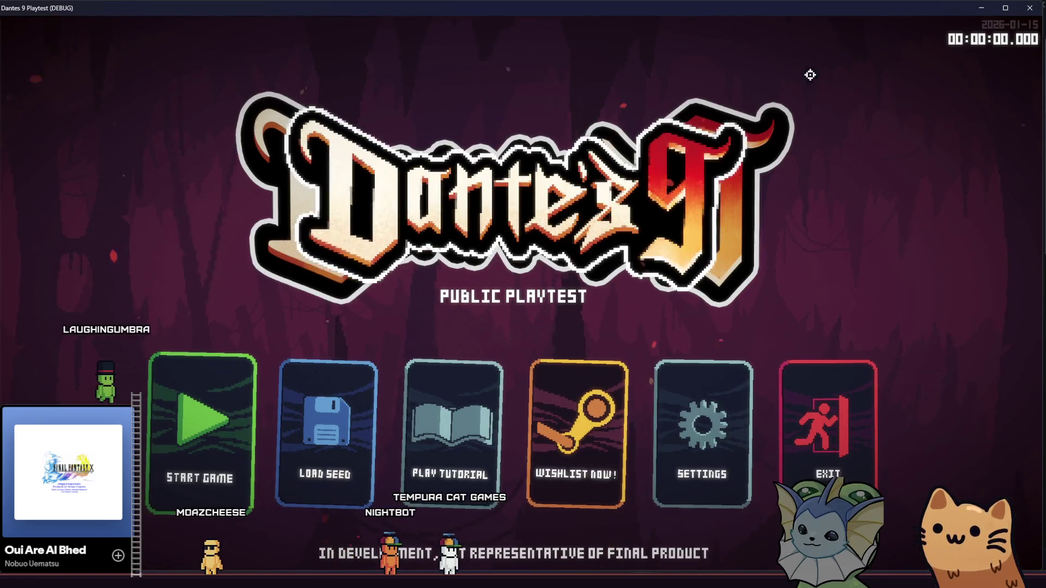
# - Start a new run, view the Deck's SYSTEM settings page, then exit back to the level
pyautogui.click(180, 444)
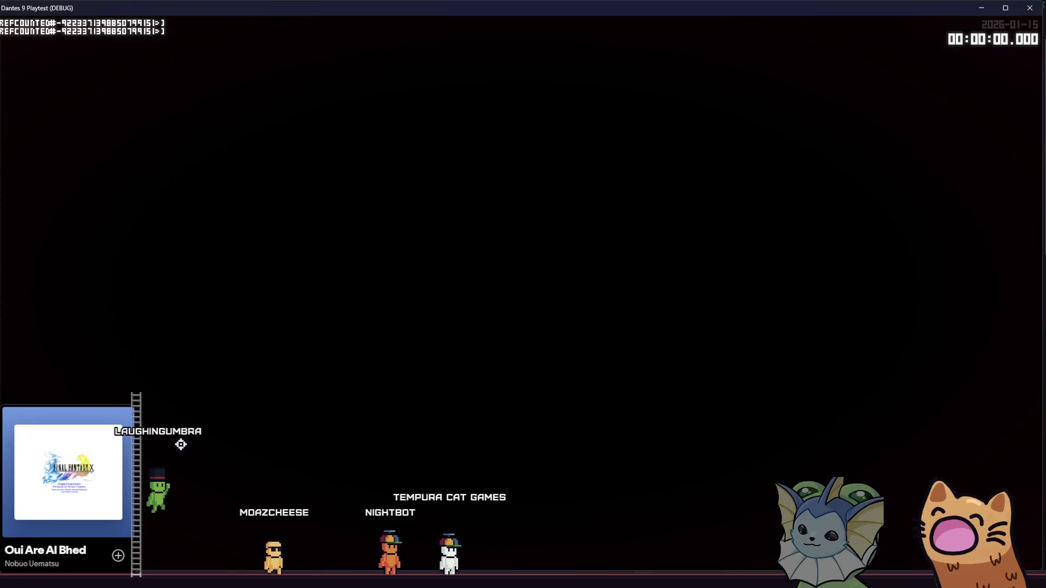
pyautogui.press('Tab')
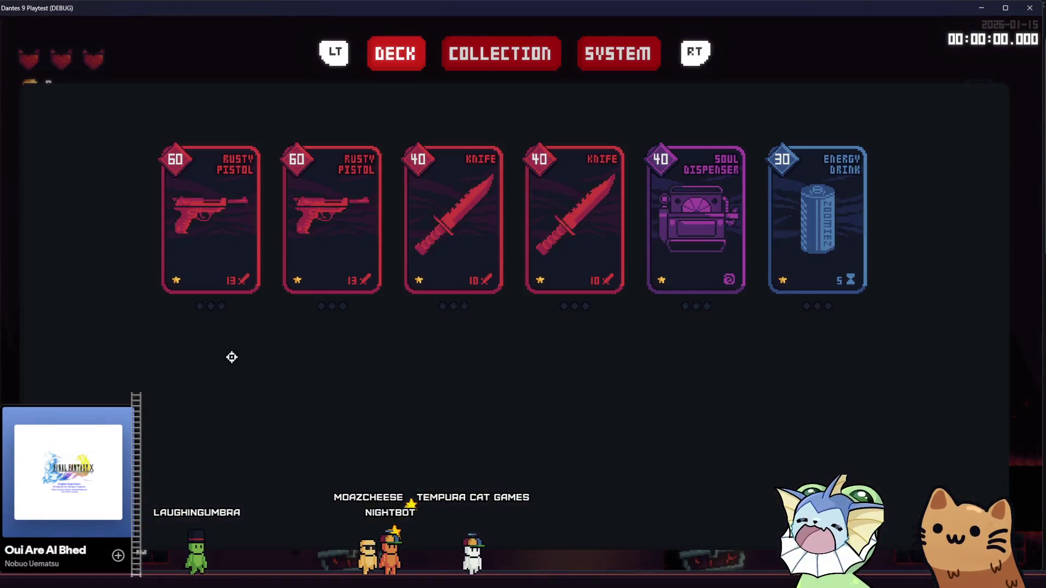
pyautogui.click(626, 48)
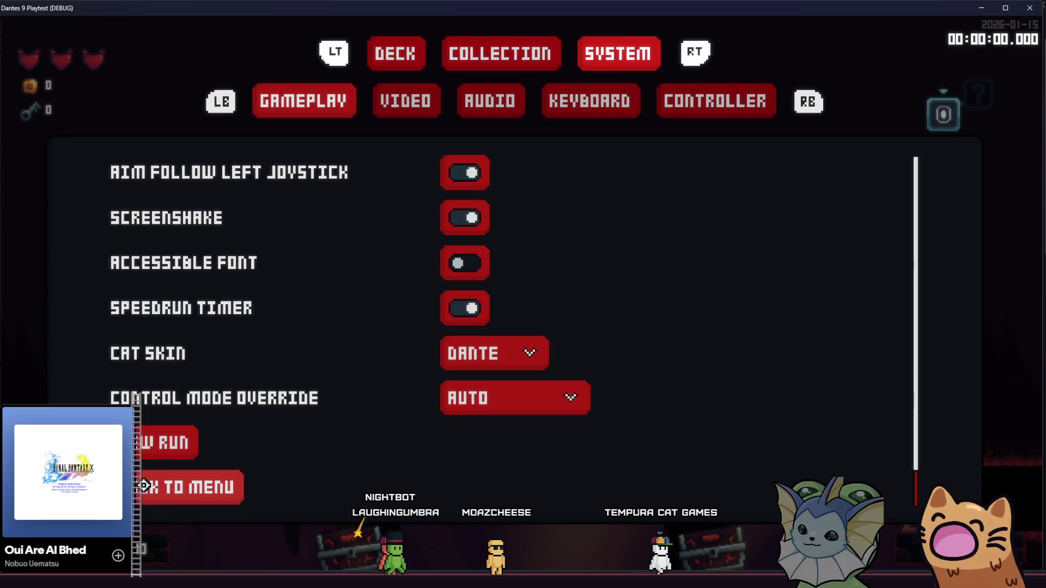
pyautogui.click(193, 483)
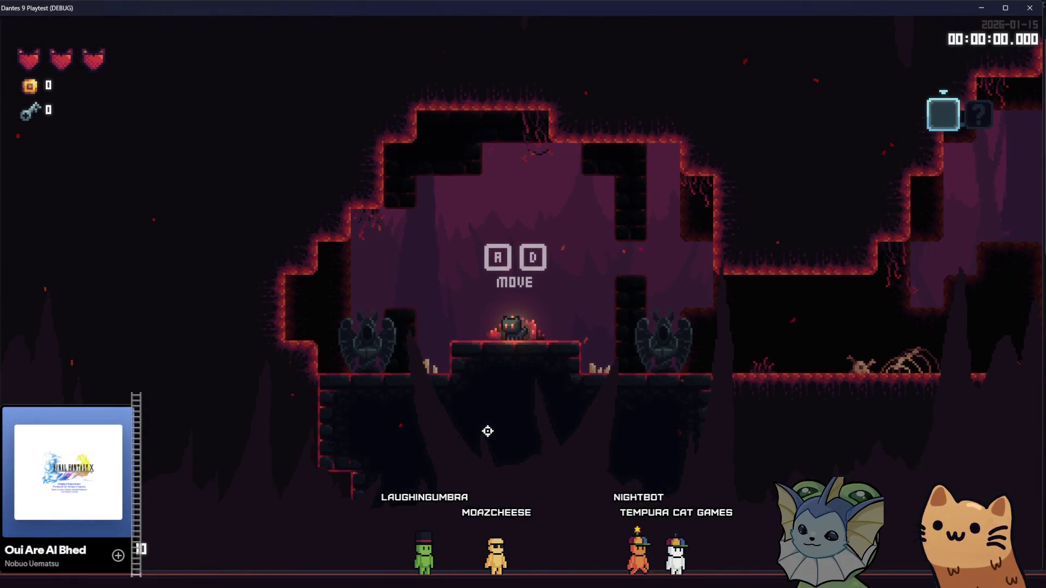
# - Walk right through the first tutorial rooms and attack the pink target dummy
pyautogui.press('d')
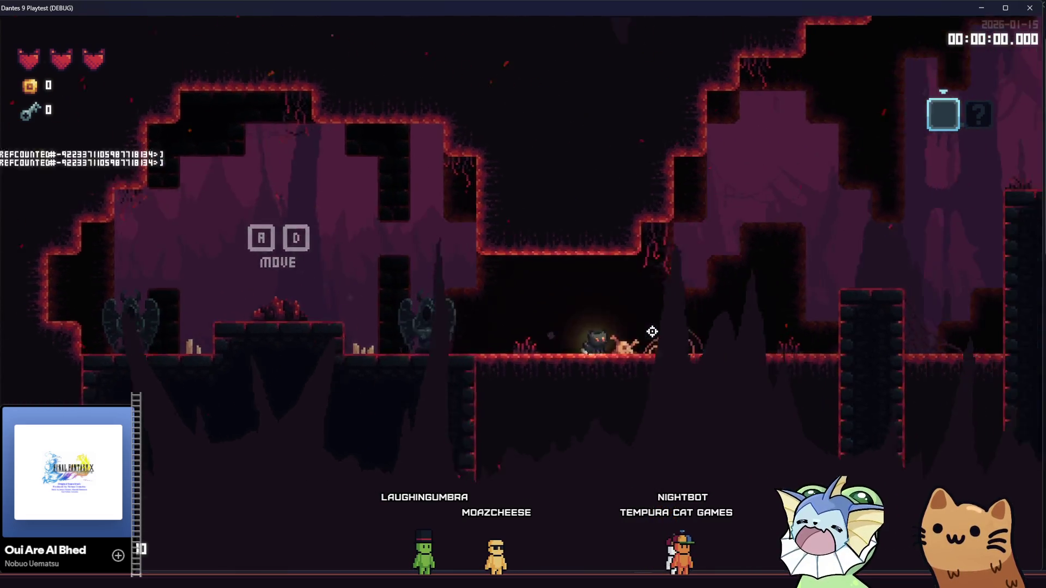
pyautogui.press('d')
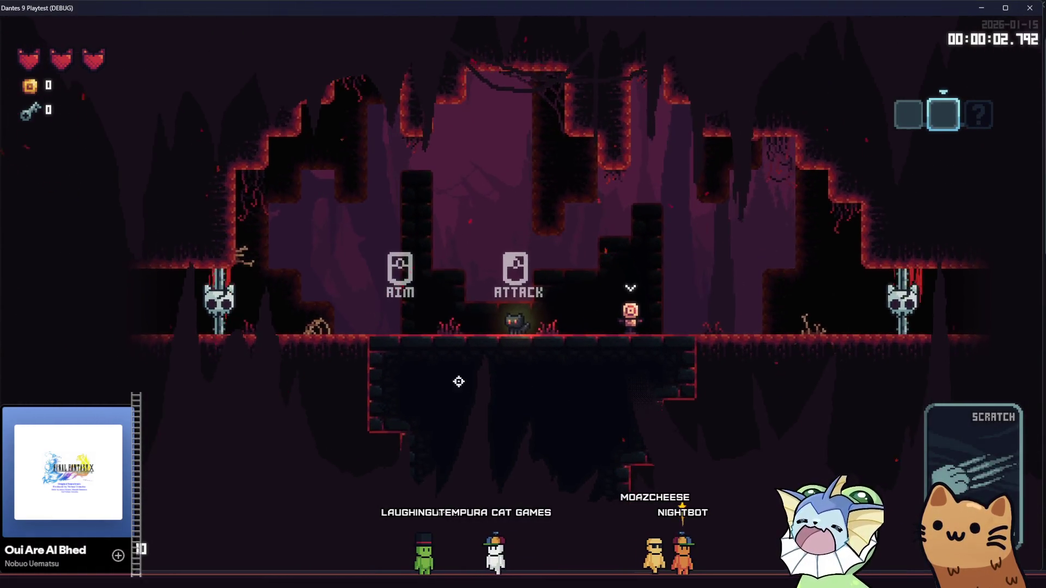
pyautogui.press('d')
pyautogui.click(676, 308)
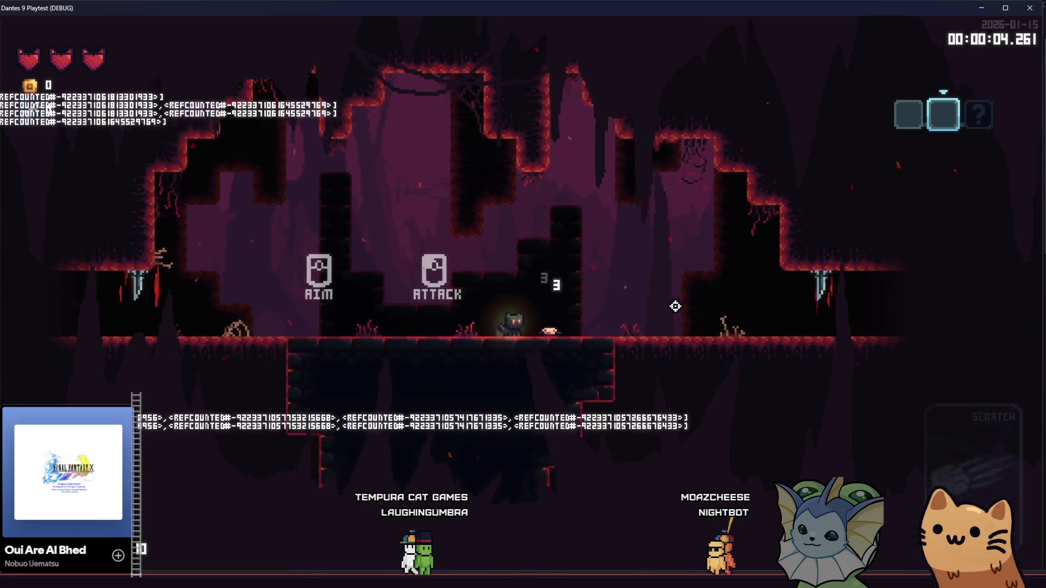
# - Run on to the equipment card tip, test-fire the Rusty Pistol repeatedly, then reset the hand
pyautogui.press('d')
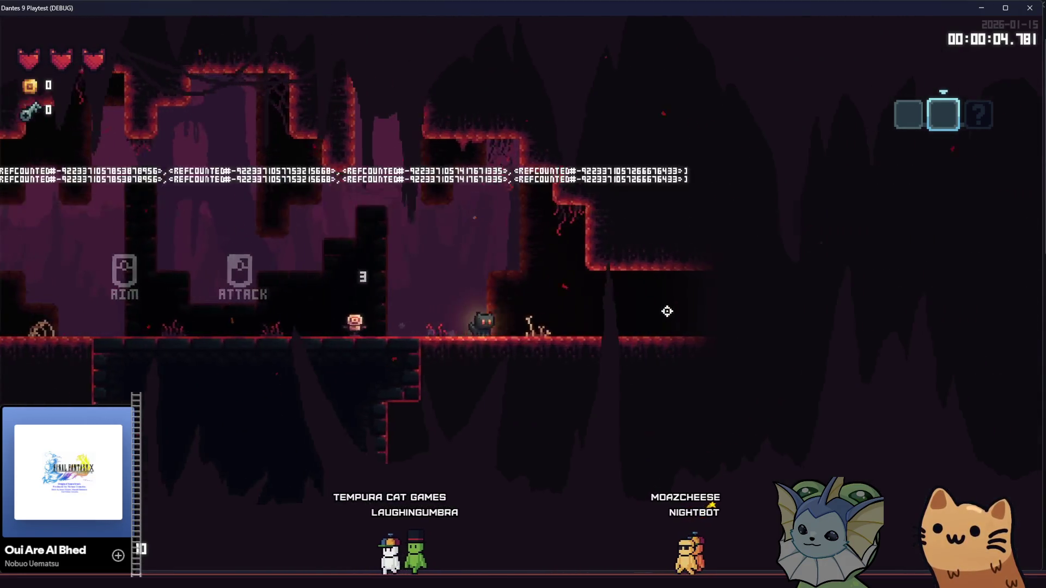
pyautogui.press('d')
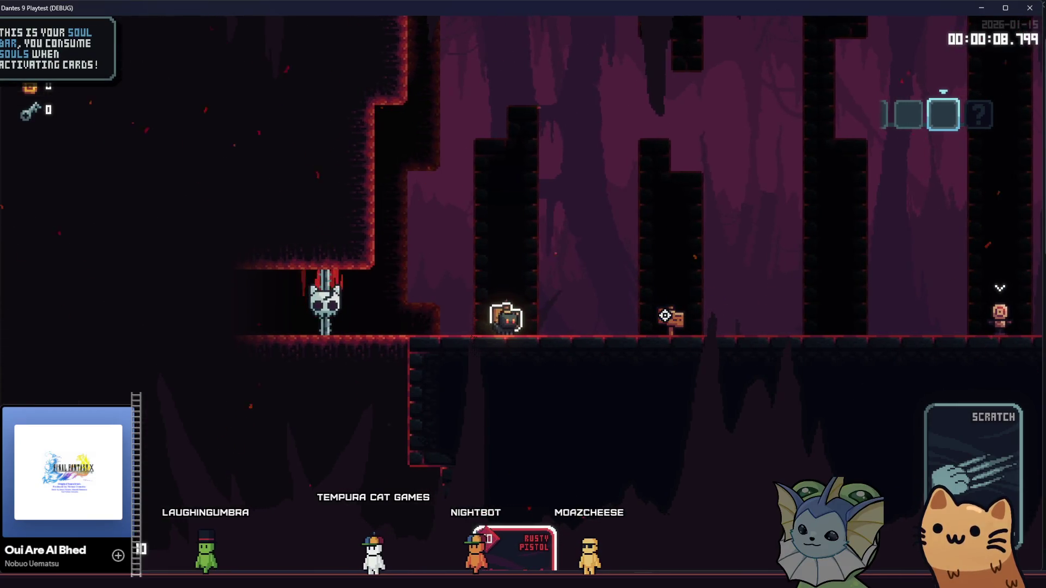
pyautogui.press('d')
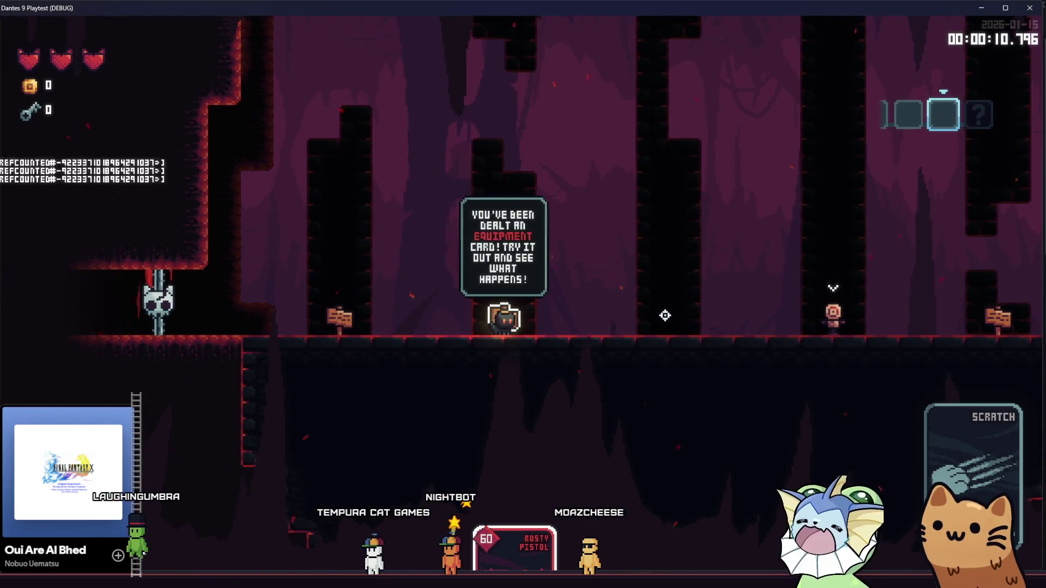
pyautogui.click(790, 313)
pyautogui.press('d')
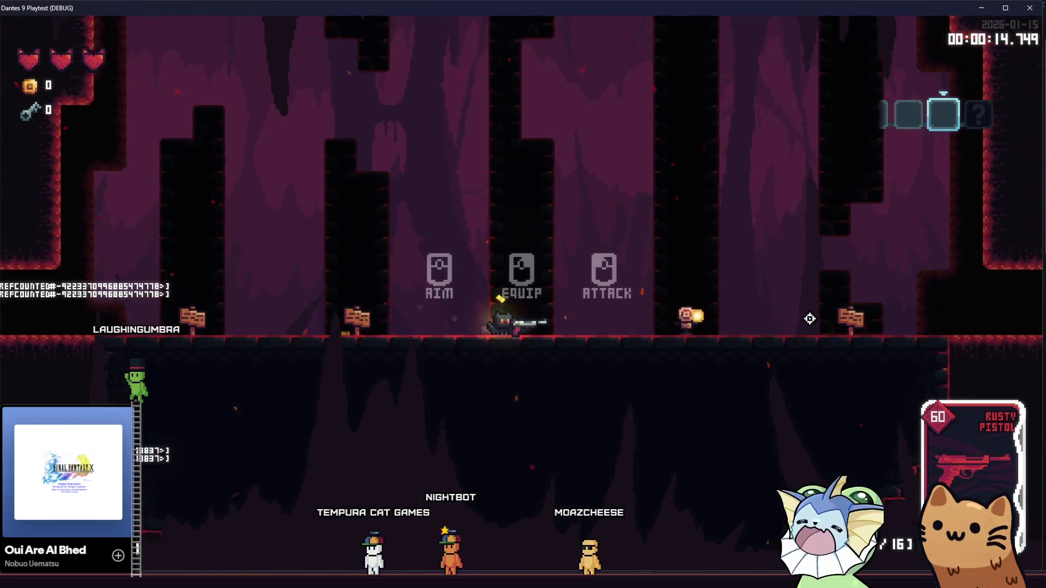
pyautogui.press('d')
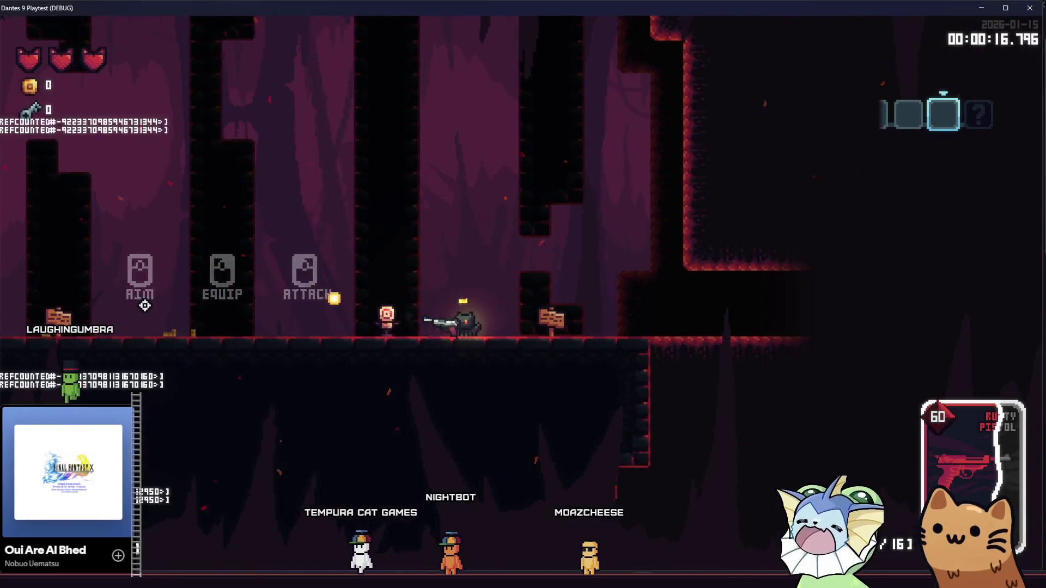
pyautogui.click(144, 306)
pyautogui.click(144, 306)
pyautogui.click(145, 305)
pyautogui.press('r')
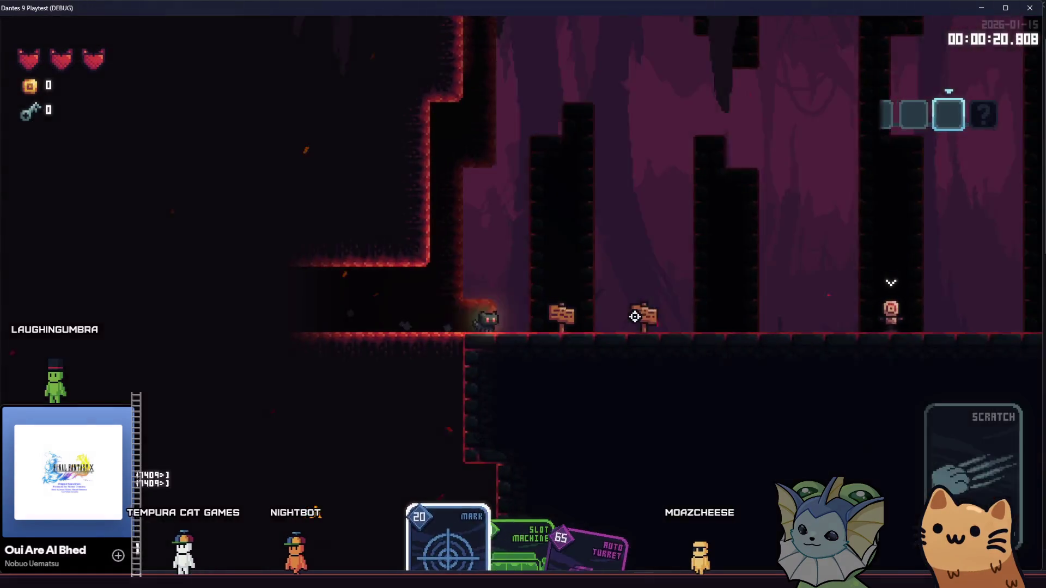
# - Walk back and forth near the target dummy and signs toward the deck tip
pyautogui.press('d')
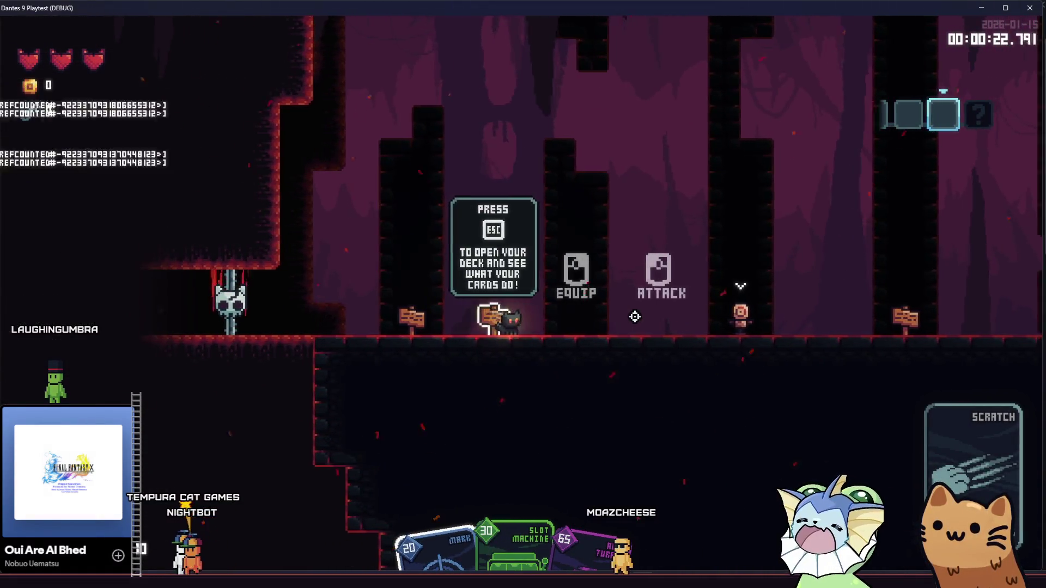
pyautogui.press('d')
pyautogui.press('r')
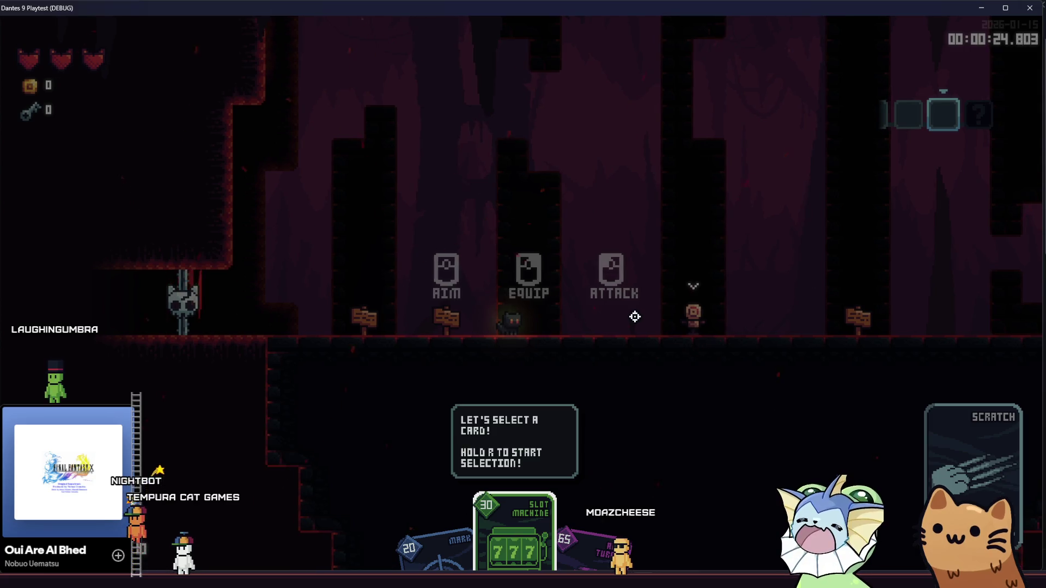
pyautogui.press('a')
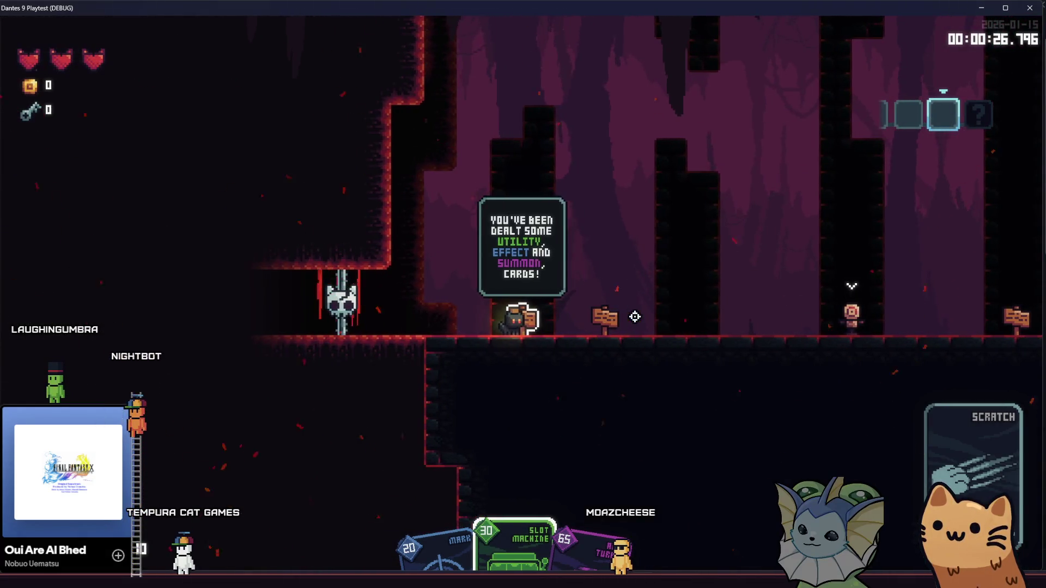
pyautogui.press('d')
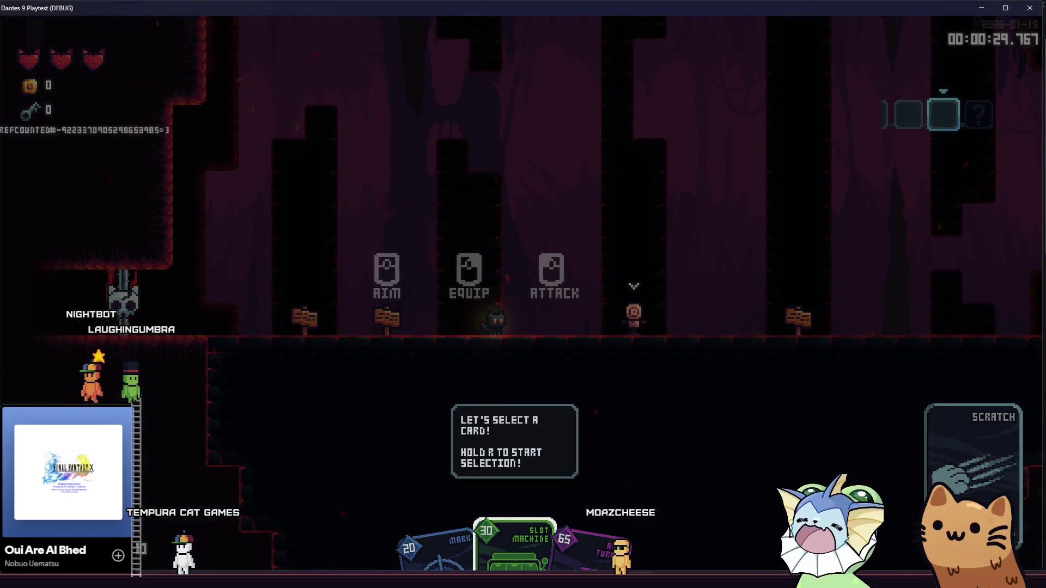
# - Raise the card hand and equip the Auto Turret card, then walk left along the floor
pyautogui.rightClick(634, 316)
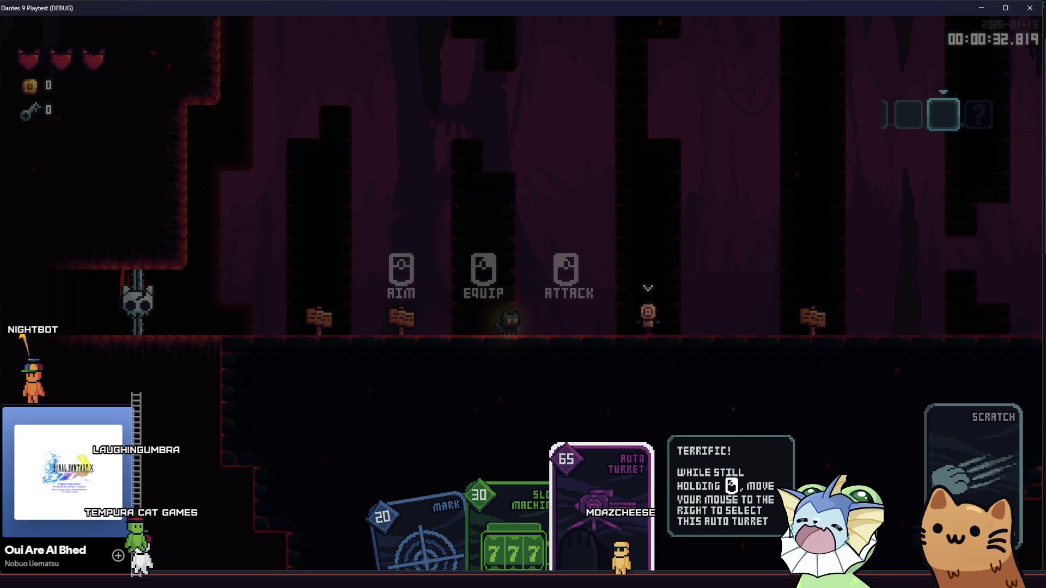
pyautogui.moveTo(602, 507)
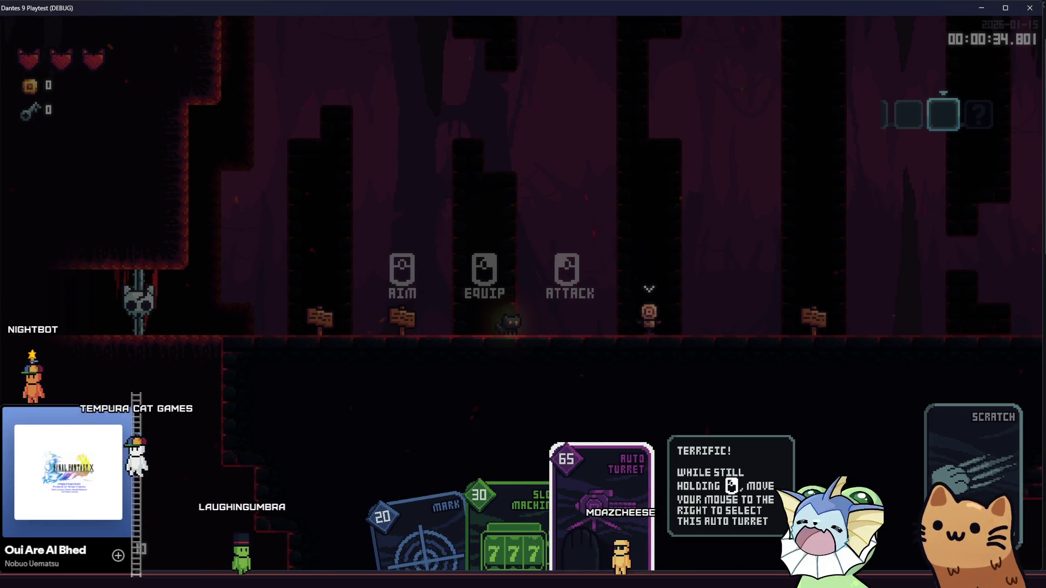
pyautogui.rightClick(602, 506)
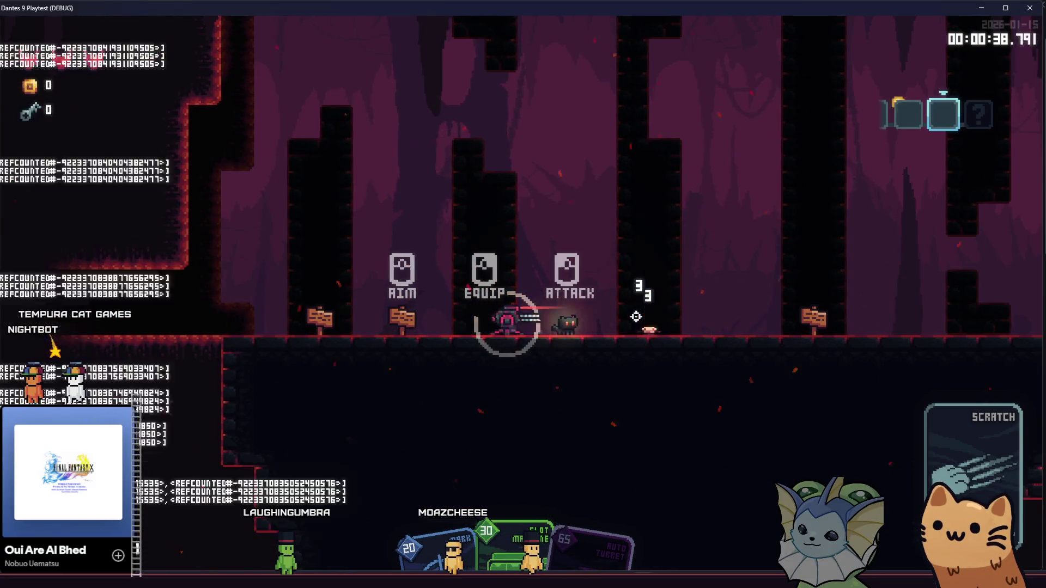
pyautogui.press('a')
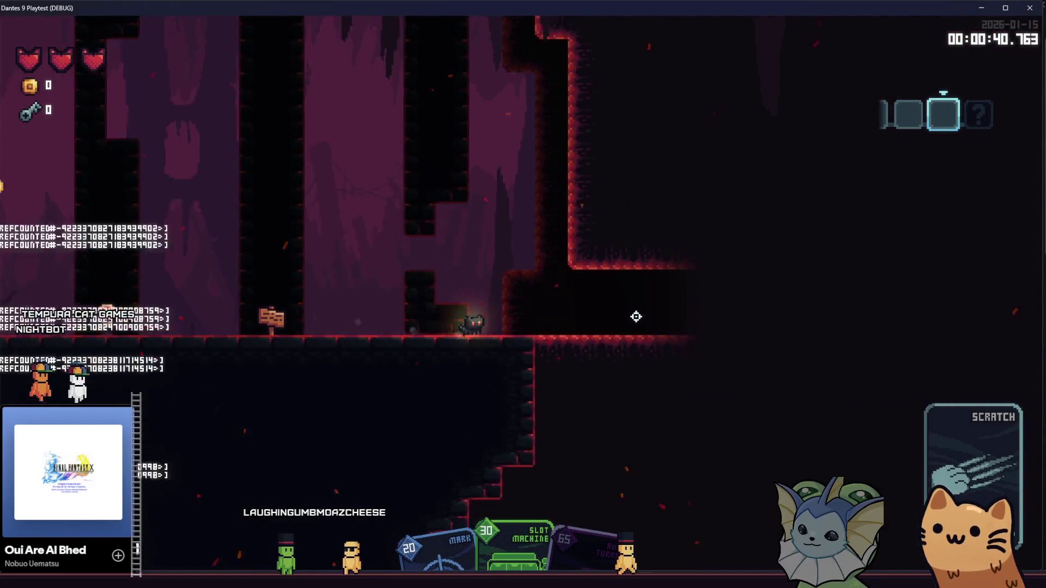
pyautogui.press('a')
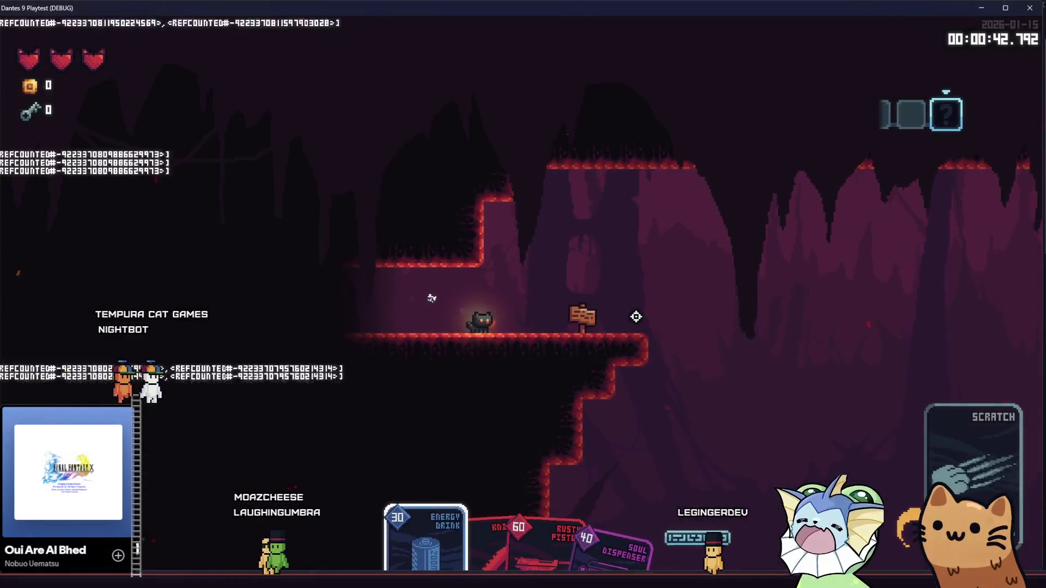
# - Walk into the next room, jump onto the ledge, and drop down to the lower floor
pyautogui.press('d')
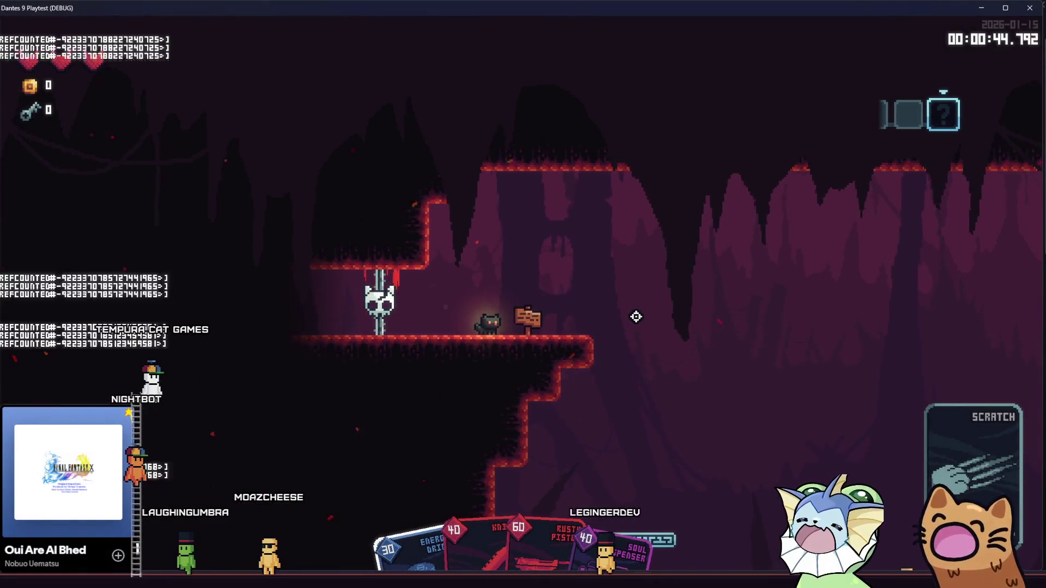
pyautogui.press('d')
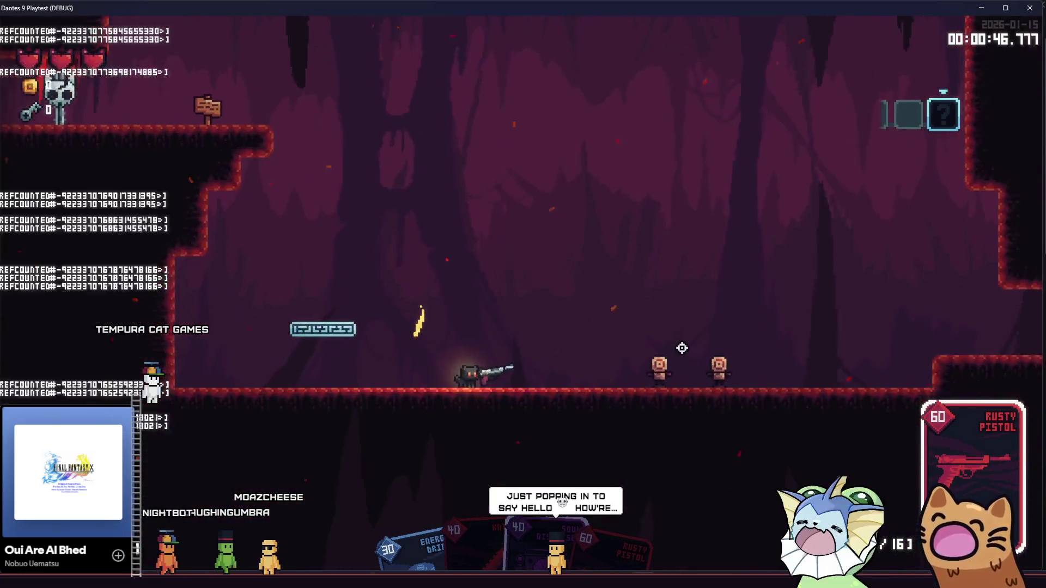
pyautogui.press('space')
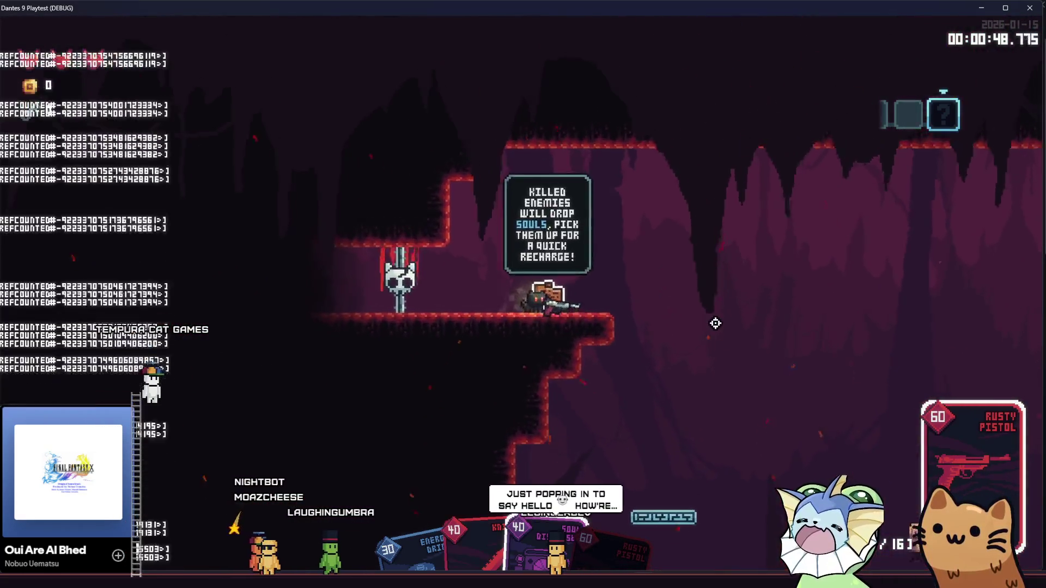
pyautogui.press('d')
pyautogui.press('a')
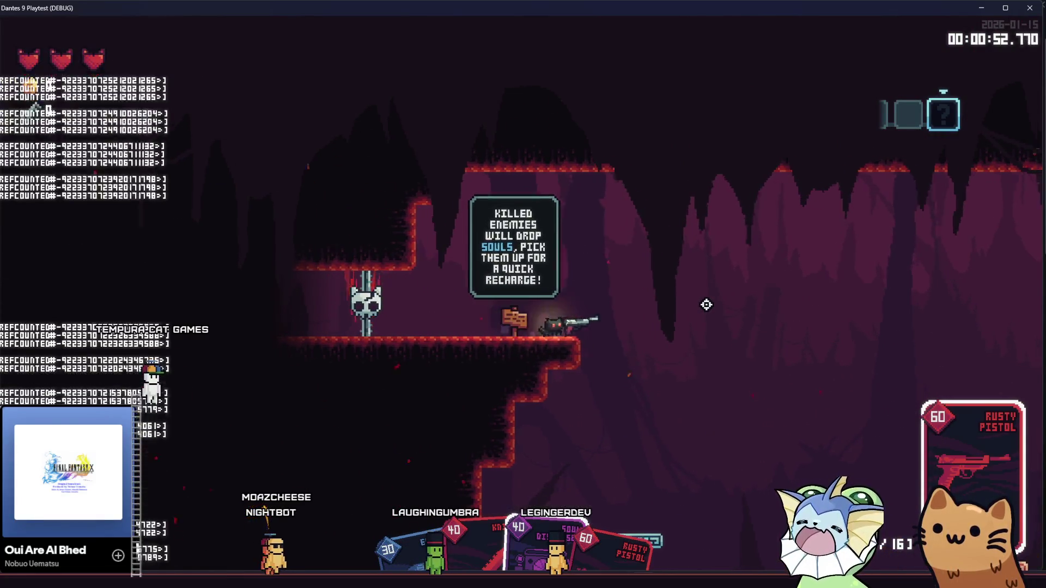
pyautogui.press('d')
# - Shoot the floor dummies while advancing right, then run back and open the treasure chest
pyautogui.click(757, 339)
pyautogui.press('d')
pyautogui.click(767, 315)
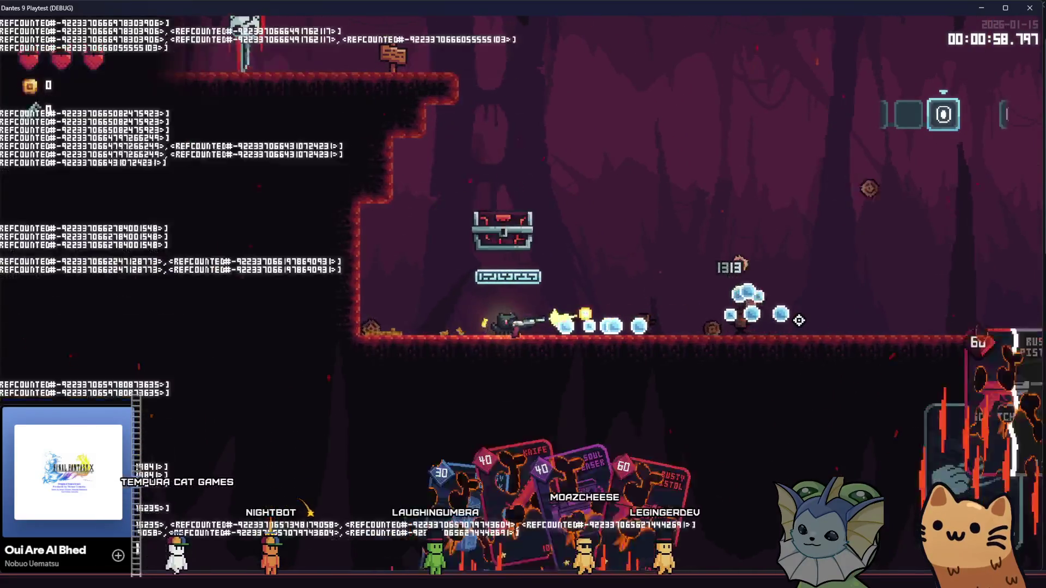
pyautogui.press('d')
pyautogui.click(799, 321)
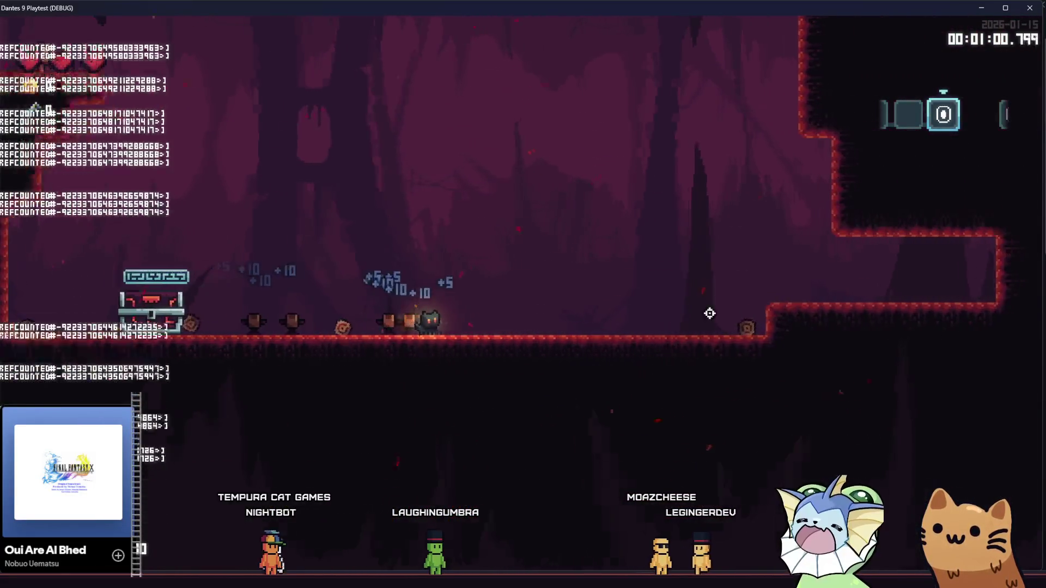
pyautogui.press('a')
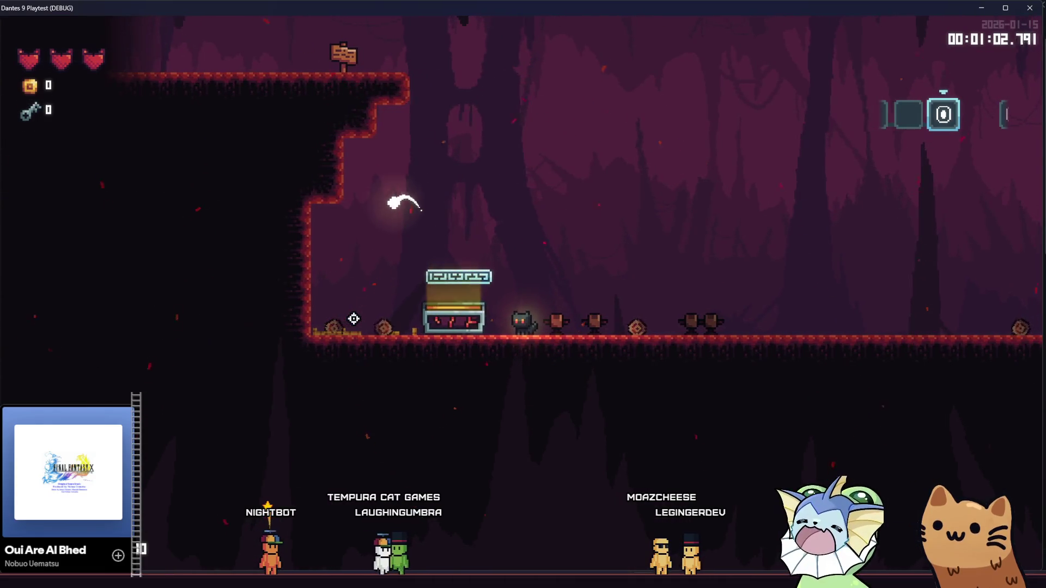
pyautogui.press('a')
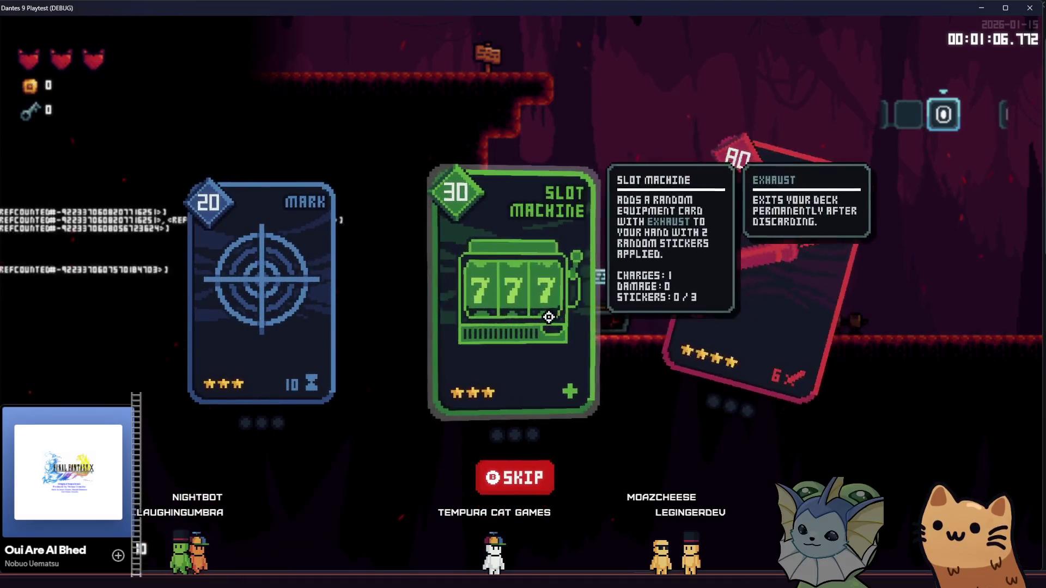
# - Take the Slot Machine reward card, jump to the upper ledge, attack left, and drop down
pyautogui.click(502, 317)
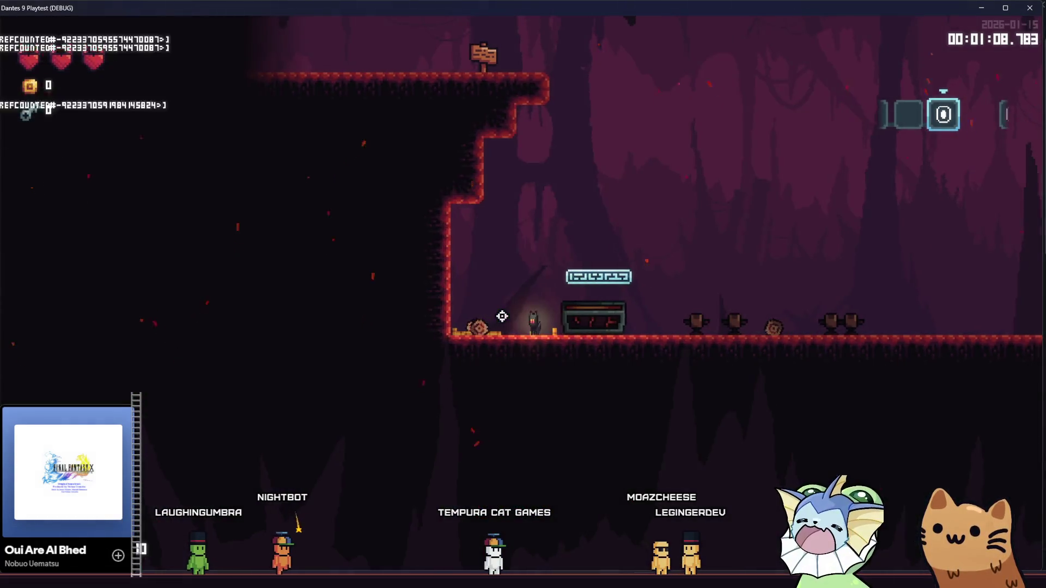
pyautogui.press('space')
pyautogui.press('a')
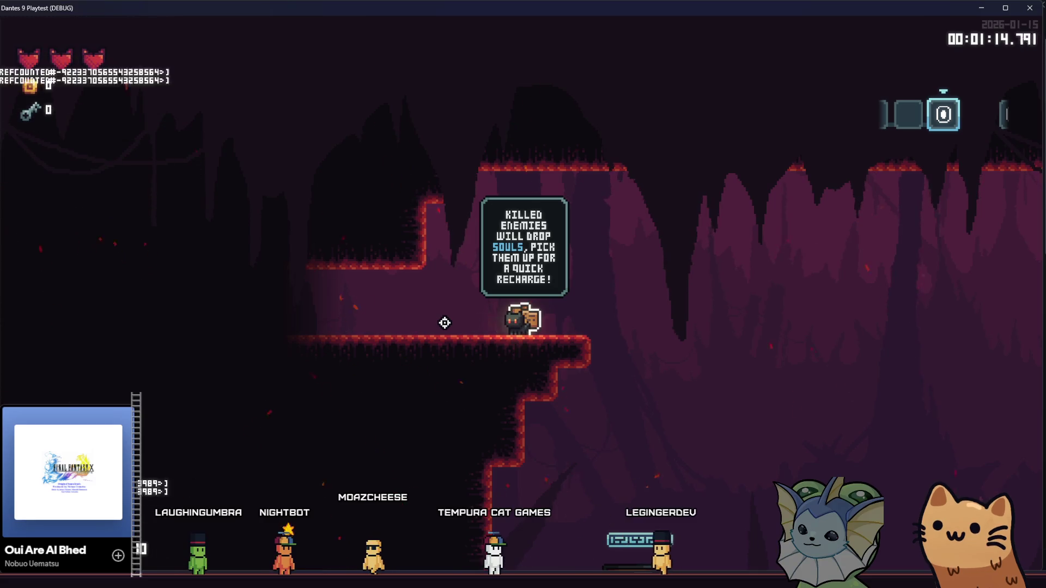
pyautogui.click(444, 323)
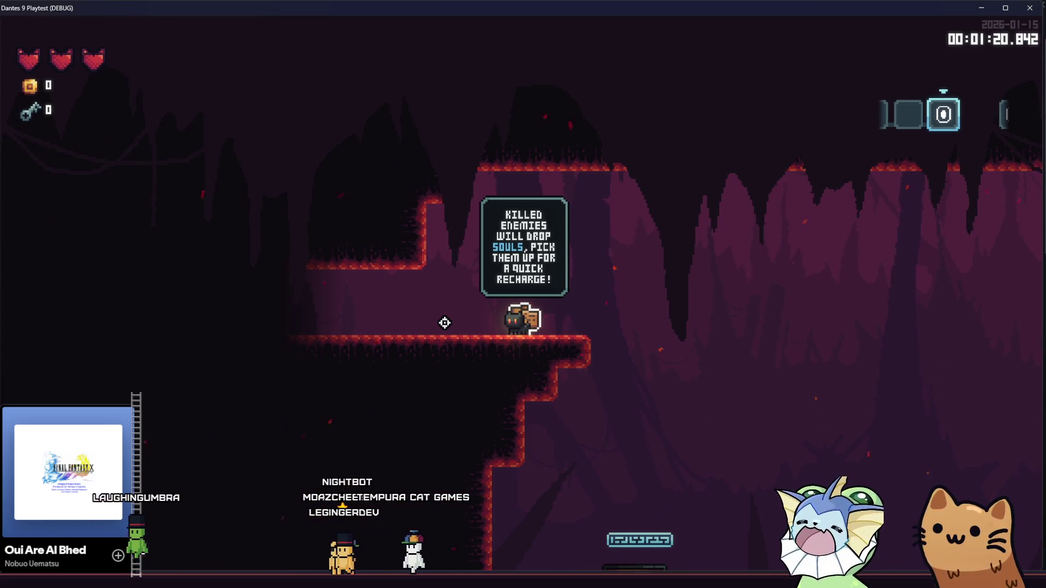
pyautogui.press('d')
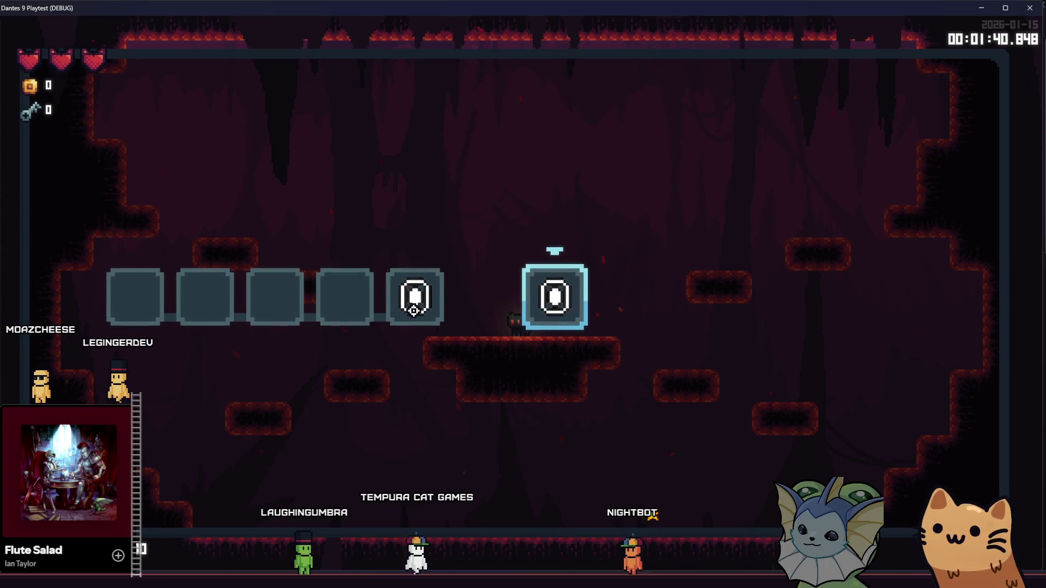
# - Toggle the item slot row, then open the F1 debug menu's Level options
pyautogui.click(416, 309)
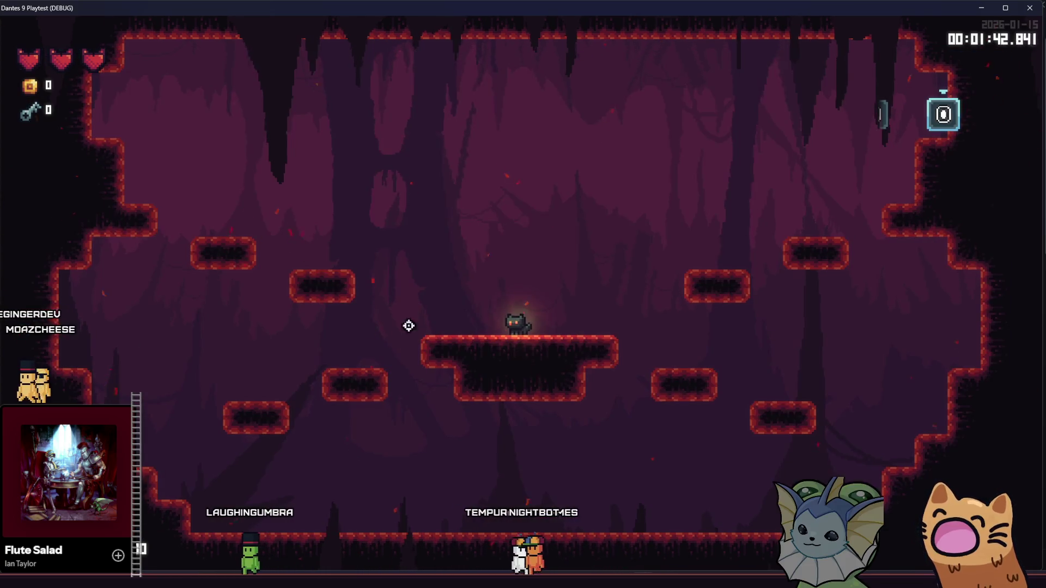
pyautogui.press('Tab')
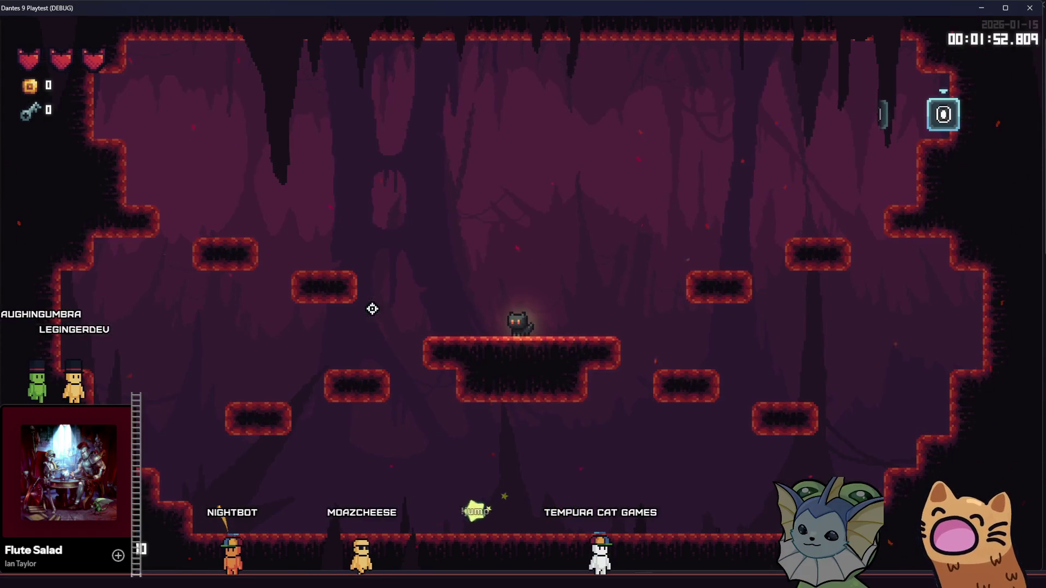
pyautogui.press('F1')
pyautogui.click(129, 275)
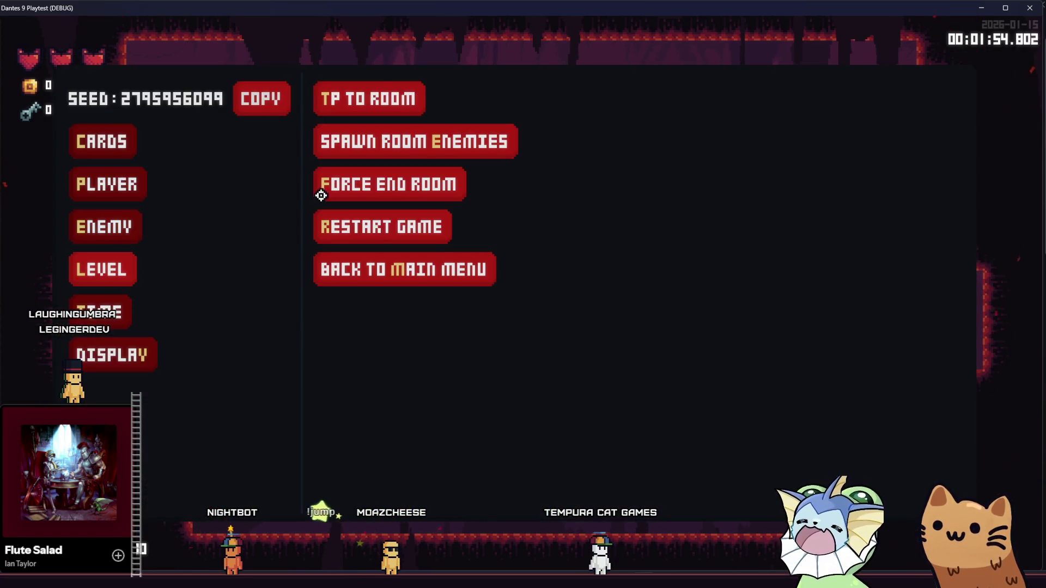
# - Teleport the cat into ManaPickupRoom via TP to Room and run it along the corridor
pyautogui.click(327, 98)
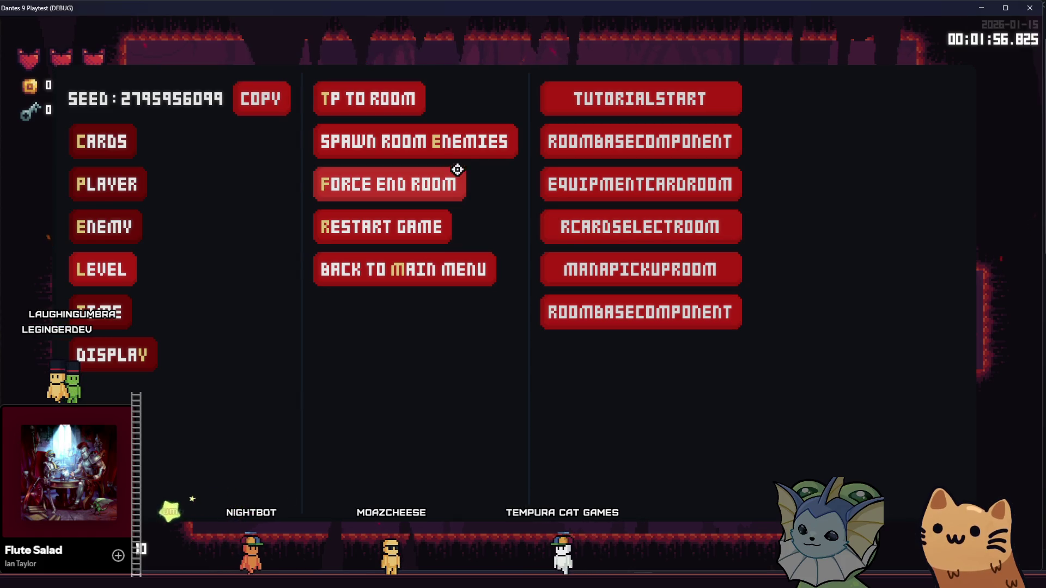
pyautogui.click(609, 273)
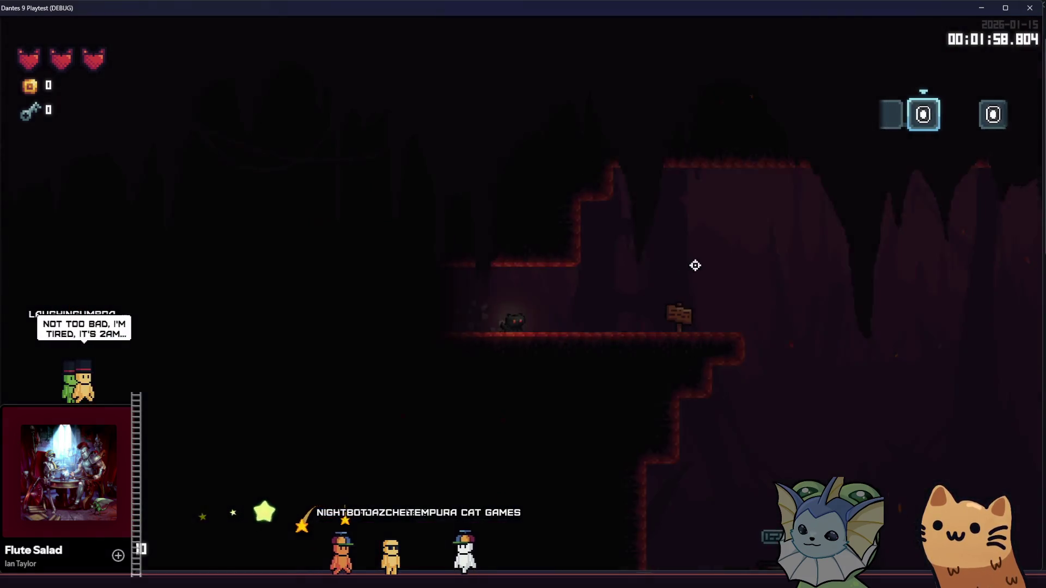
pyautogui.press('space')
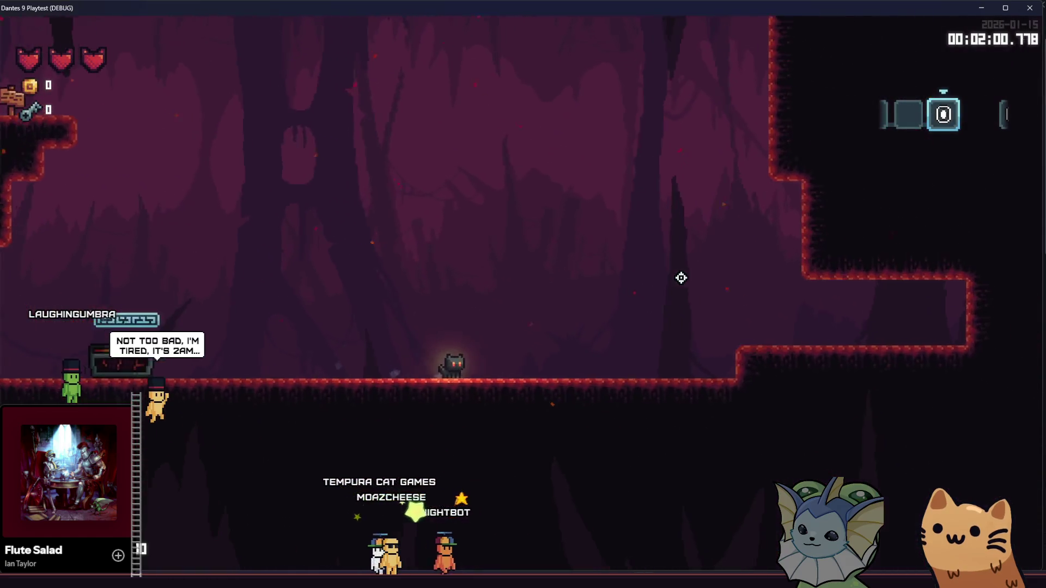
pyautogui.click(520, 274)
pyautogui.press('d')
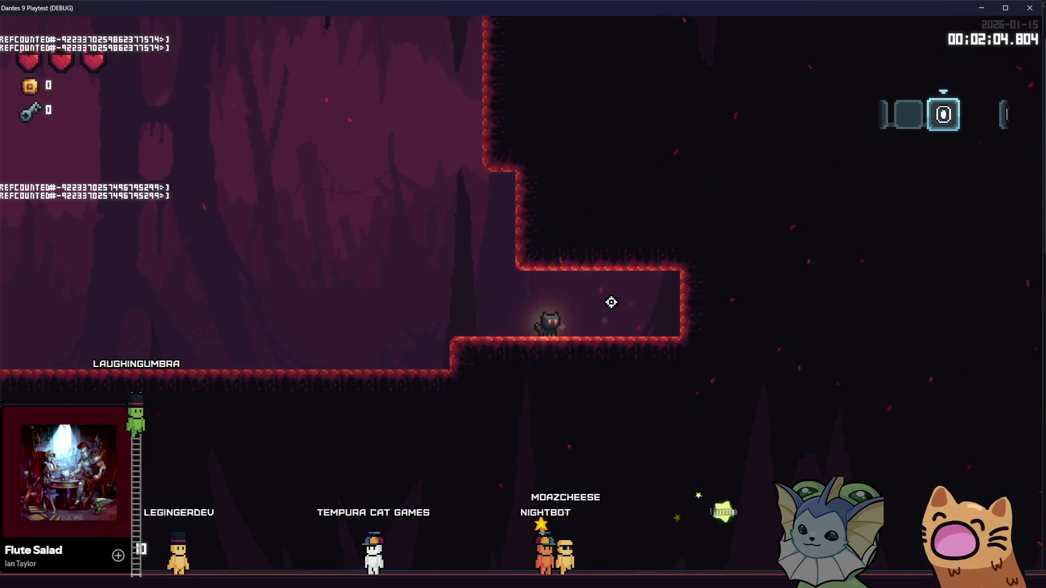
pyautogui.press('a')
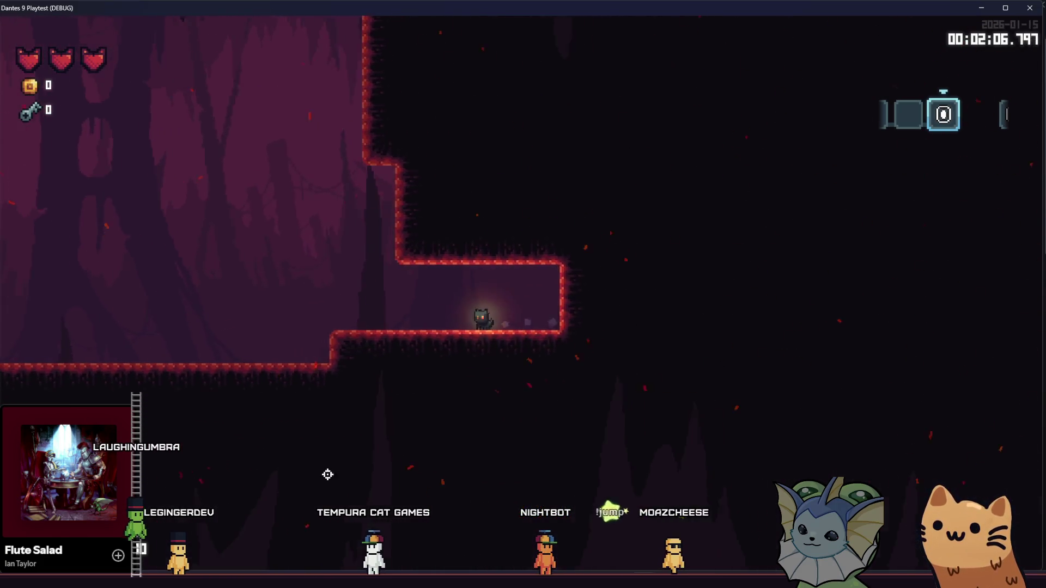
pyautogui.hotkey('alt', 'Tab')
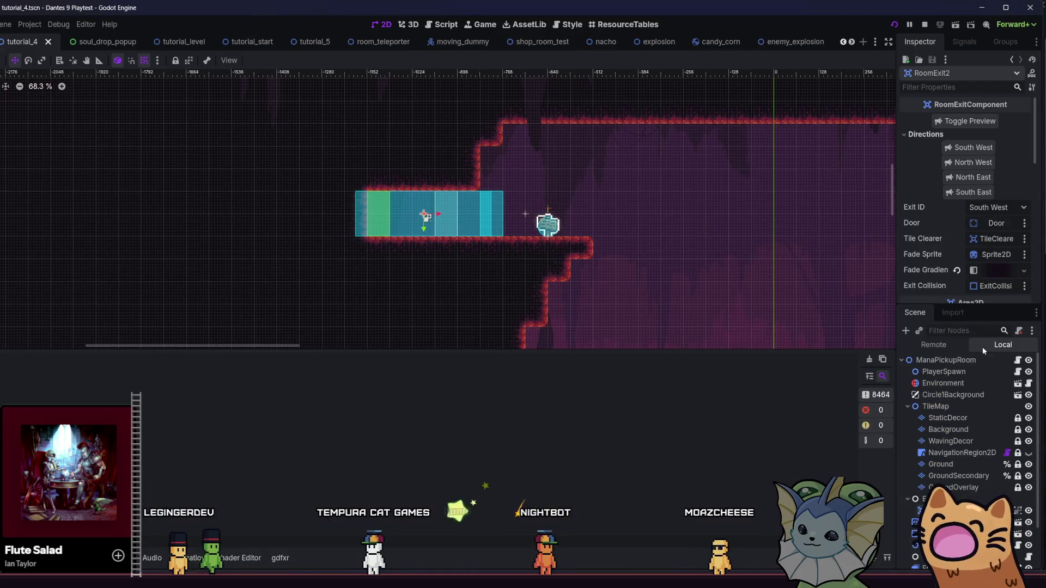
# - Switch the Scene dock to Remote and scroll the live tree to ManaPickupRoom's EnemySpawn nodes
pyautogui.click(959, 348)
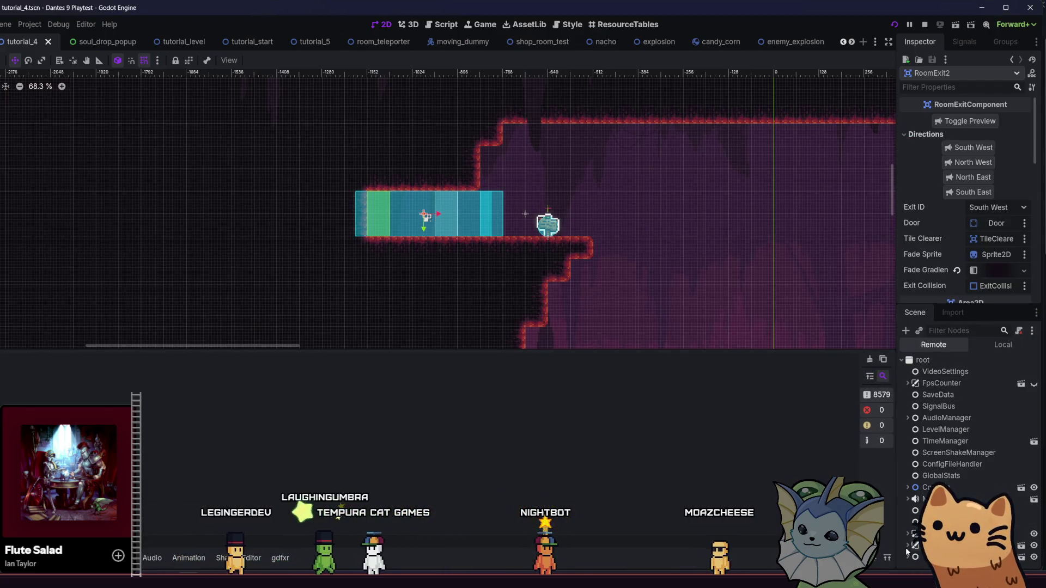
pyautogui.scroll(-2, 907, 562)
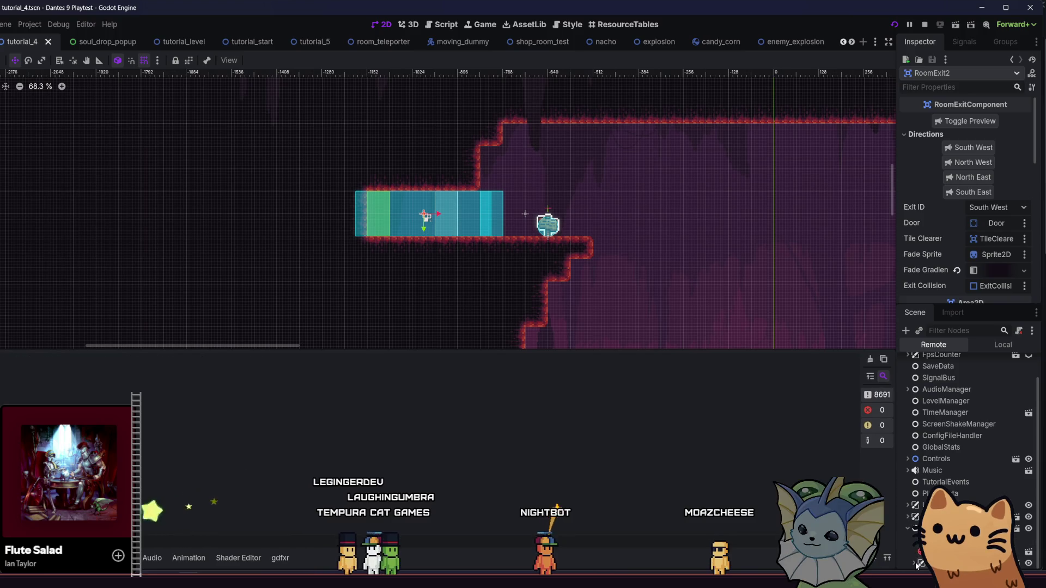
pyautogui.scroll(-1, 917, 566)
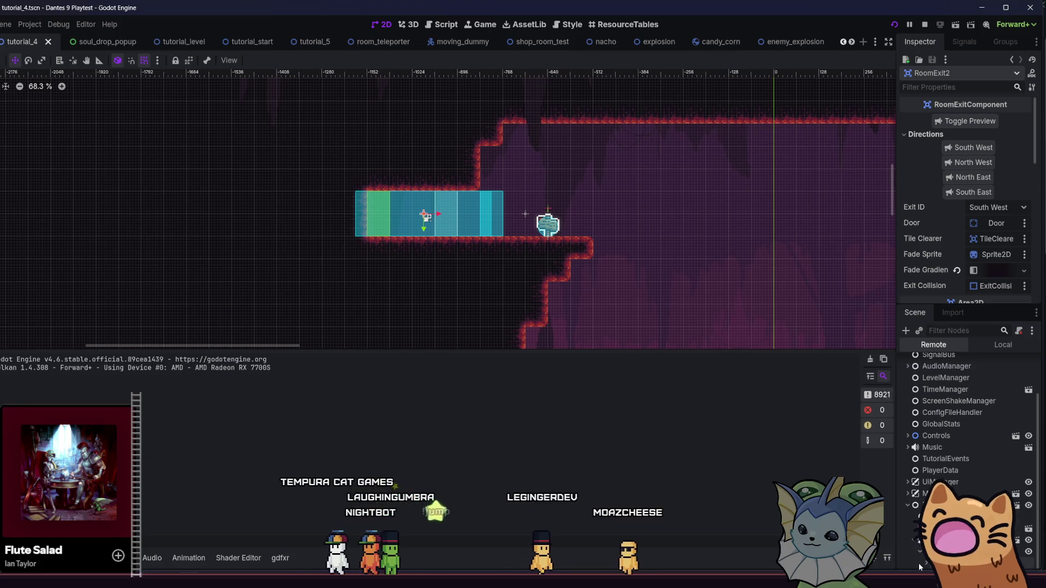
pyautogui.scroll(-1, 928, 566)
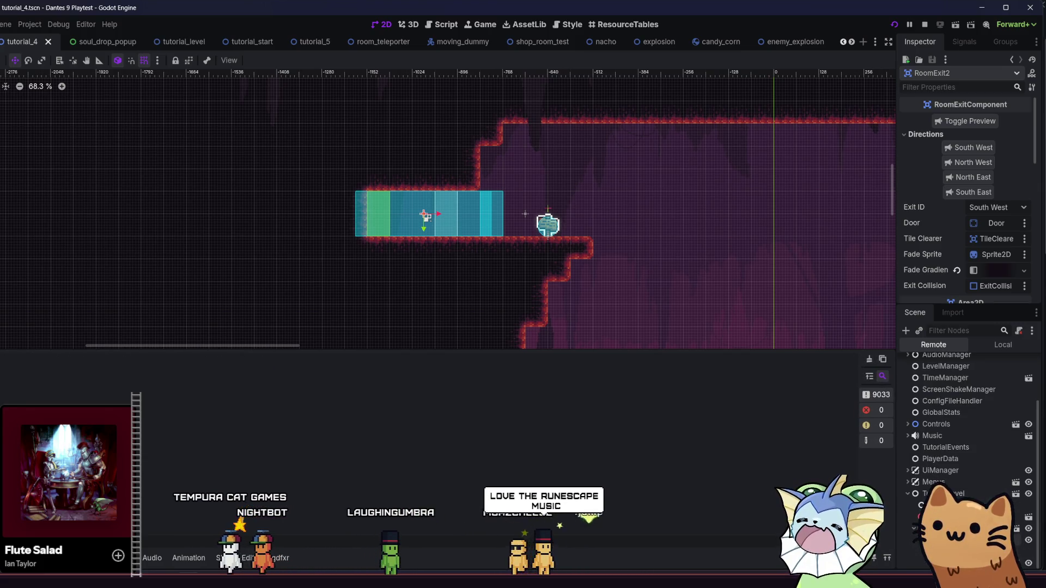
pyautogui.scroll(-8, 925, 420)
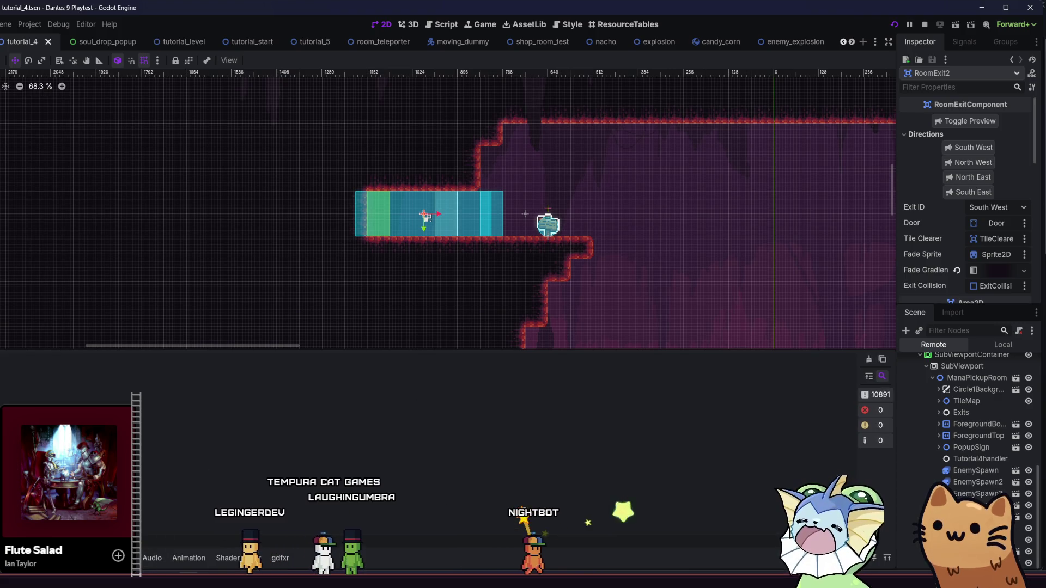
pyautogui.click(101, 558)
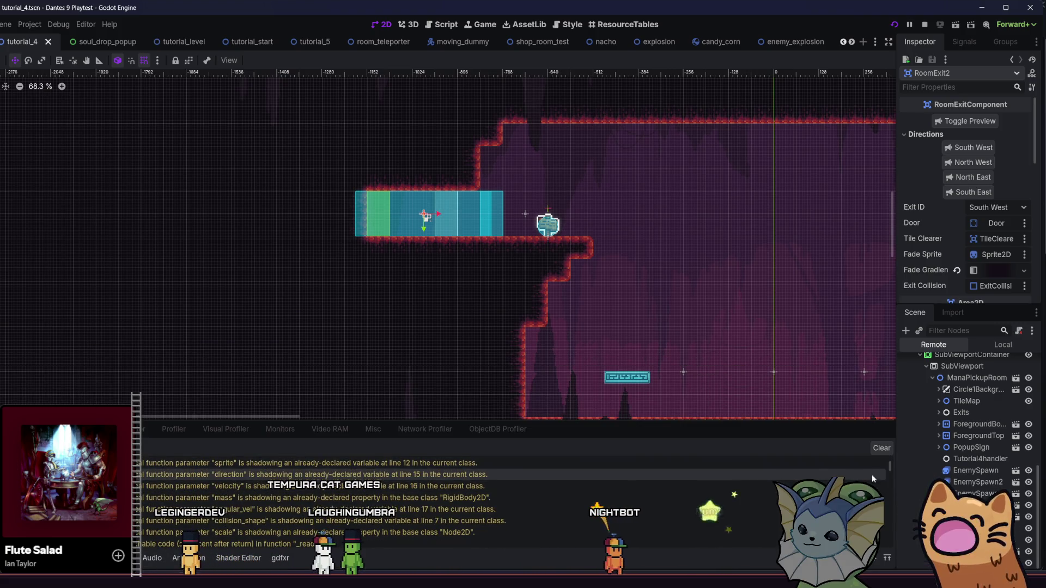
# - Scroll through the debugger's warnings and teleport errors, then switch over to Steam
pyautogui.scroll(-3, 891, 482)
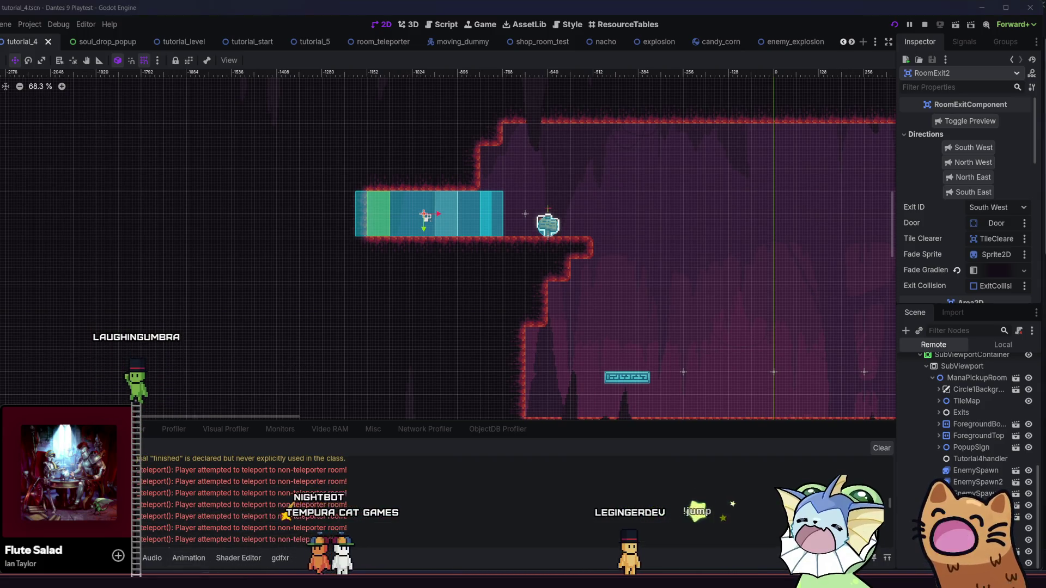
pyautogui.click(164, 507)
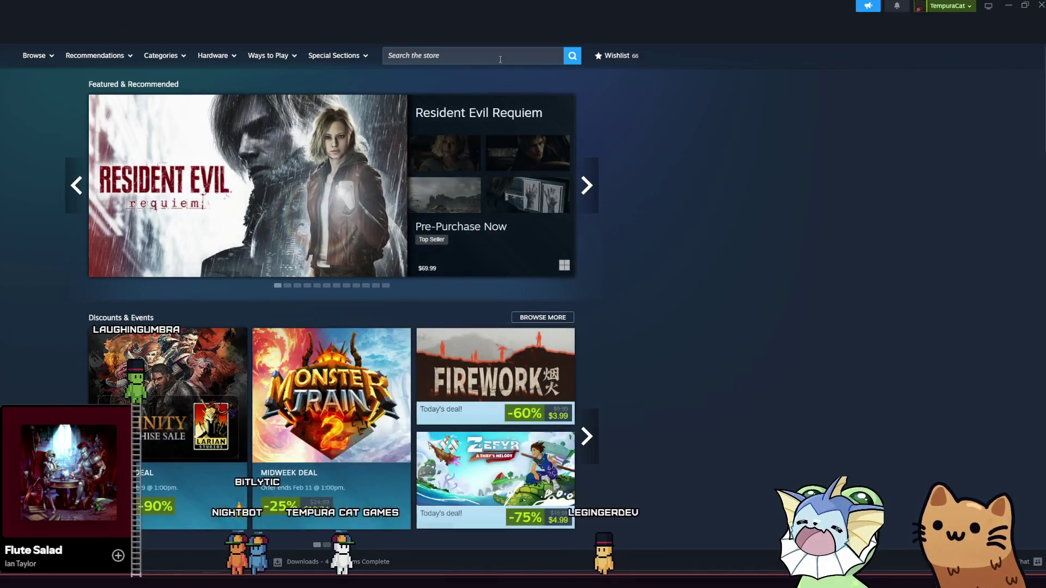
# - Try a few store searches such as 'orb cult', clear the search box, and open the Wishlist
pyautogui.click(499, 57)
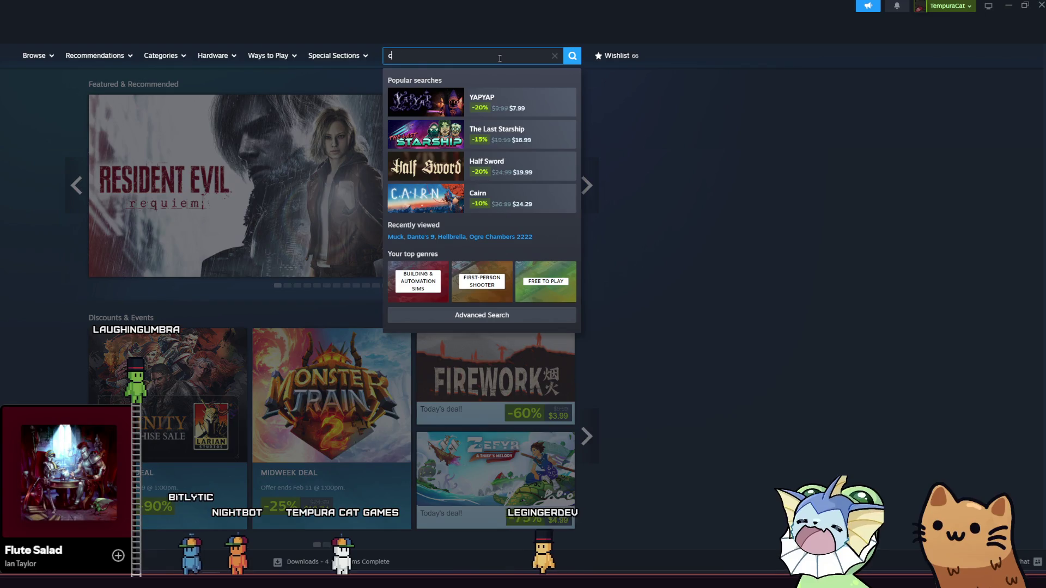
pyautogui.write('cy')
pyautogui.press('BackSpace')
pyautogui.write('ult')
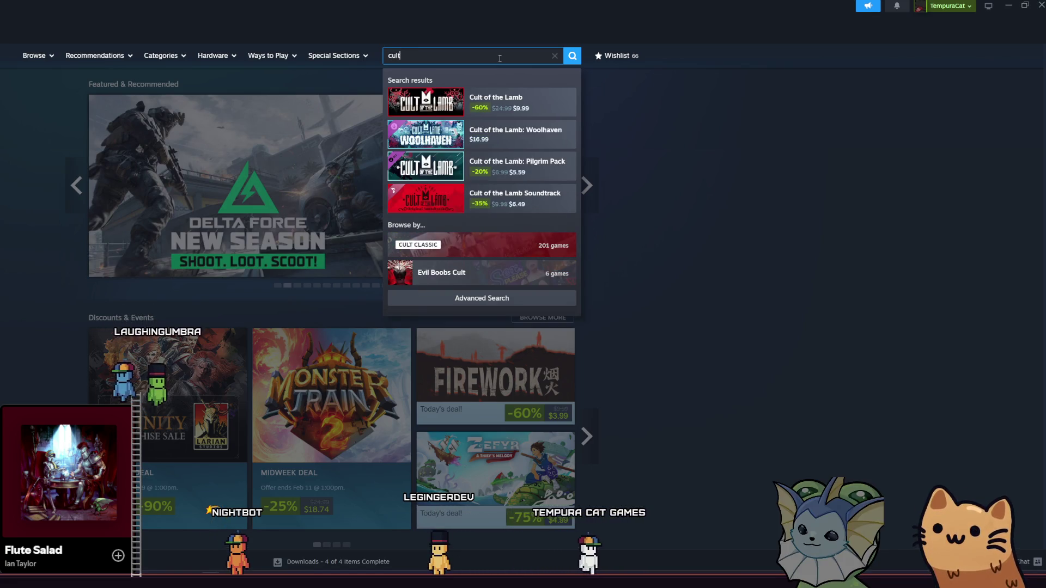
pyautogui.press('BackSpace')
pyautogui.press('BackSpace')
pyautogui.press('BackSpace')
pyautogui.write('orb')
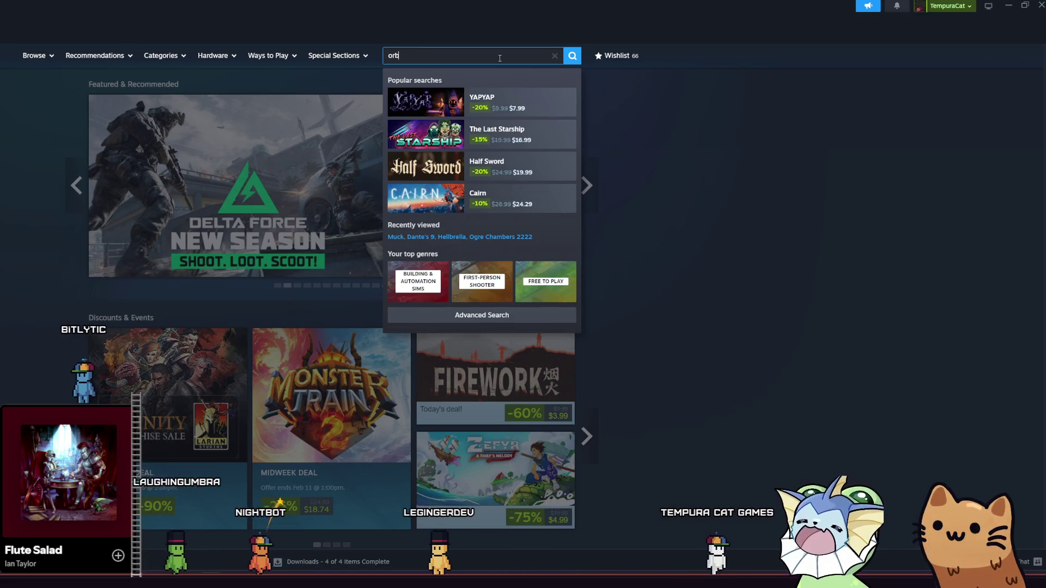
pyautogui.write(' cult')
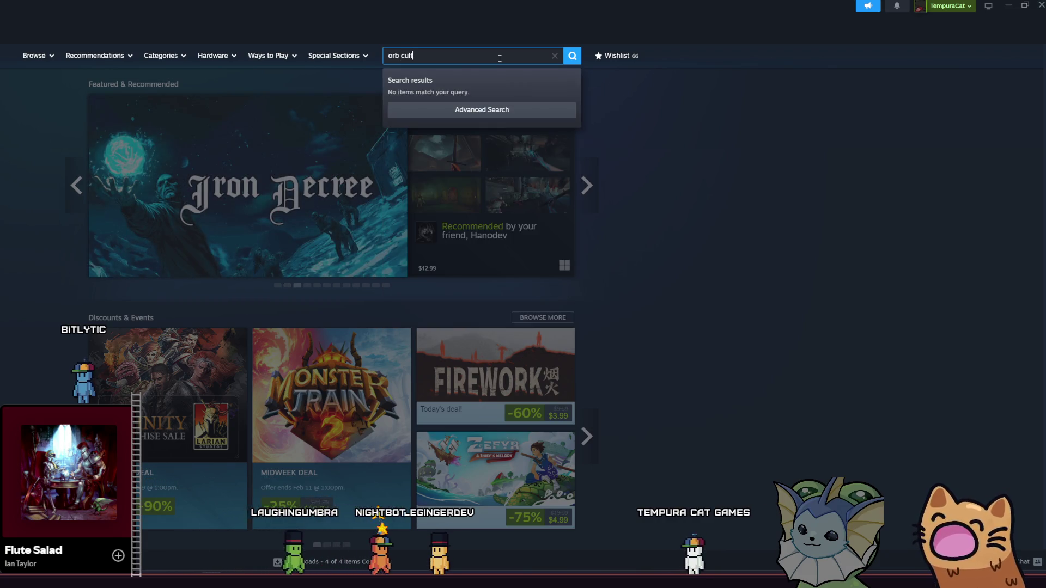
pyautogui.press('BackSpace')
pyautogui.press('BackSpace')
pyautogui.press('BackSpace')
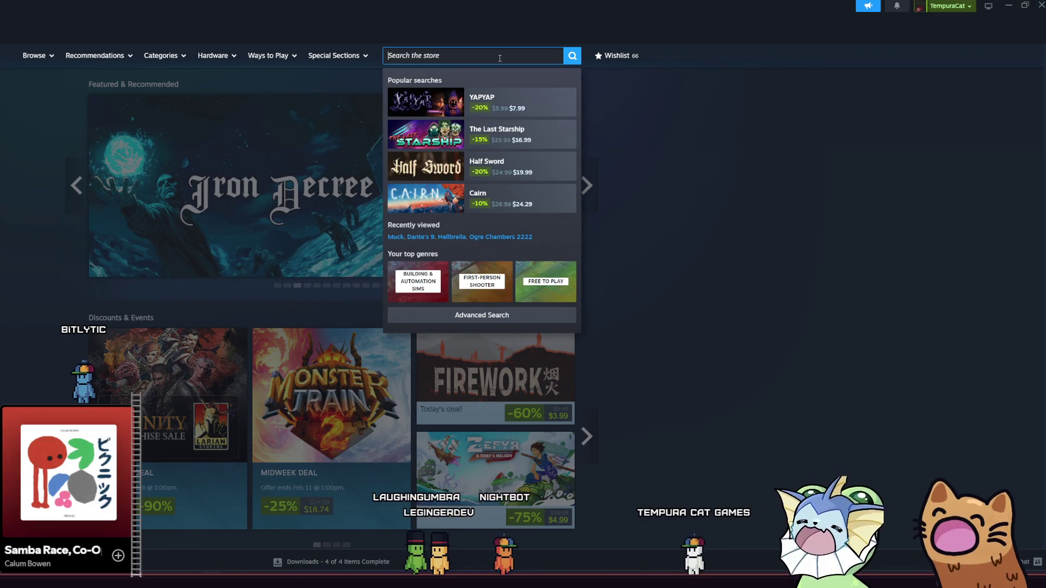
pyautogui.write('orb')
pyautogui.press('BackSpace')
pyautogui.press('BackSpace')
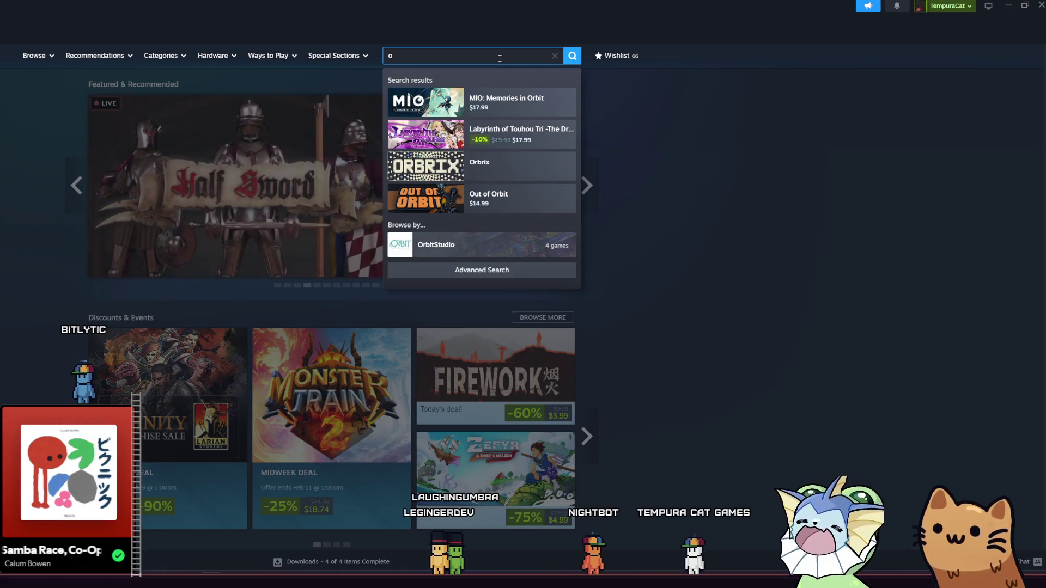
pyautogui.click(614, 56)
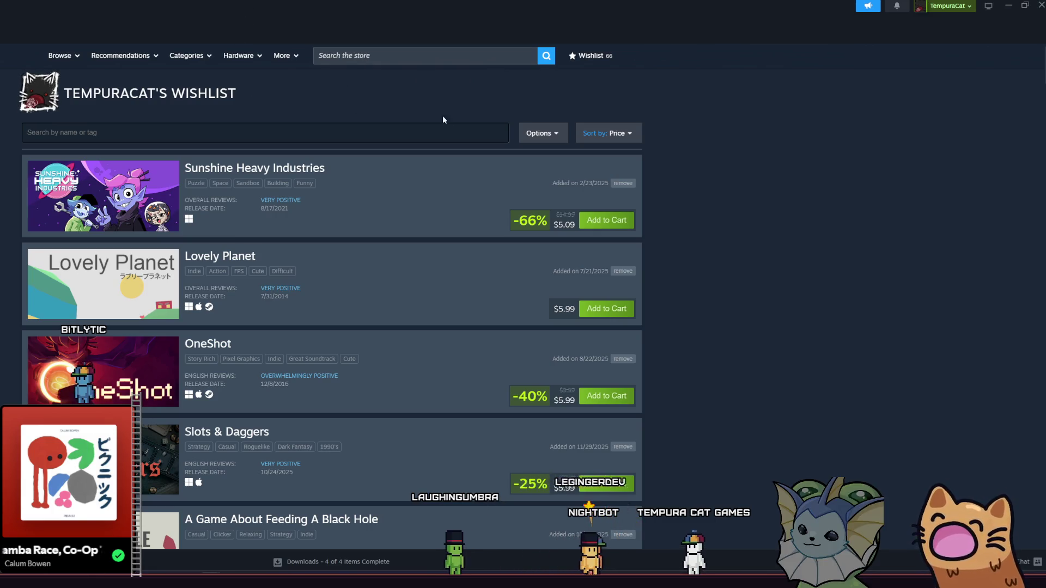
# - Sort the Steam wishlist by Date Added
pyautogui.click(542, 133)
pyautogui.click(607, 133)
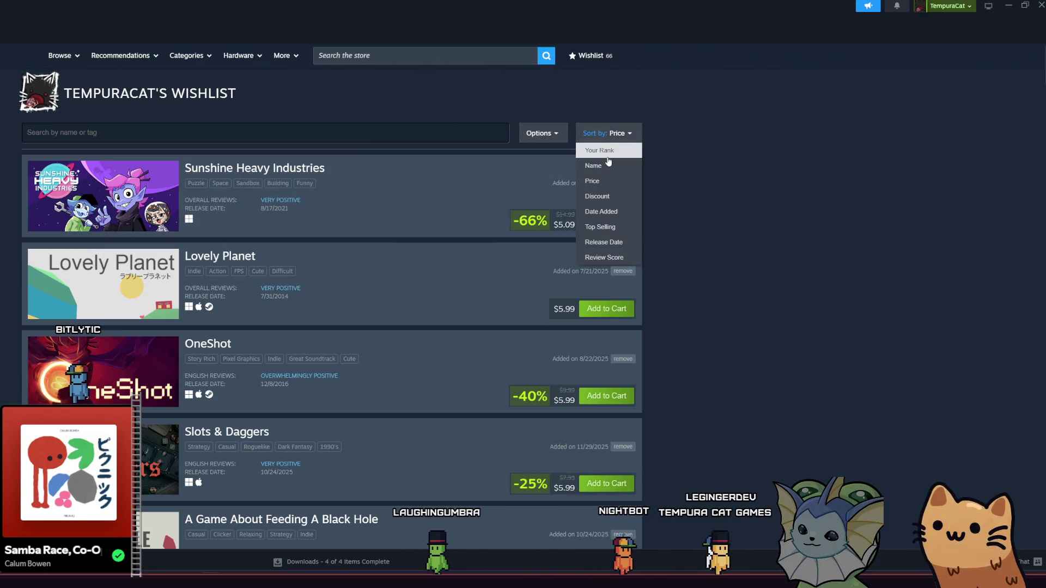
pyautogui.click(614, 210)
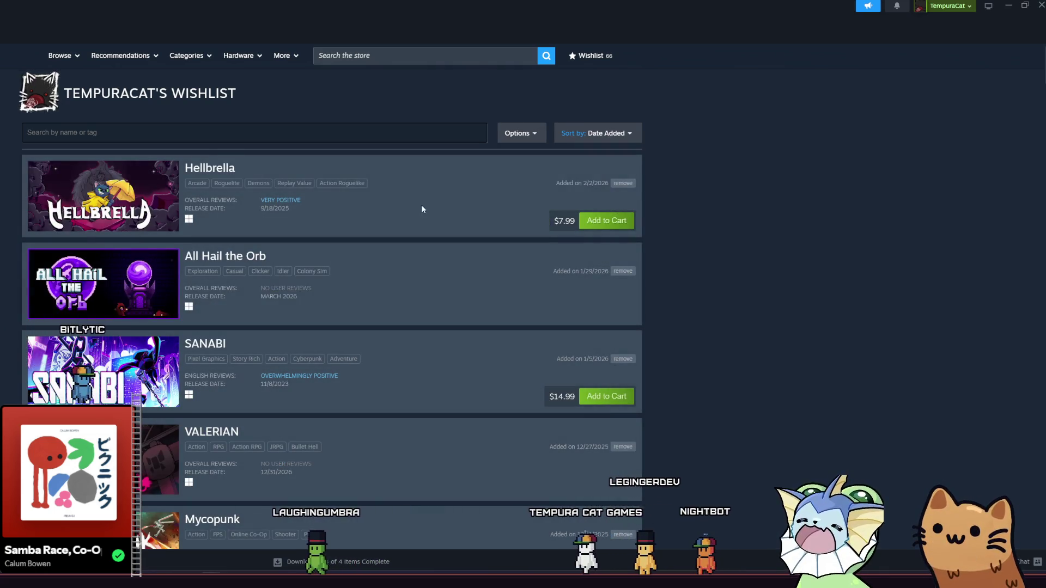
# - Install the All Hail the Orb demo onto Extreme SSD (D:), then hide Steam
pyautogui.click(243, 256)
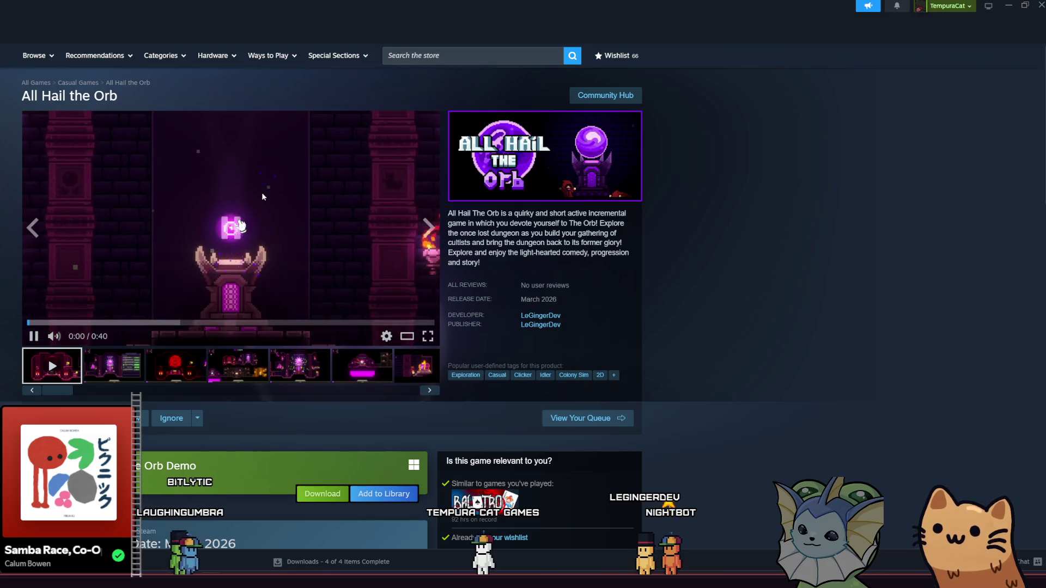
pyautogui.scroll(-5, 269, 216)
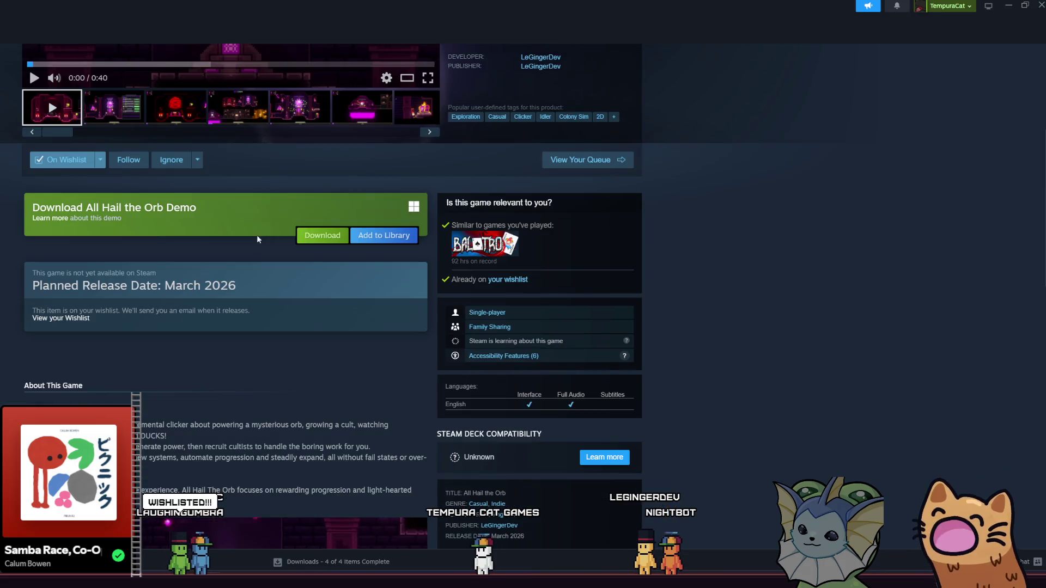
pyautogui.click(333, 238)
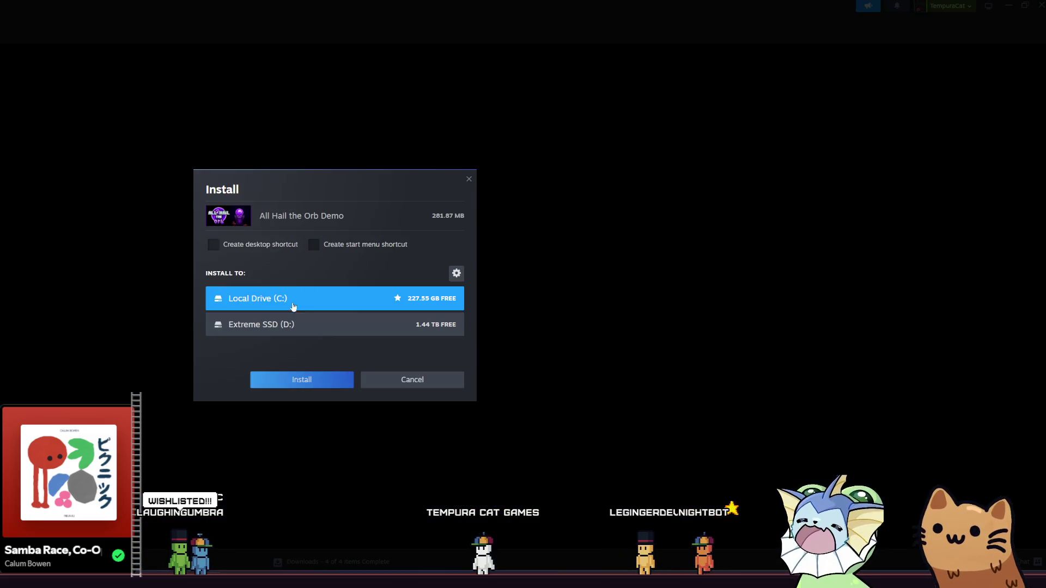
pyautogui.click(292, 326)
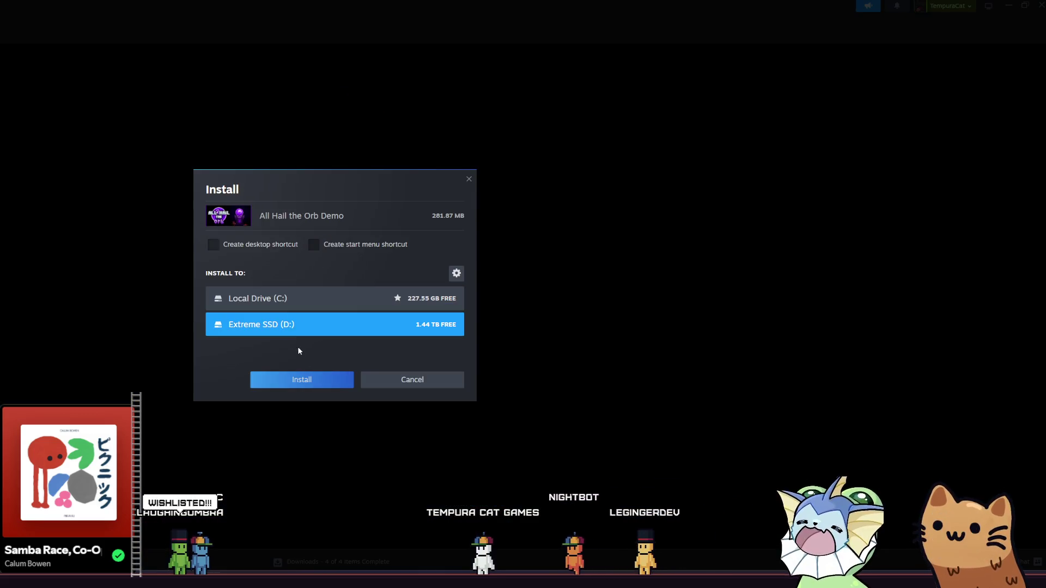
pyautogui.click(308, 381)
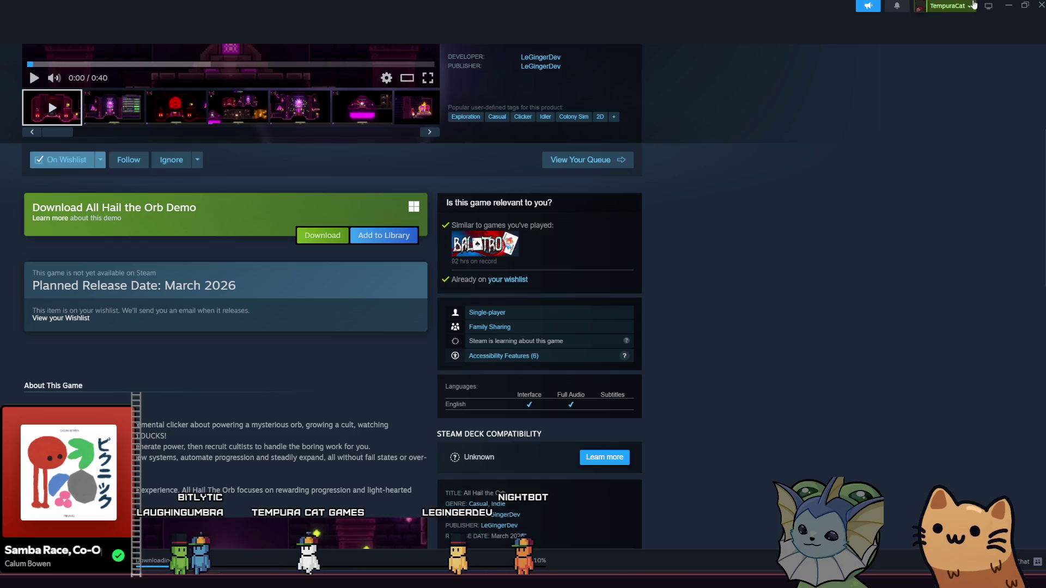
pyautogui.click(1006, 9)
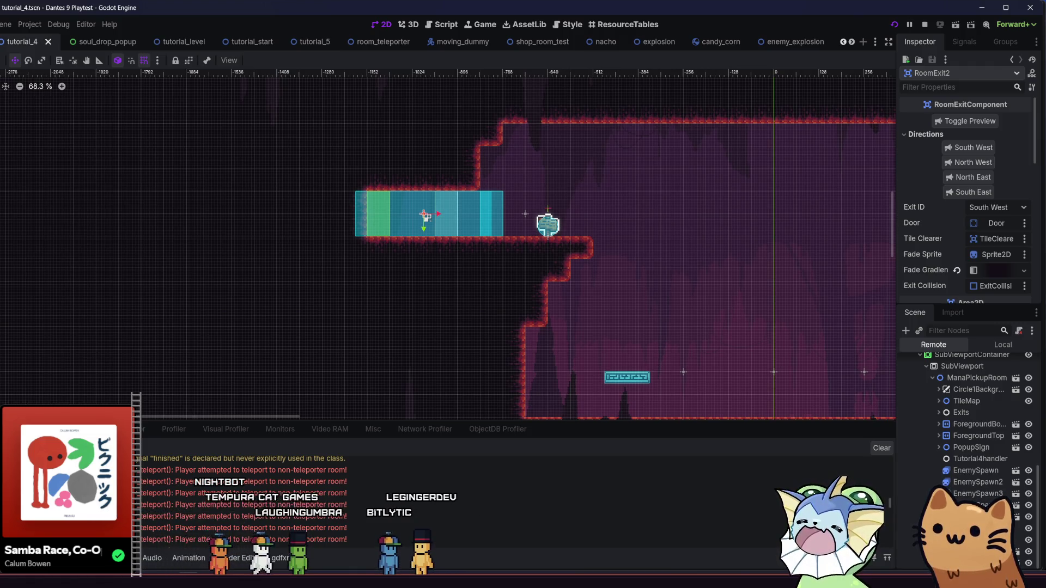
pyautogui.hscroll(10, 515, 282)
pyautogui.scroll(-1, 514, 282)
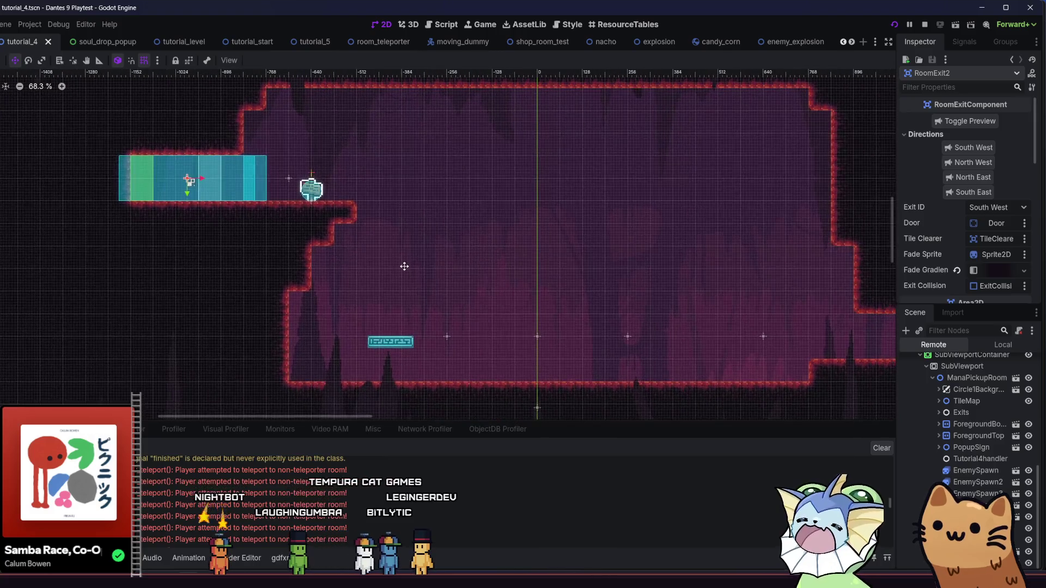
pyautogui.hscroll(4, 349, 270)
pyautogui.hotkey('ctrl', 's')
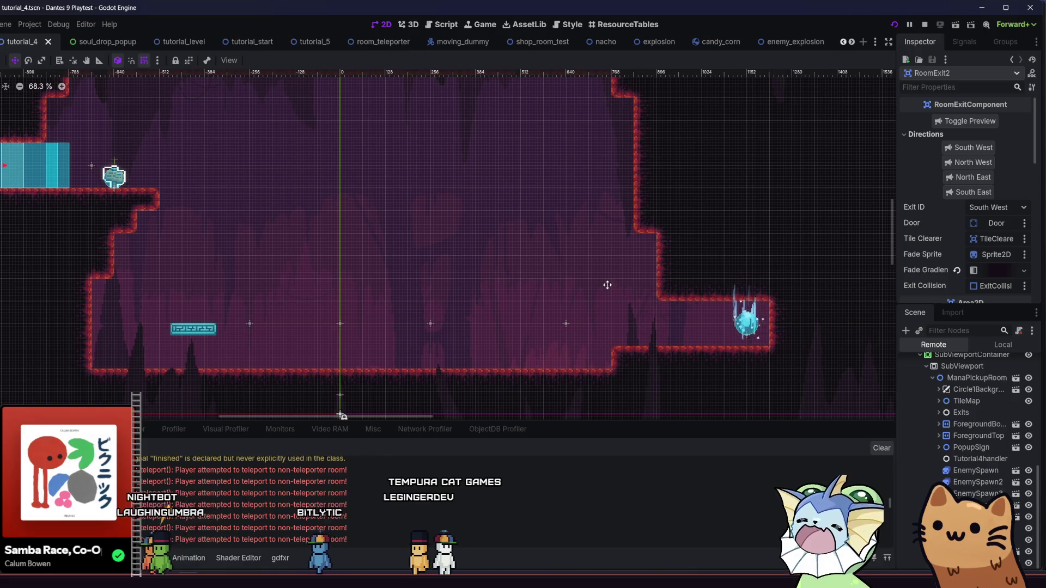
pyautogui.moveTo(722, 306); pyautogui.dragTo(817, 332)
pyautogui.hscroll(-1, 817, 331)
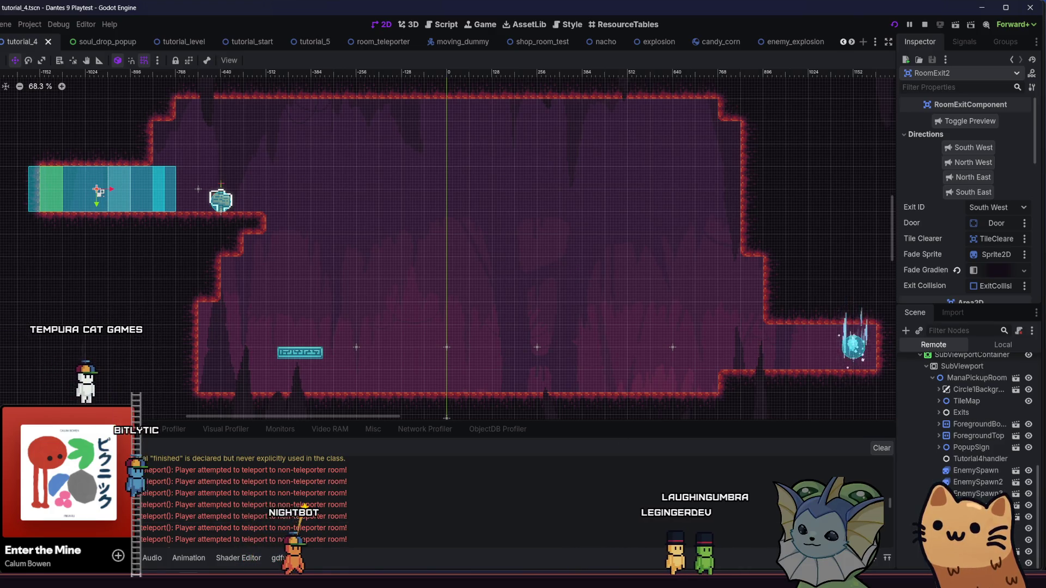
pyautogui.hotkey('alt', 'Tab')
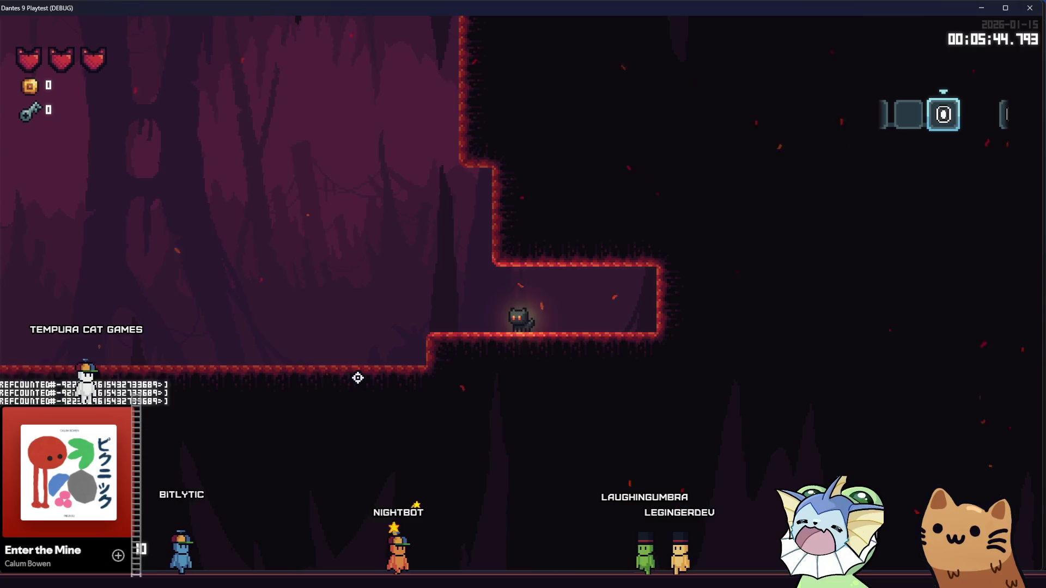
# - Walk and jump the cat around the ledges beside the souls hint sign
pyautogui.press('Left')
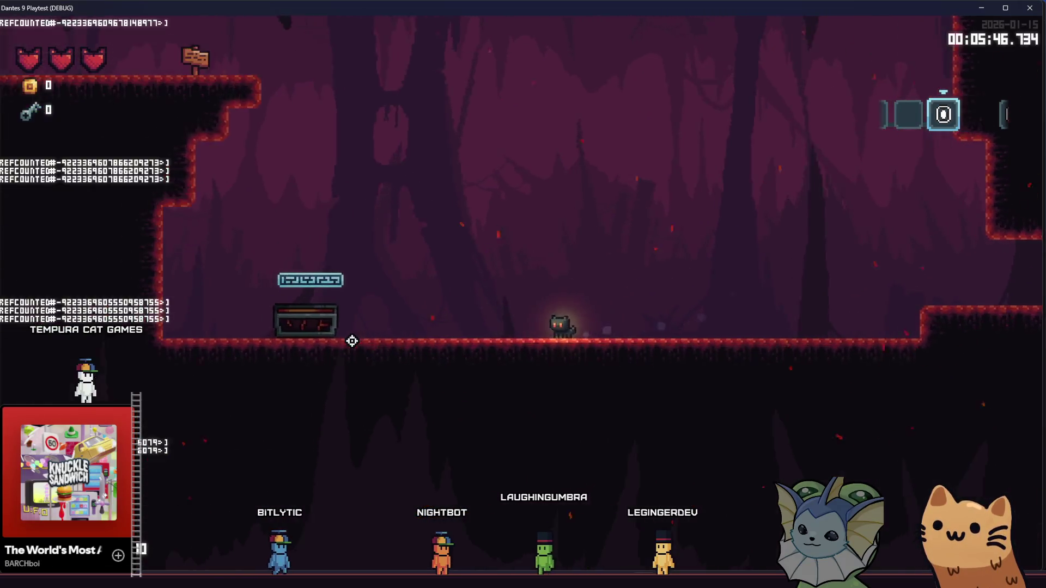
pyautogui.press('space')
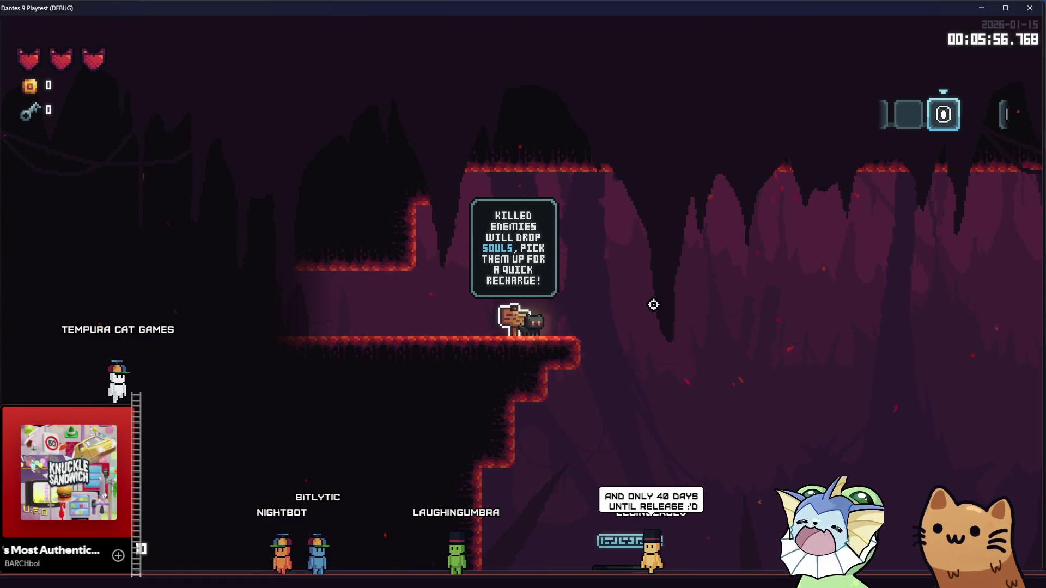
pyautogui.press('a')
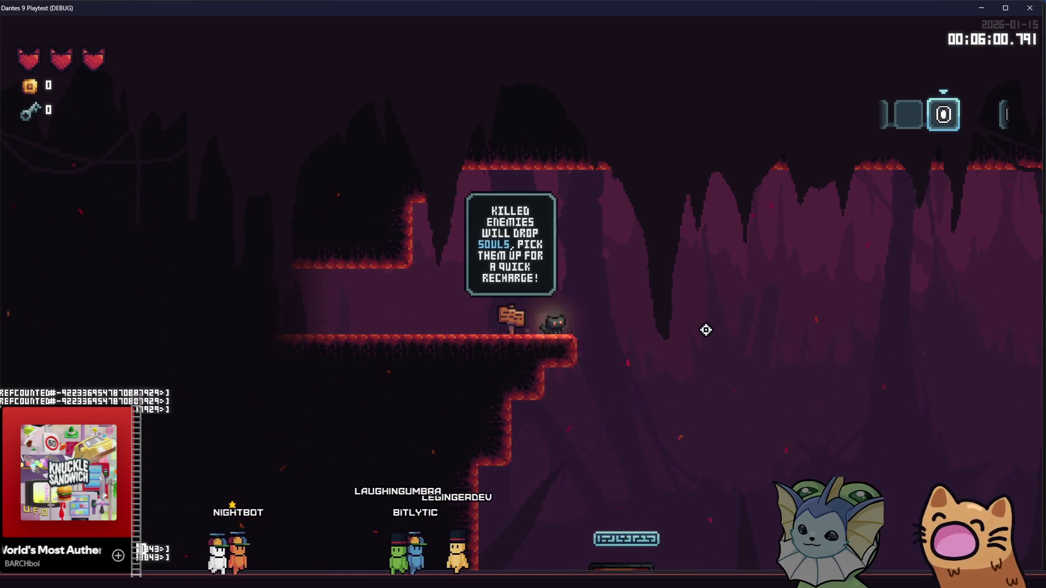
pyautogui.press('d')
pyautogui.press('space')
pyautogui.press('a')
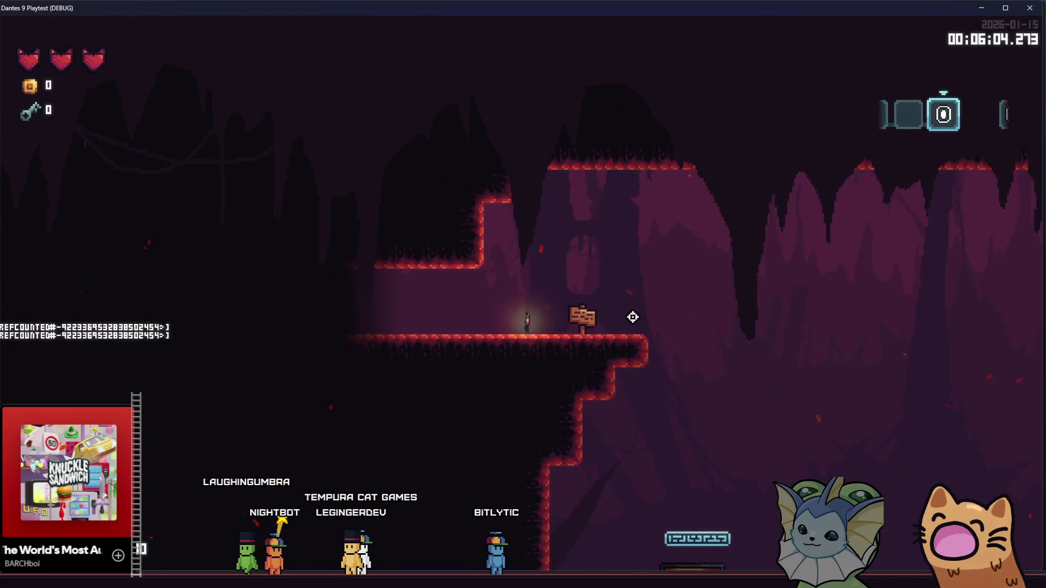
pyautogui.press('d')
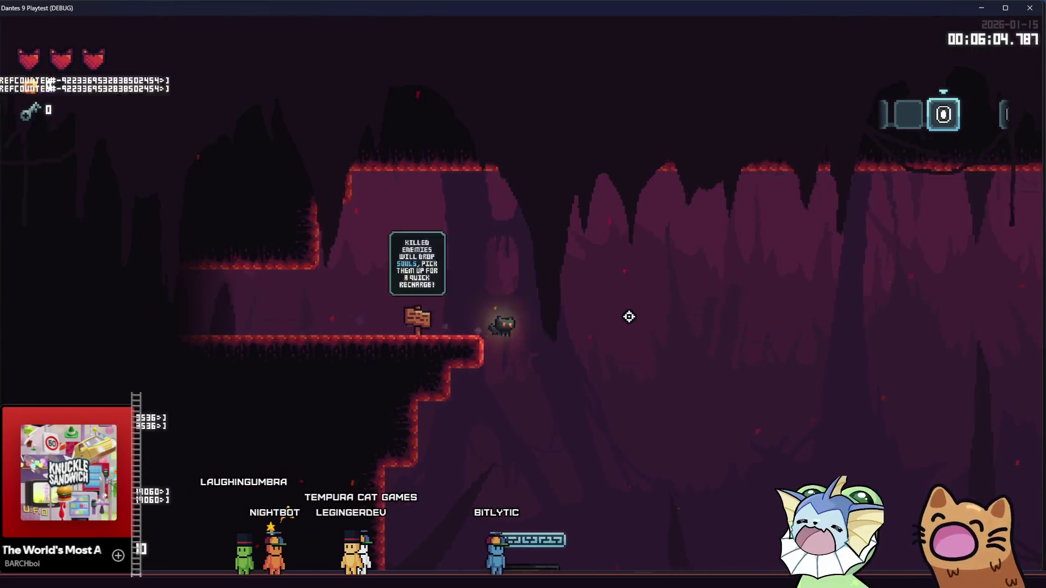
pyautogui.press('a')
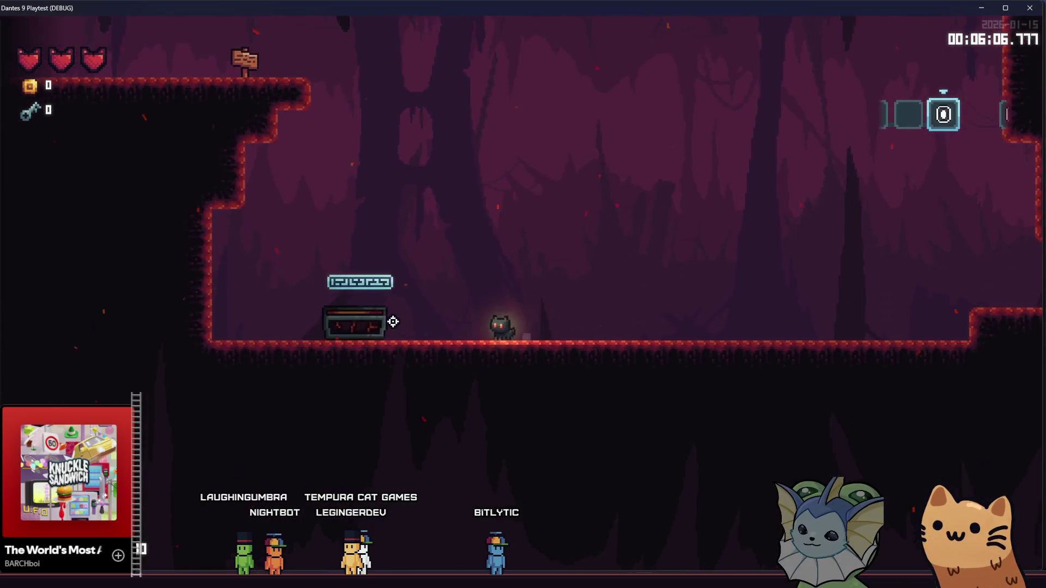
pyautogui.press('space')
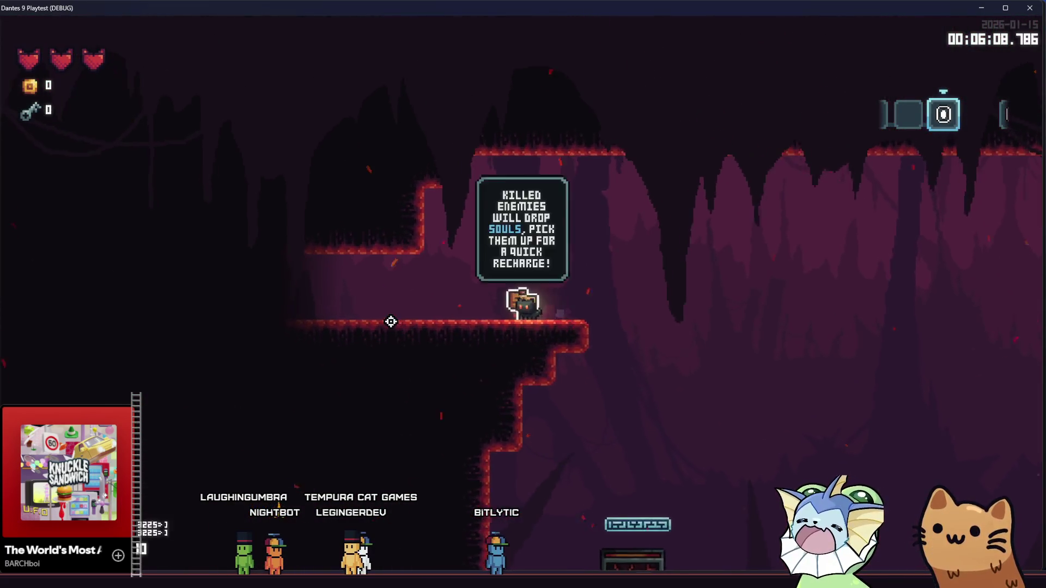
pyautogui.press('a')
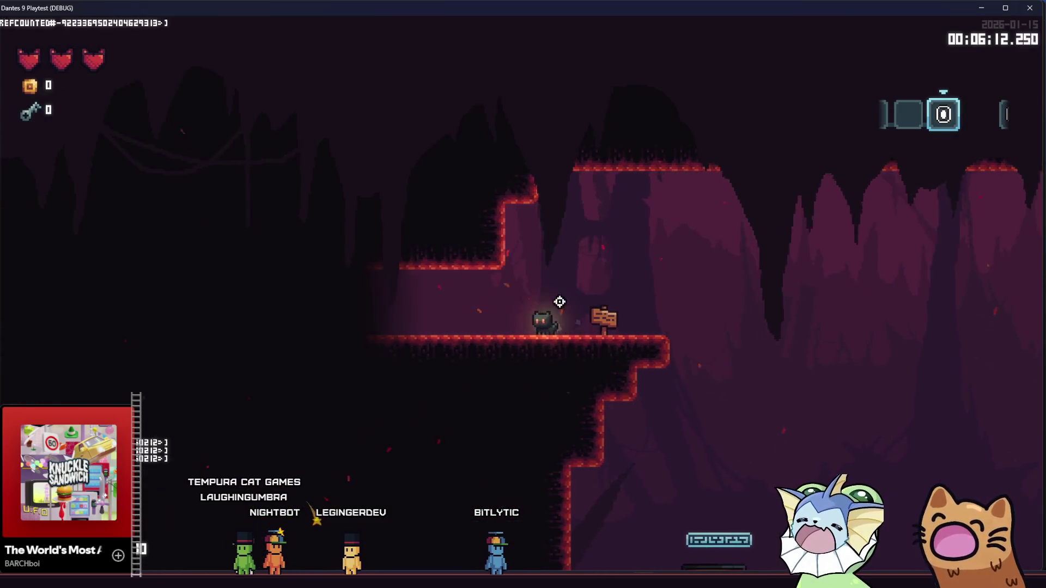
pyautogui.press('d')
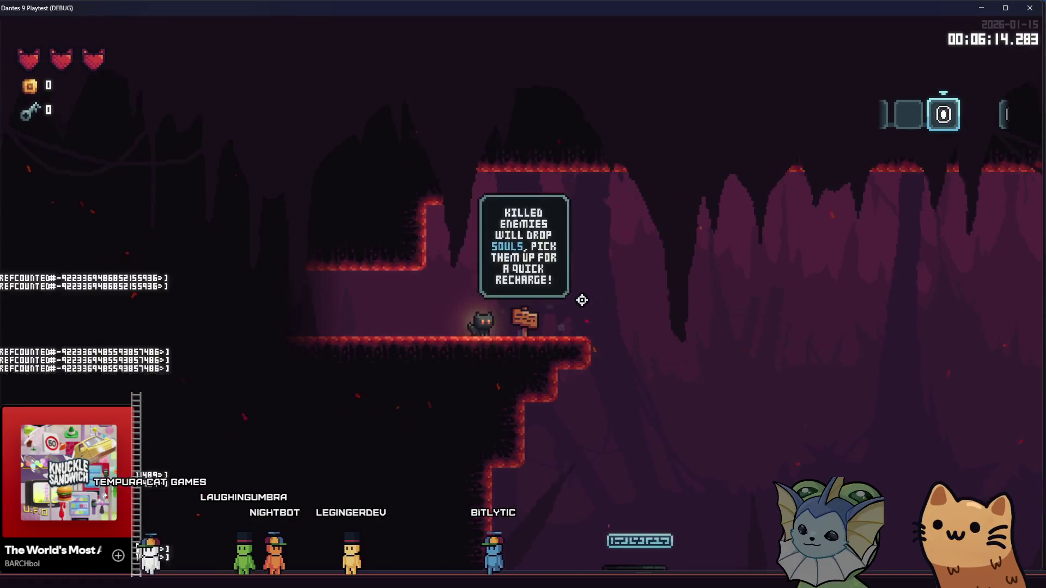
pyautogui.press('Right')
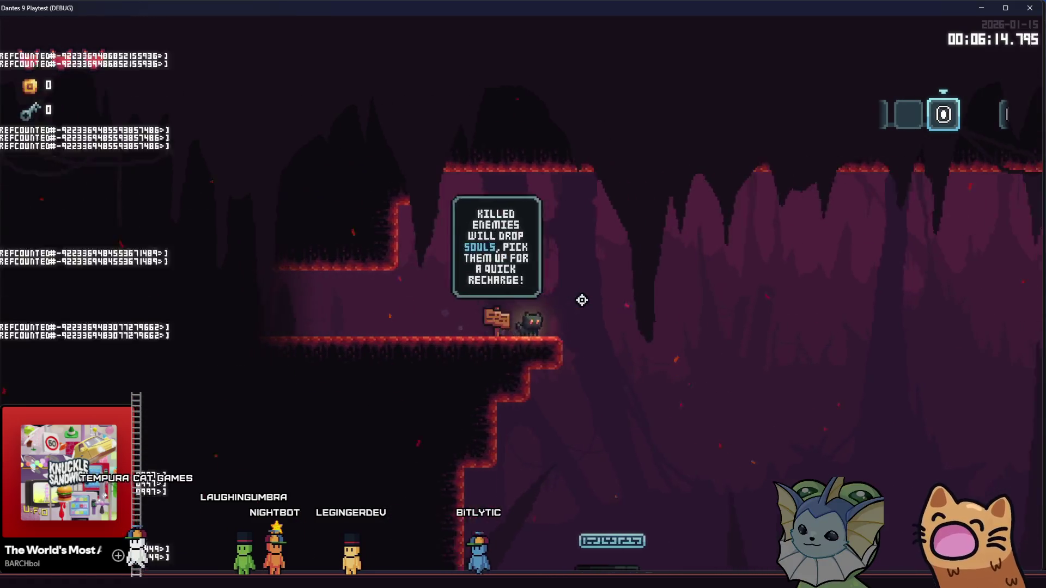
pyautogui.press('Left')
# - Ride the glowing bounce pad back up to the sign ledge, then bring up the debug menu
pyautogui.press('Right')
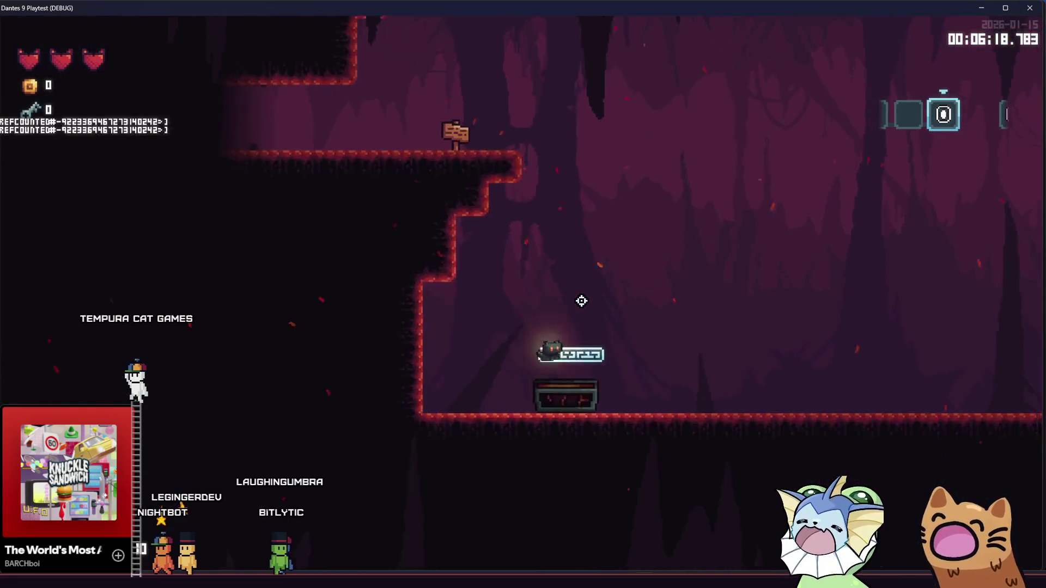
pyautogui.press('Left')
pyautogui.press('Right')
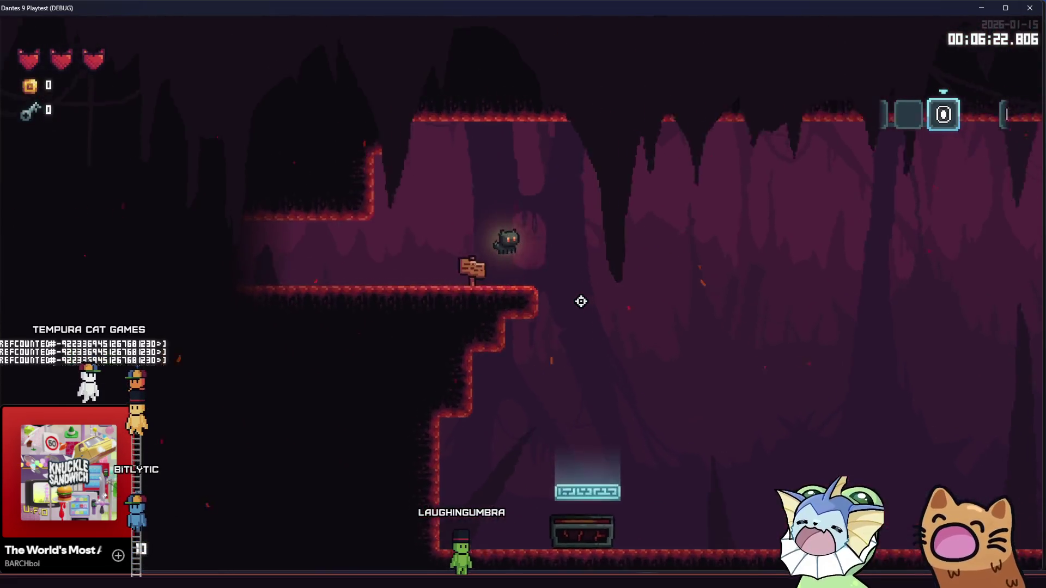
pyautogui.press('Right')
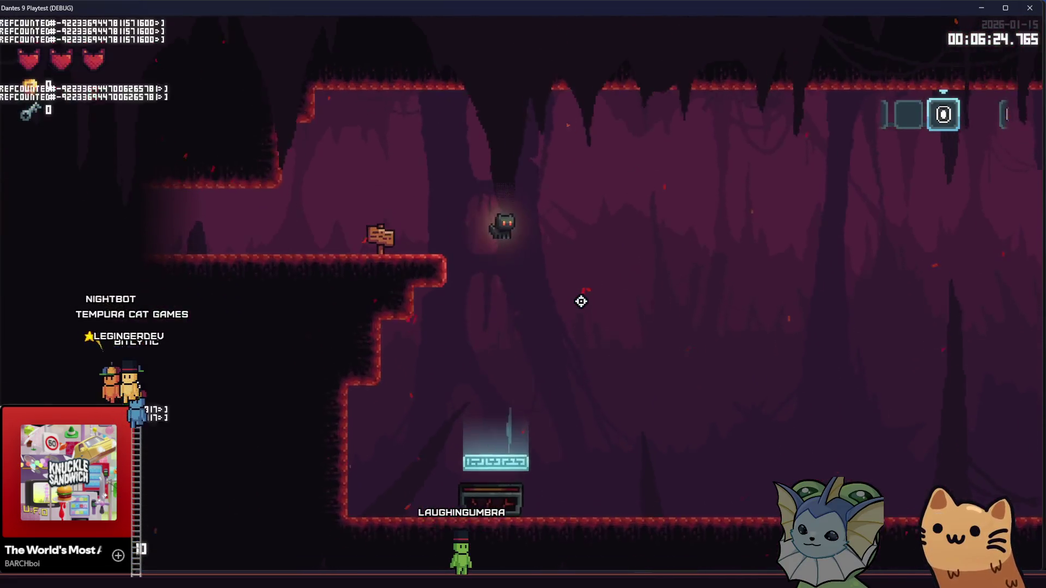
pyautogui.press('Left')
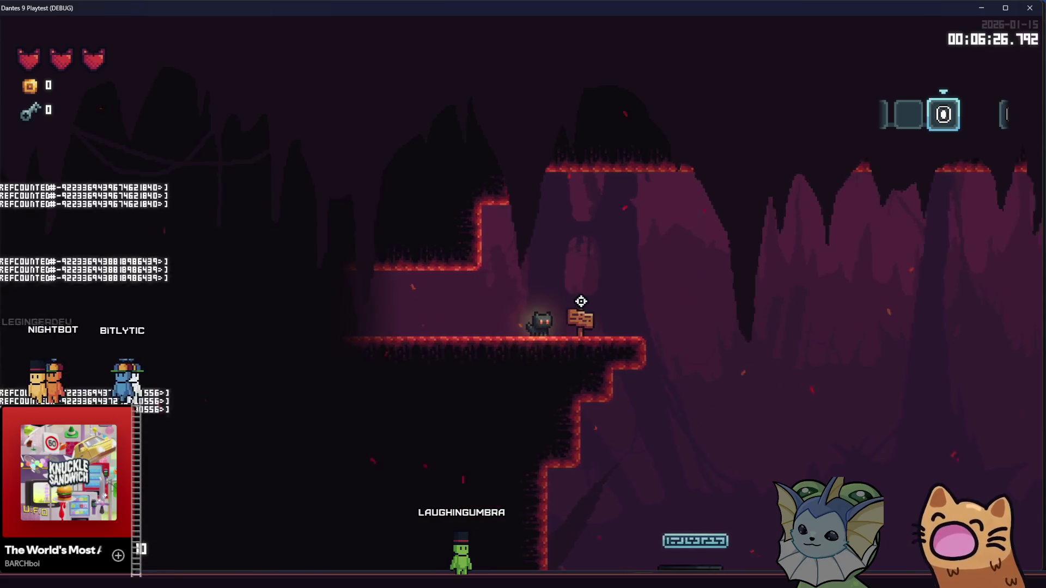
pyautogui.press('Right')
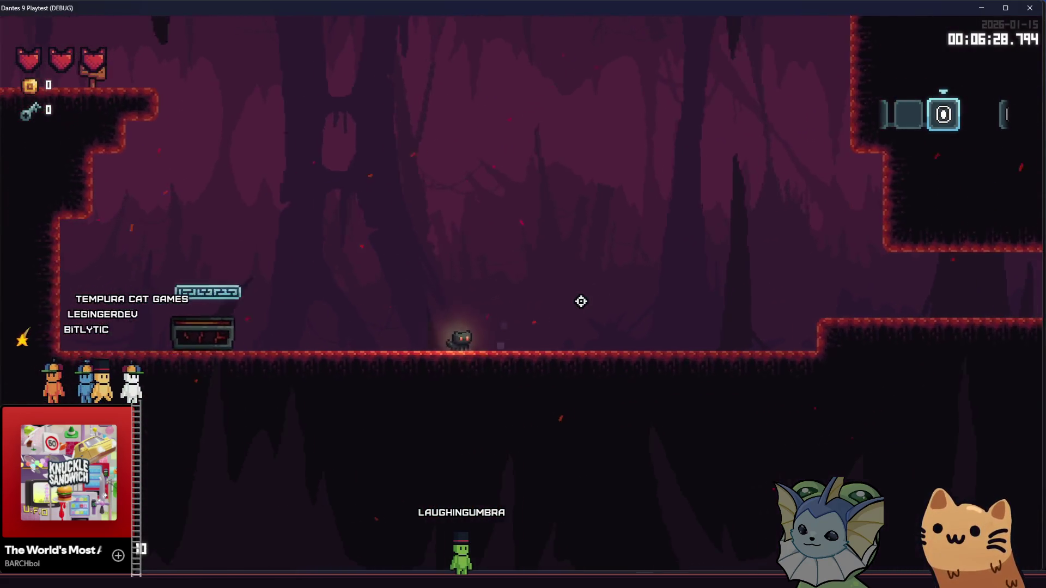
pyautogui.press('Left')
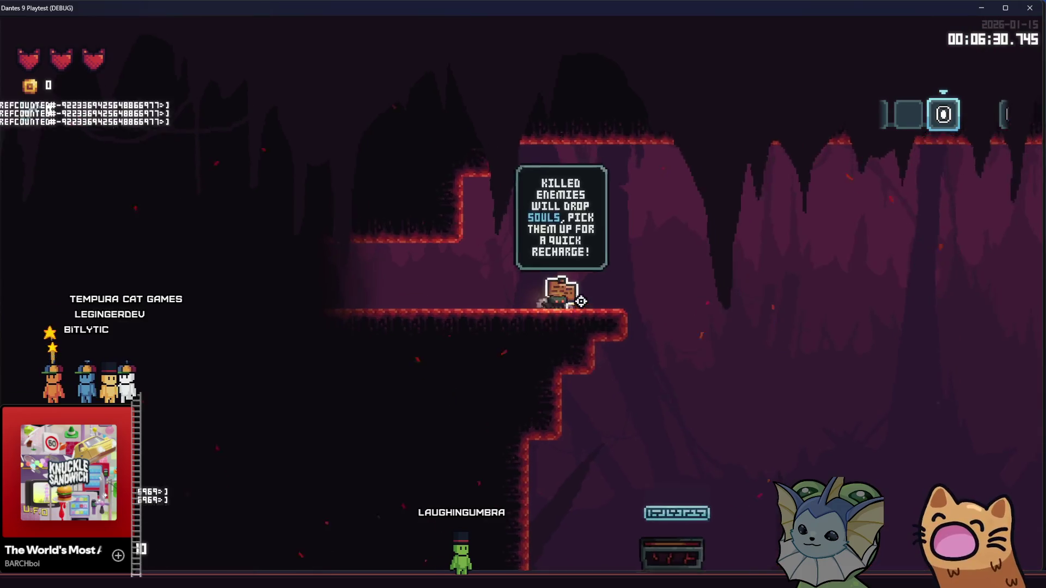
pyautogui.press('Left')
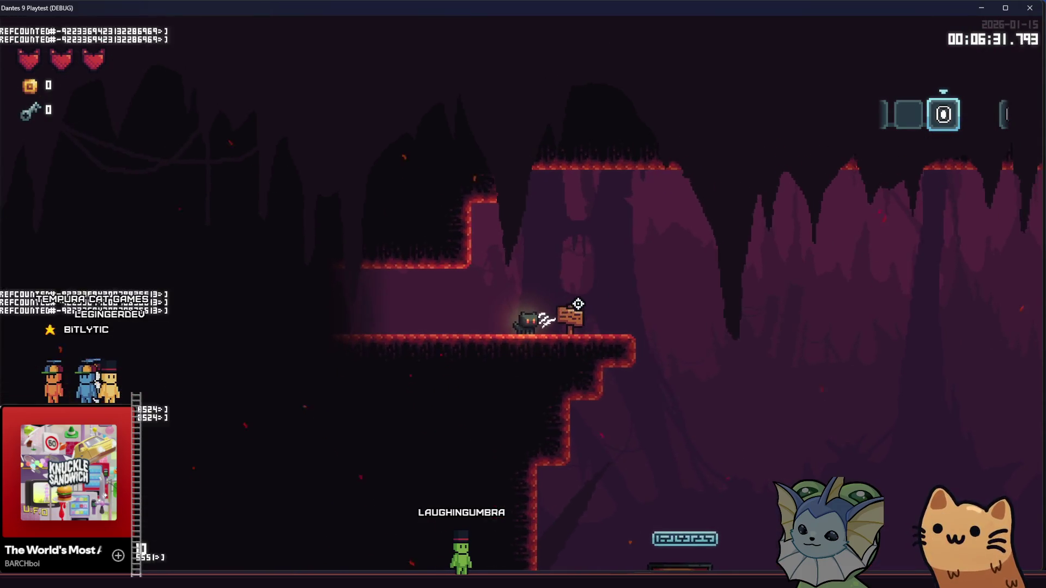
pyautogui.press('F1')
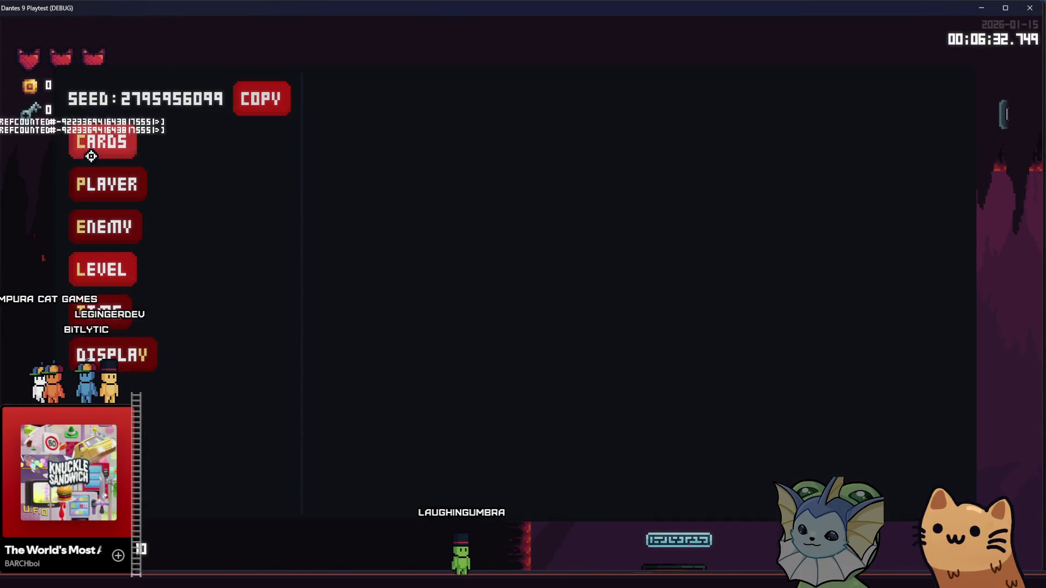
# - Add AK47 cards via the debug menu, equip one, and fire until it drains
pyautogui.click(91, 156)
pyautogui.click(392, 99)
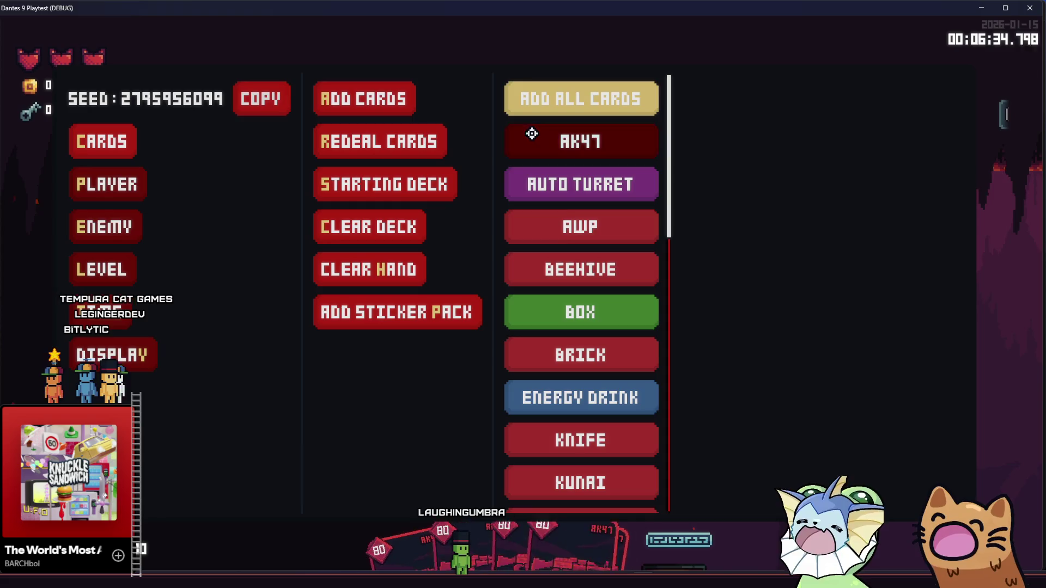
pyautogui.press('F1')
pyautogui.click(654, 292)
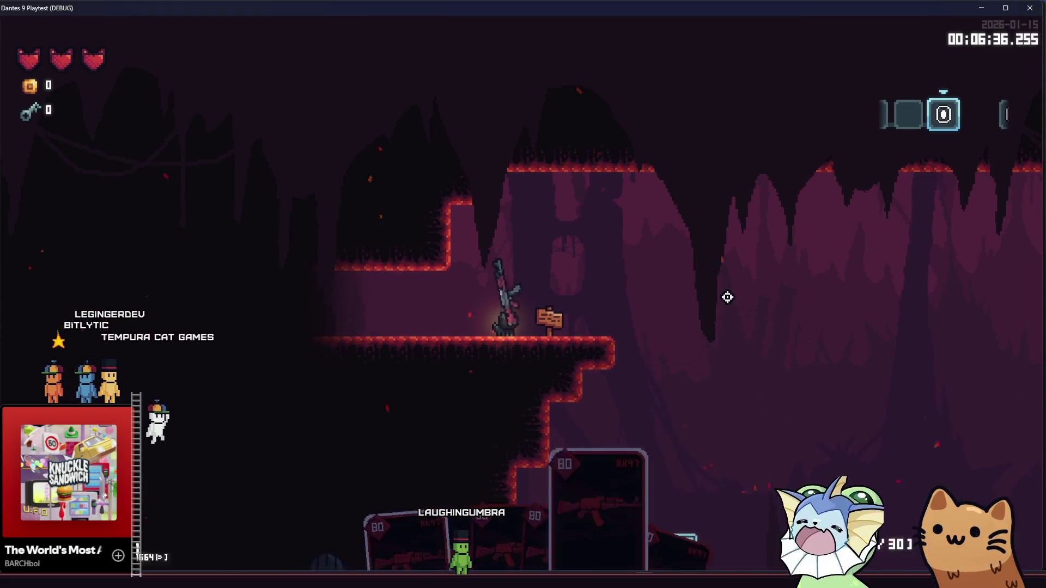
pyautogui.click(775, 255)
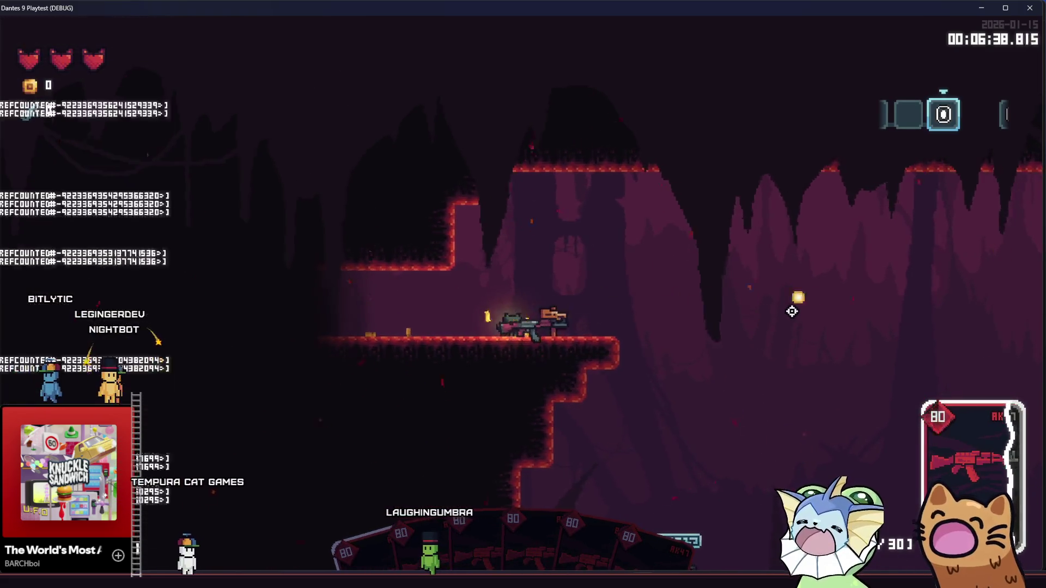
pyautogui.click(792, 321)
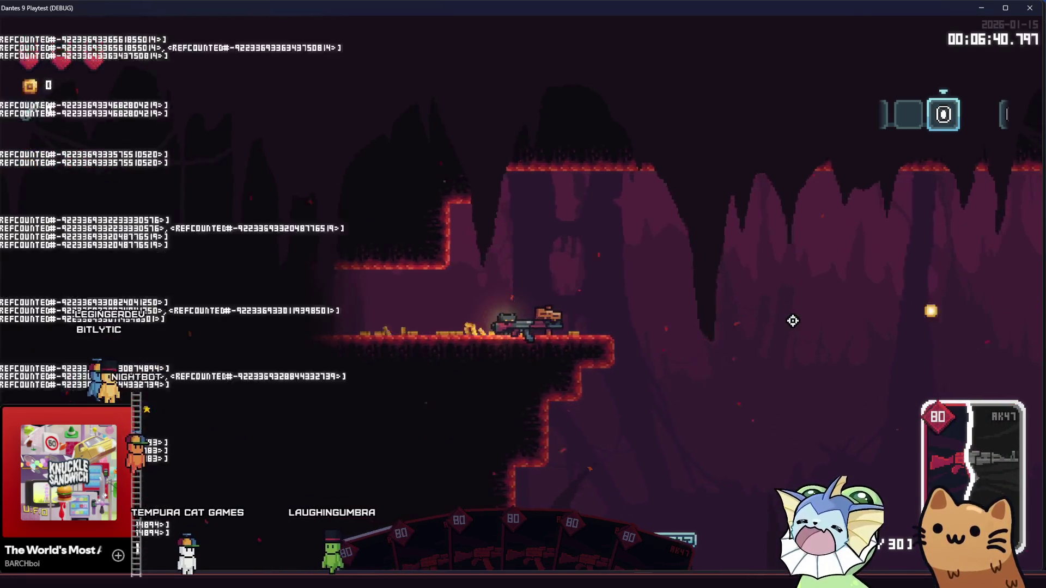
pyautogui.click(793, 321)
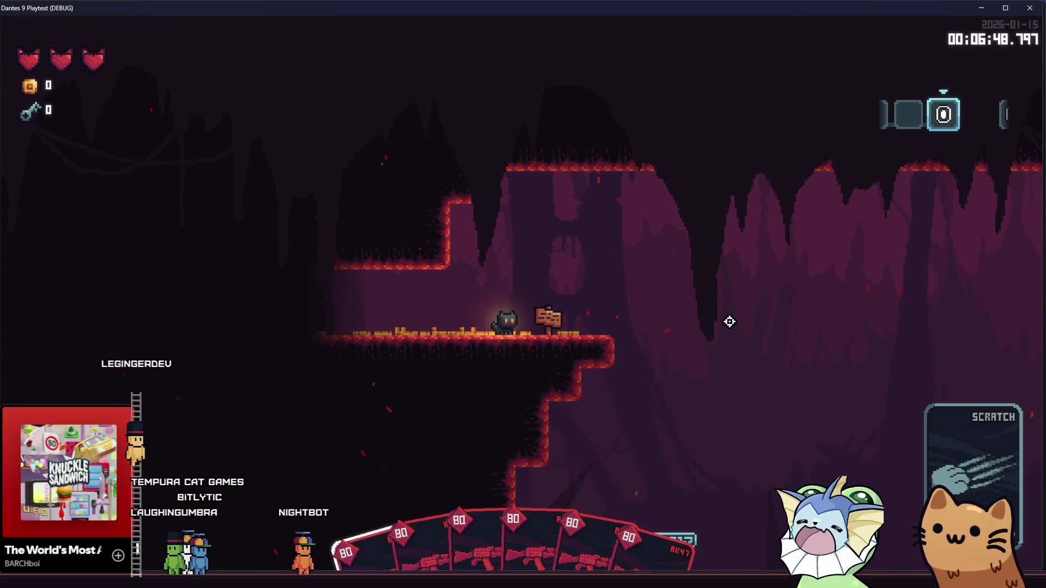
pyautogui.click(750, 321)
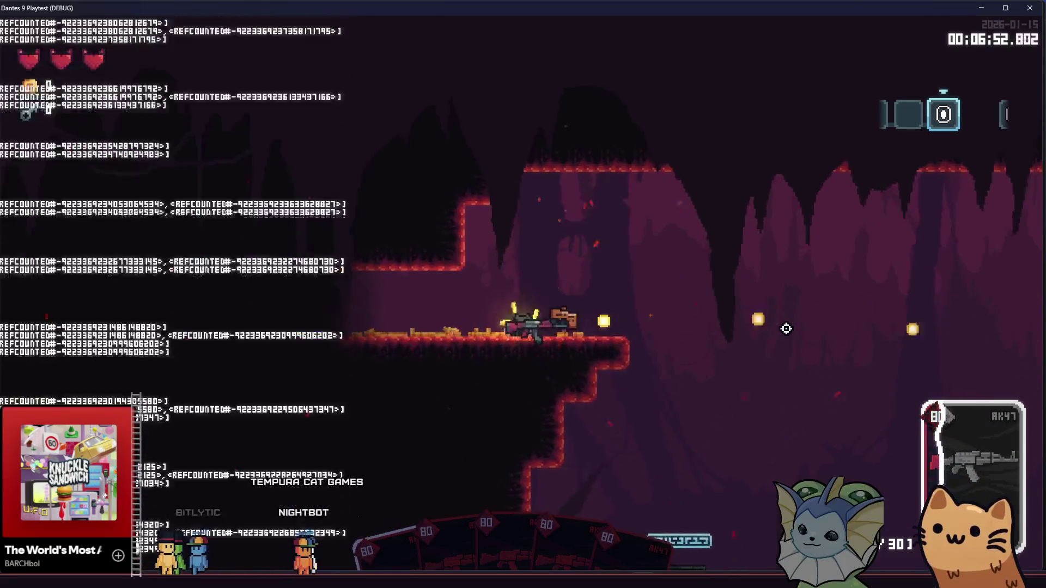
# - Add more AK47 cards to the hand from the debug card list
pyautogui.press('F1')
pyautogui.click(89, 133)
pyautogui.click(397, 112)
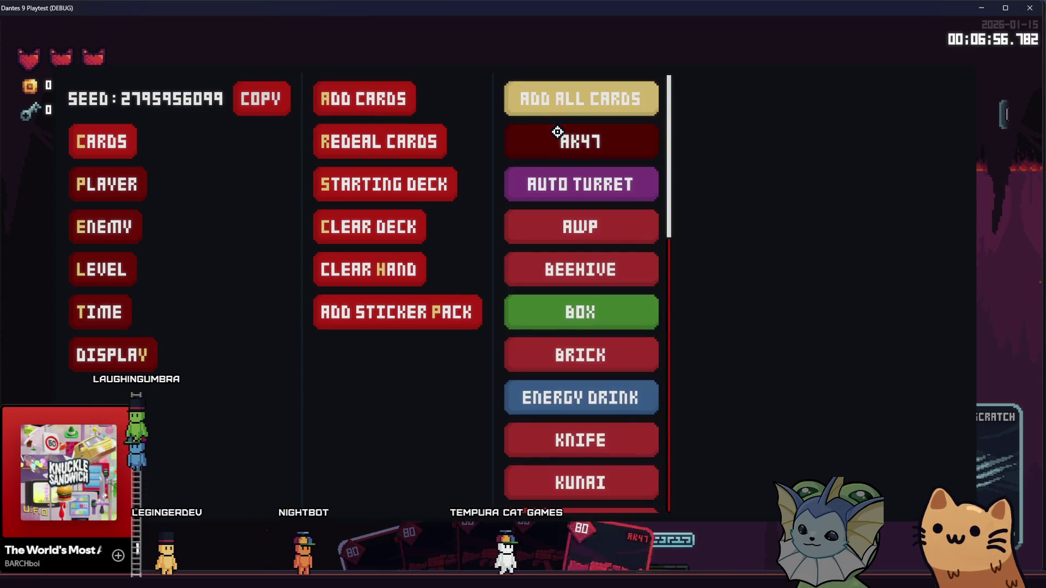
pyautogui.click(557, 132)
pyautogui.press('F1')
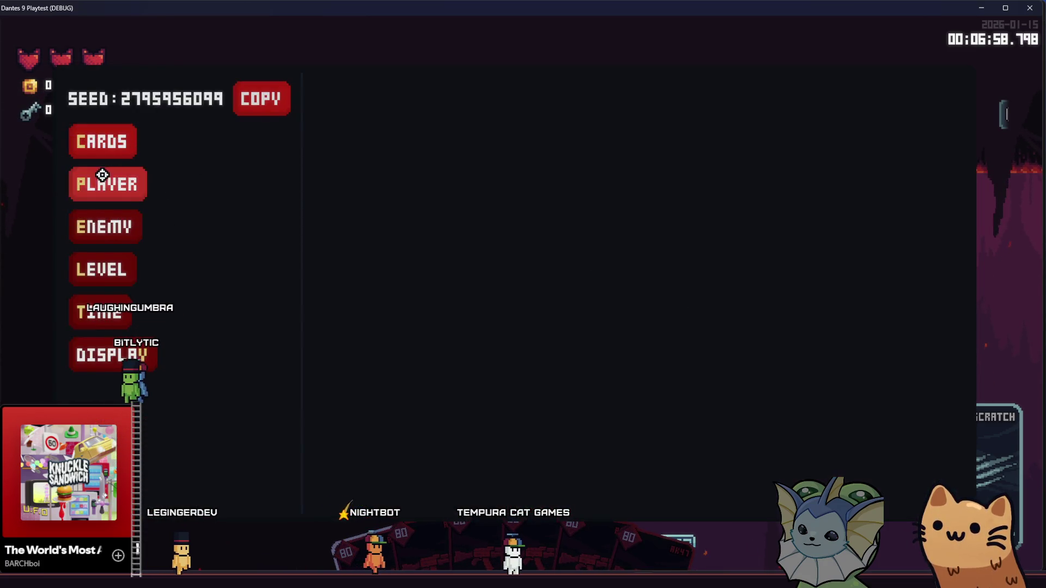
pyautogui.click(102, 175)
pyautogui.press('F1')
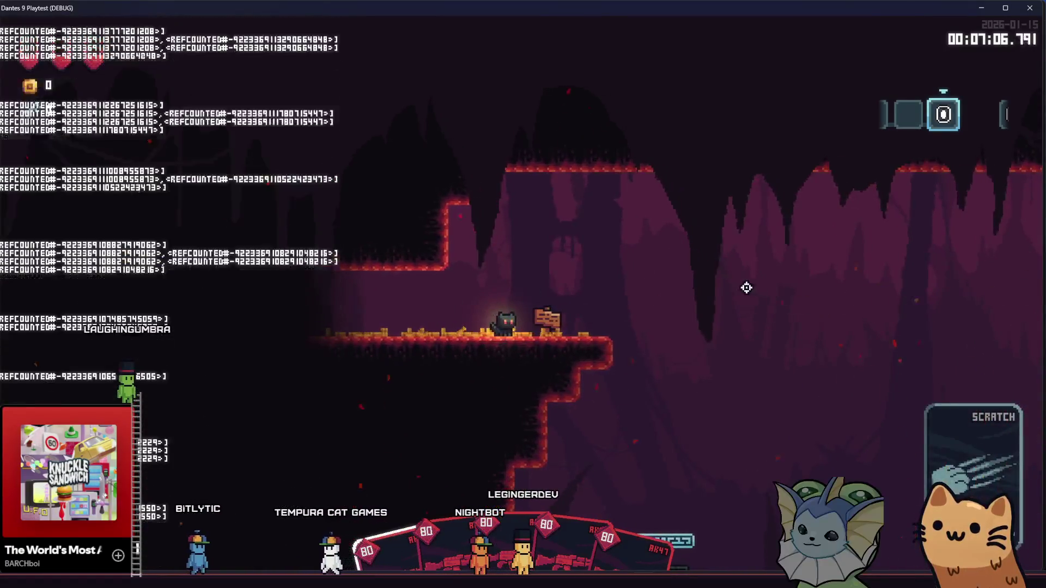
# - Drop to the floor, jump back onto the ledge, and fire the AK47 across the cave
pyautogui.press('d')
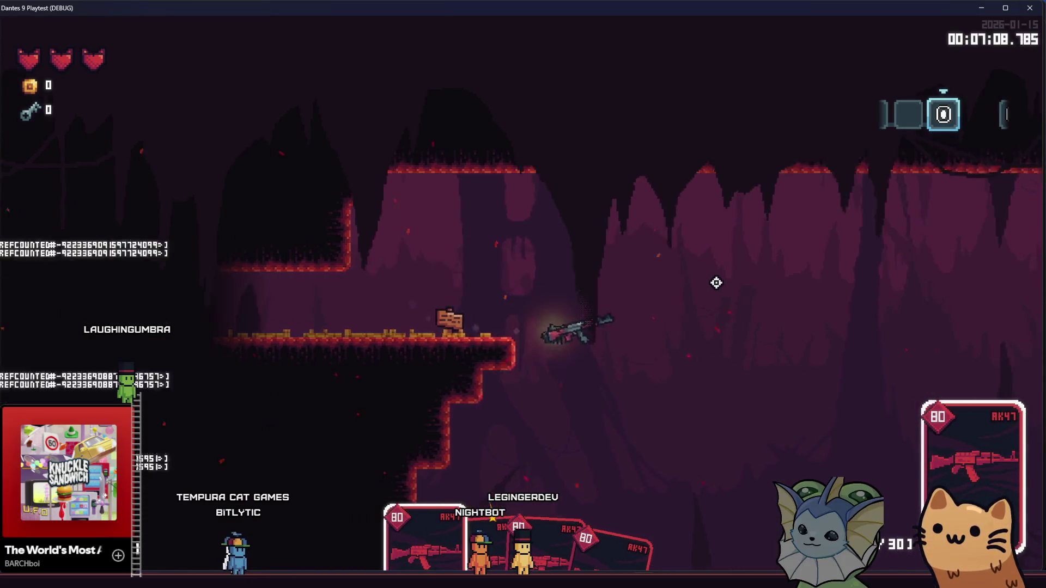
pyautogui.press('space')
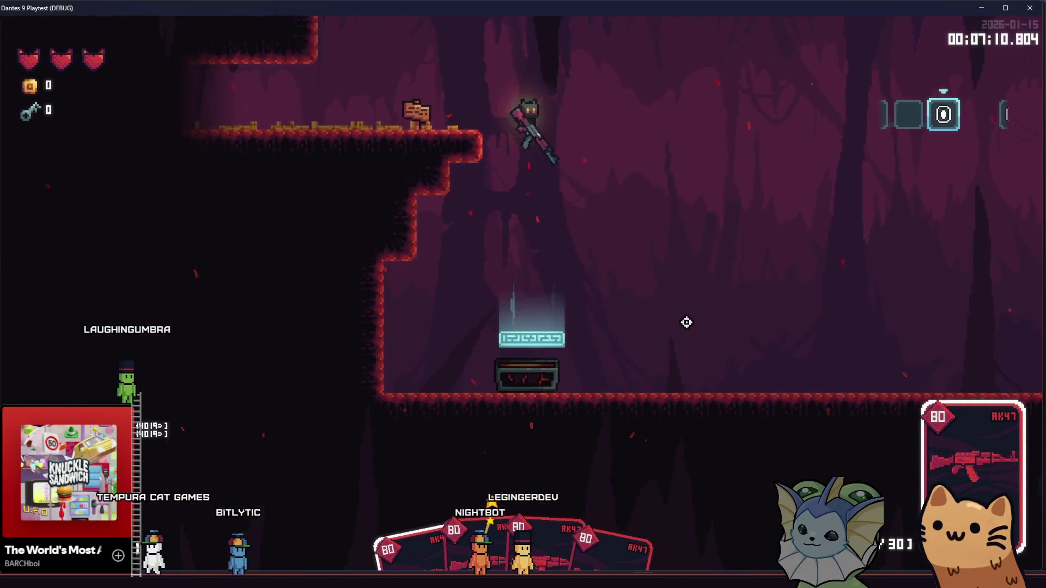
pyautogui.click(699, 305)
pyautogui.moveTo(699, 306)
pyautogui.mouseDown()
pyautogui.moveTo(694, 283)
pyautogui.moveTo(694, 299)
pyautogui.mouseUp()
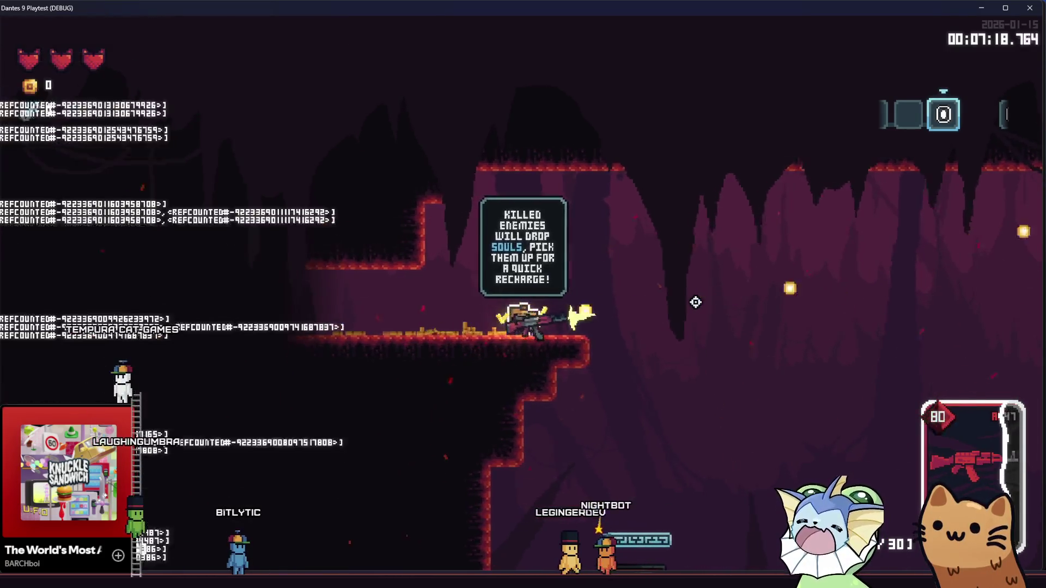
pyautogui.press('F1')
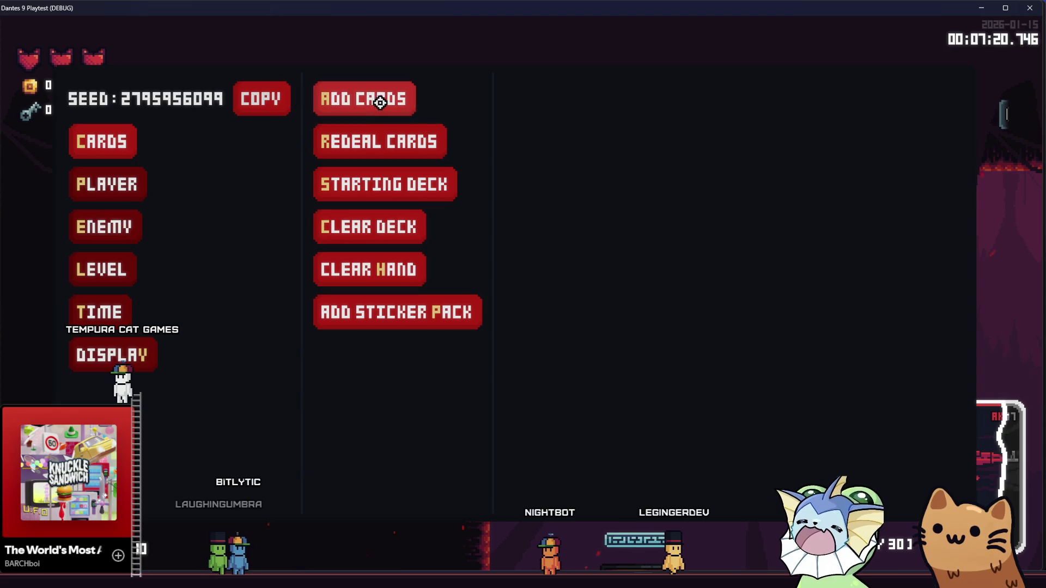
# - Add the AWP card from the debug list and fire it once
pyautogui.click(380, 102)
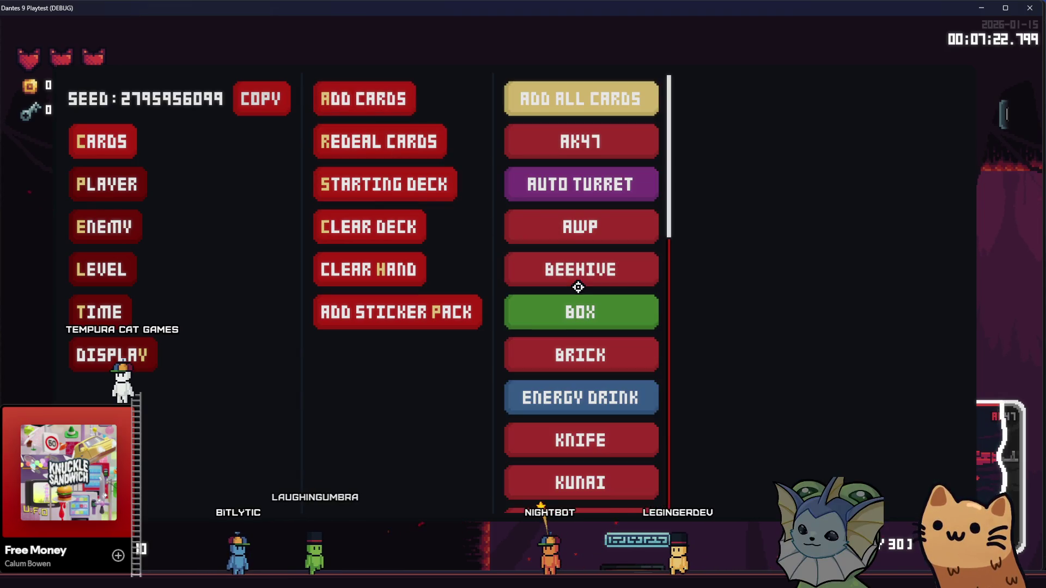
pyautogui.click(579, 226)
pyautogui.press('F1')
pyautogui.click(795, 319)
# - Add the Pistol card to the hand through the debug card list
pyautogui.press('F1')
pyautogui.click(100, 143)
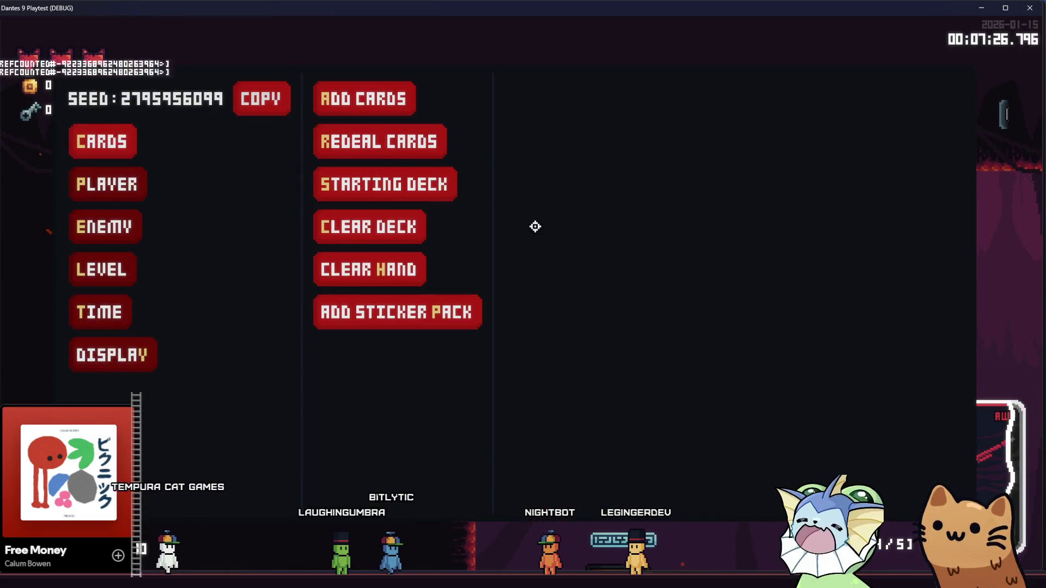
pyautogui.click(359, 108)
pyautogui.scroll(-10, 545, 240)
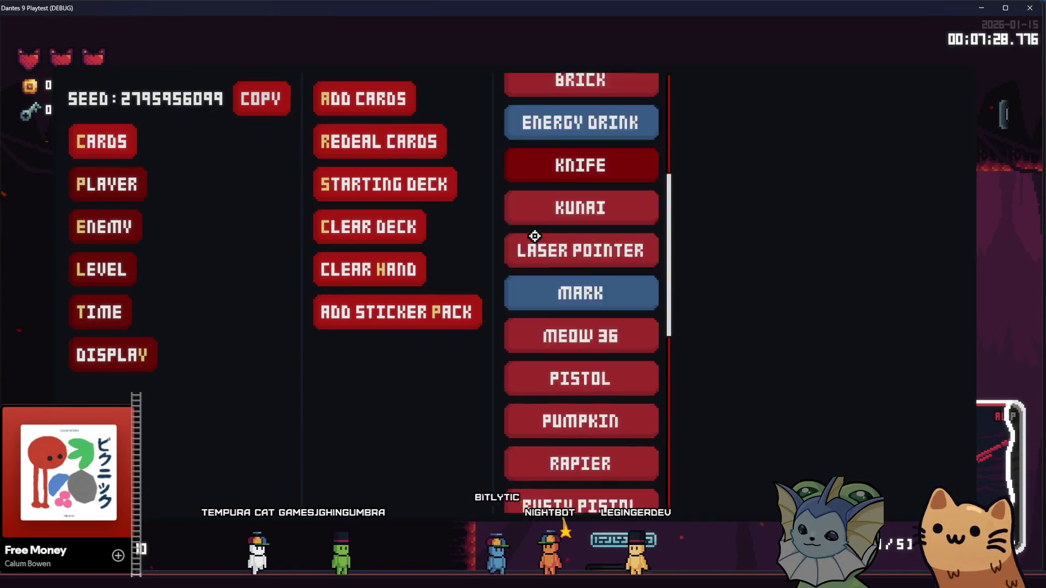
pyautogui.click(559, 220)
pyautogui.press('F1')
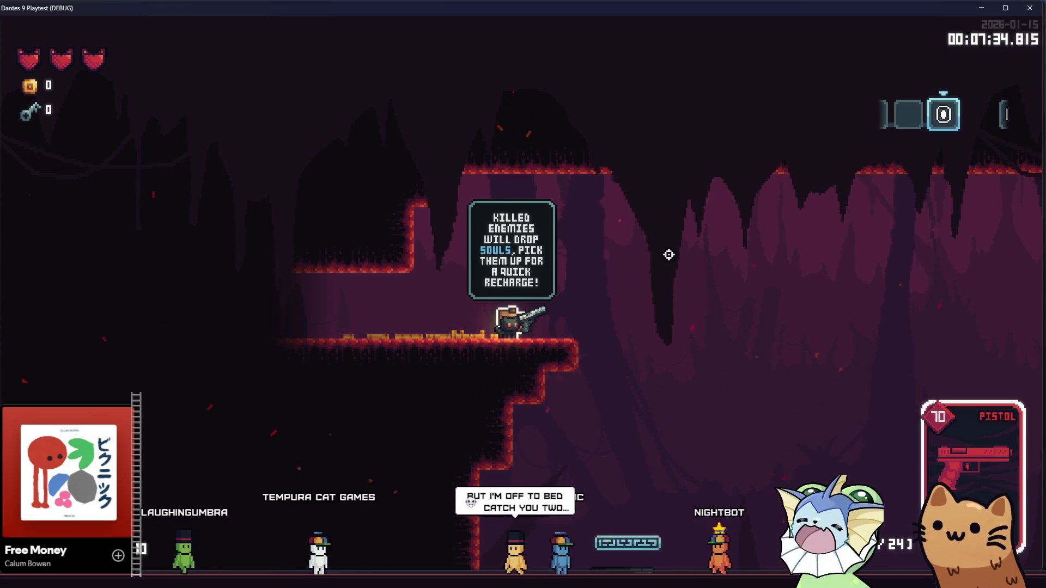
# - Fire the Pistol left and right until its ammo runs out
pyautogui.click(792, 311)
pyautogui.click(792, 311)
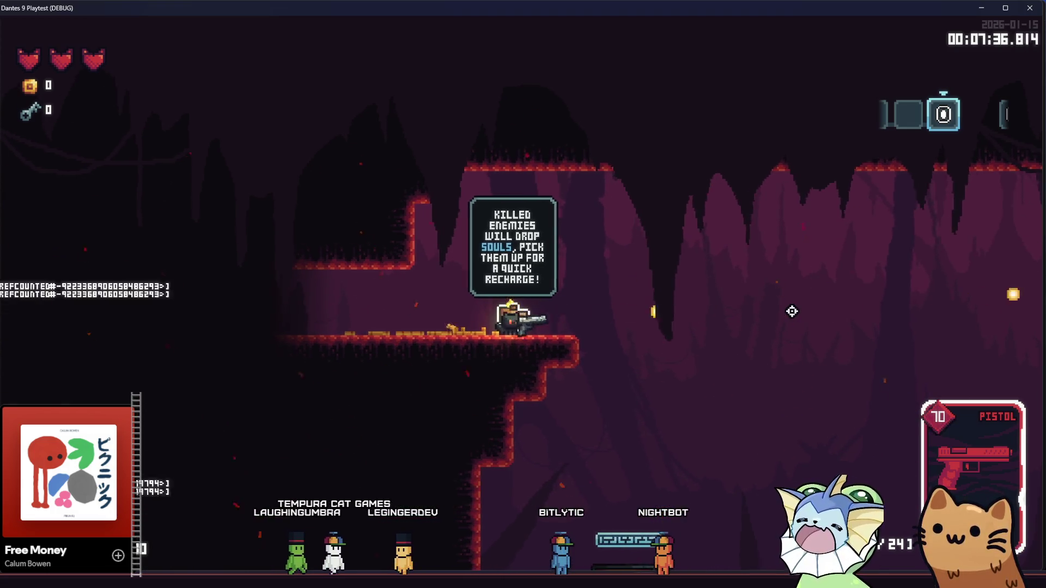
pyautogui.click(791, 311)
pyautogui.click(792, 311)
pyautogui.click(790, 308)
pyautogui.click(725, 294)
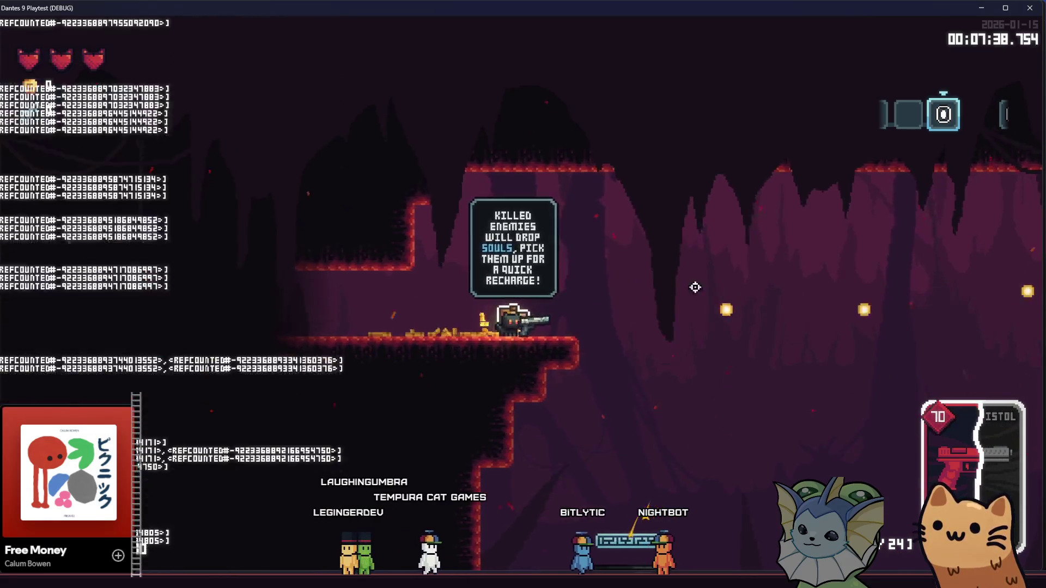
pyautogui.click(282, 283)
pyautogui.click(278, 292)
pyautogui.click(273, 303)
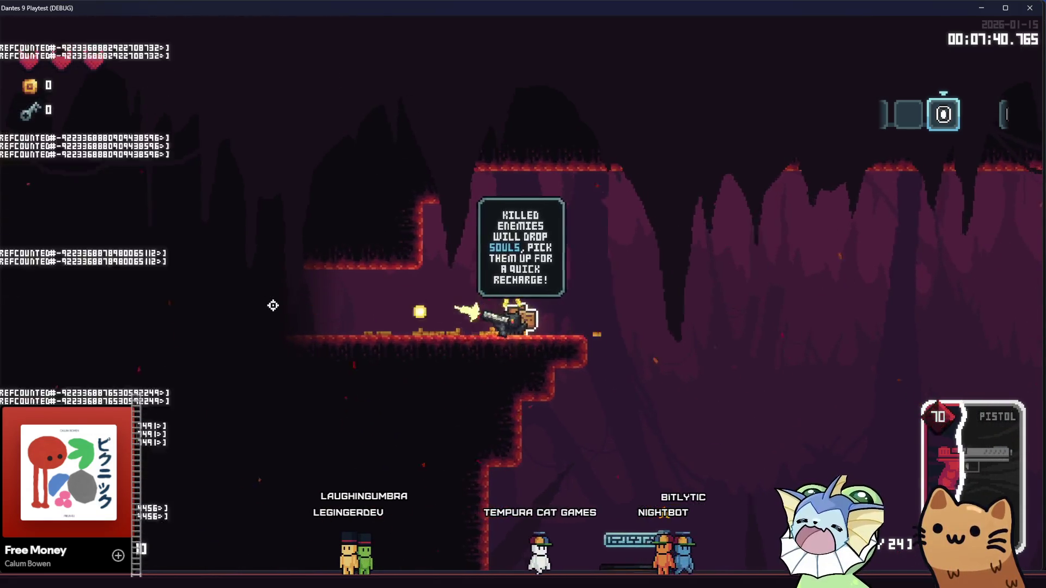
pyautogui.click(273, 303)
pyautogui.click(776, 311)
pyautogui.click(775, 310)
# - Add another Rusty Pistol card from the debug card list and resume play
pyautogui.press('F1')
pyautogui.click(115, 157)
pyautogui.click(117, 142)
pyautogui.click(116, 141)
pyautogui.click(392, 105)
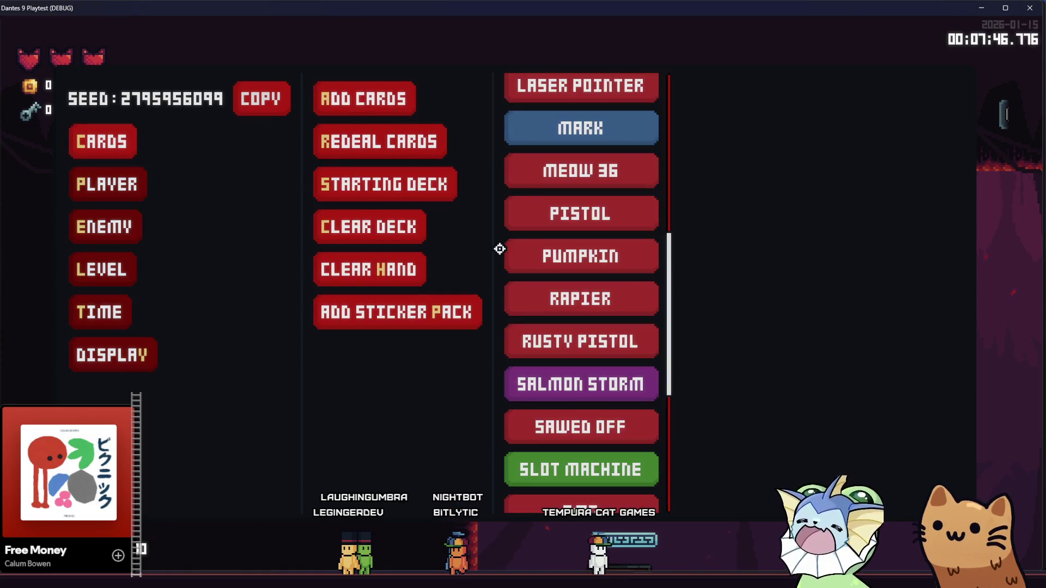
pyautogui.scroll(-6, 512, 253)
pyautogui.scroll(1, 517, 253)
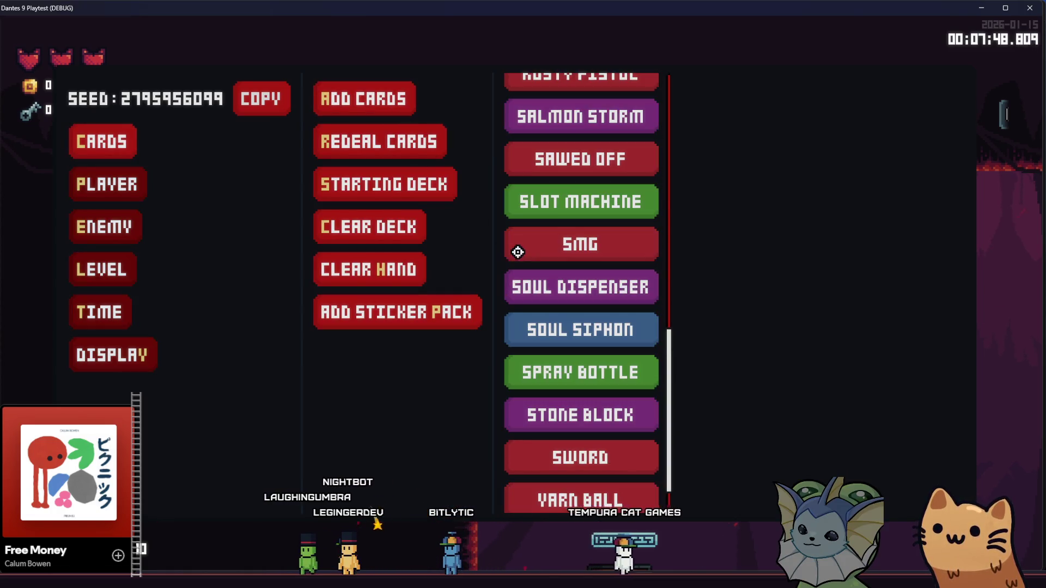
pyautogui.scroll(3, 572, 117)
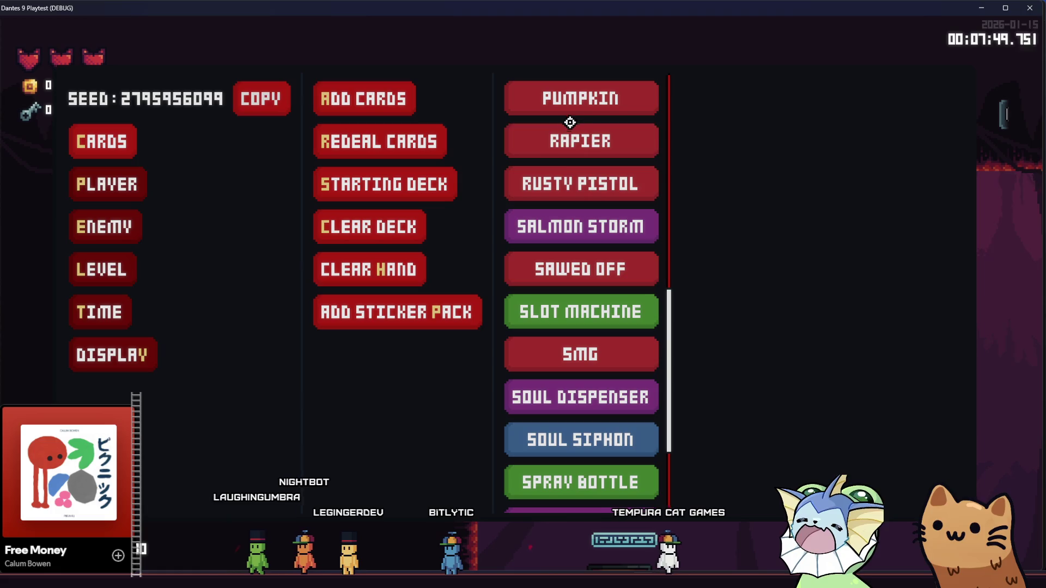
pyautogui.click(562, 188)
pyautogui.press('Escape')
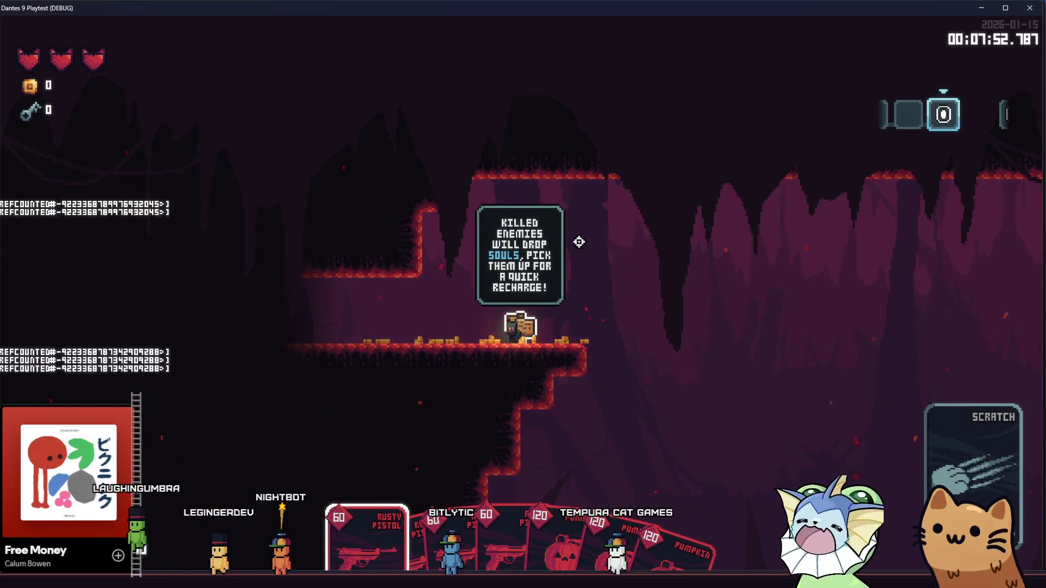
# - Hop off and back onto the ledge, then equip the Rusty Pistol card
pyautogui.press('d')
pyautogui.press('space')
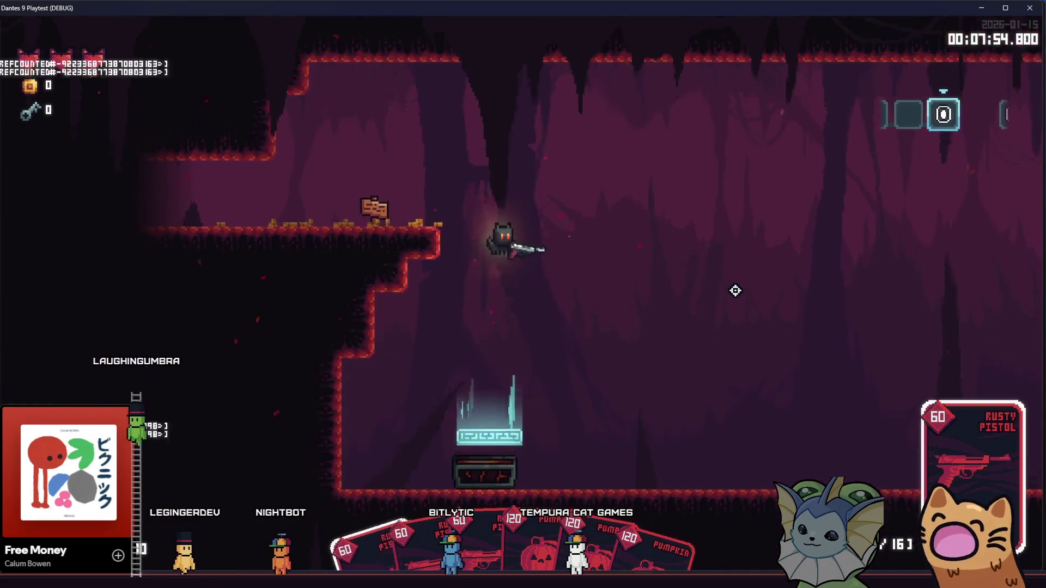
pyautogui.press('a')
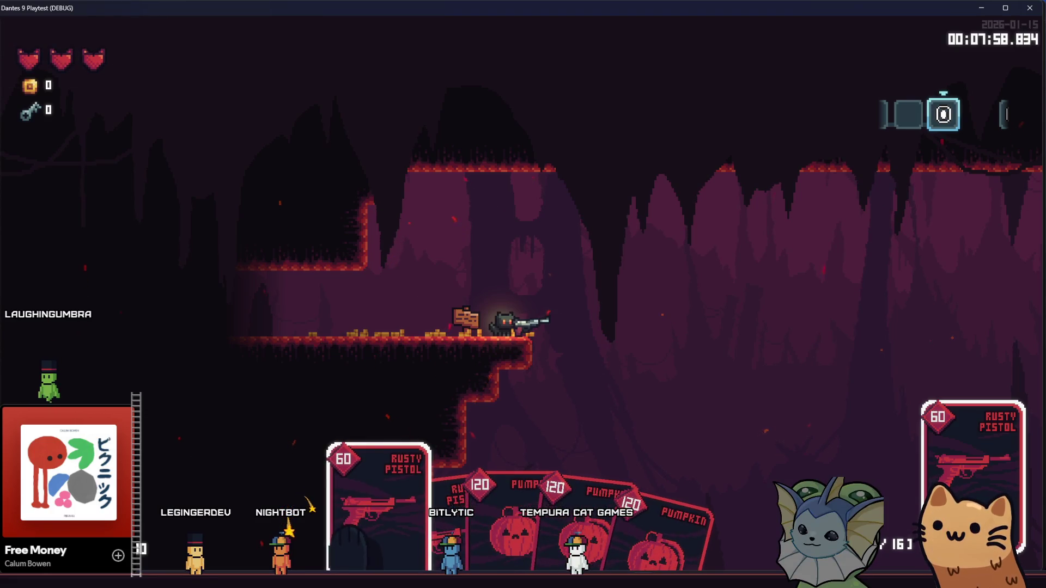
pyautogui.press('Left')
pyautogui.press('Left')
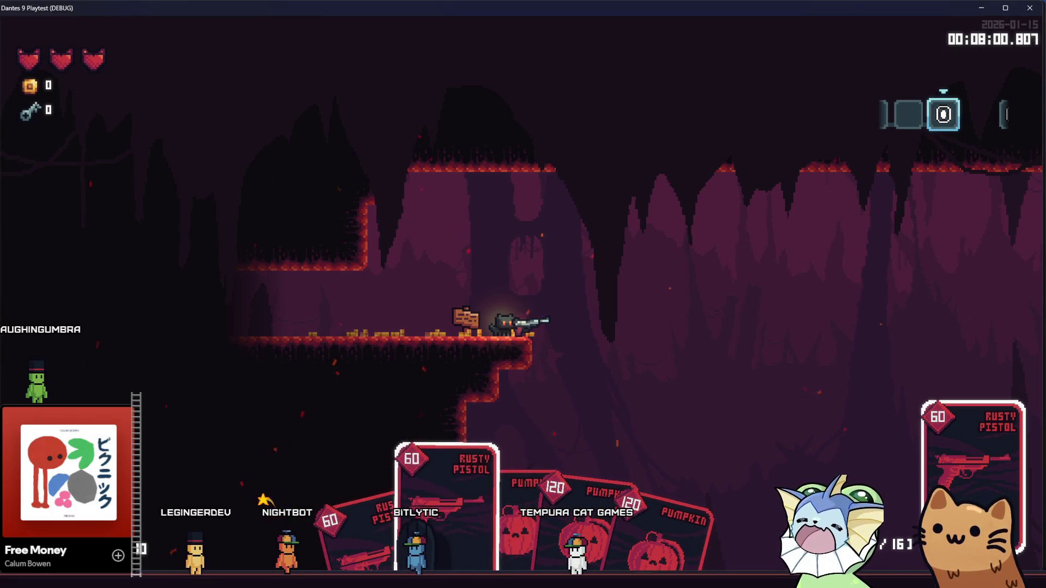
pyautogui.press('Return')
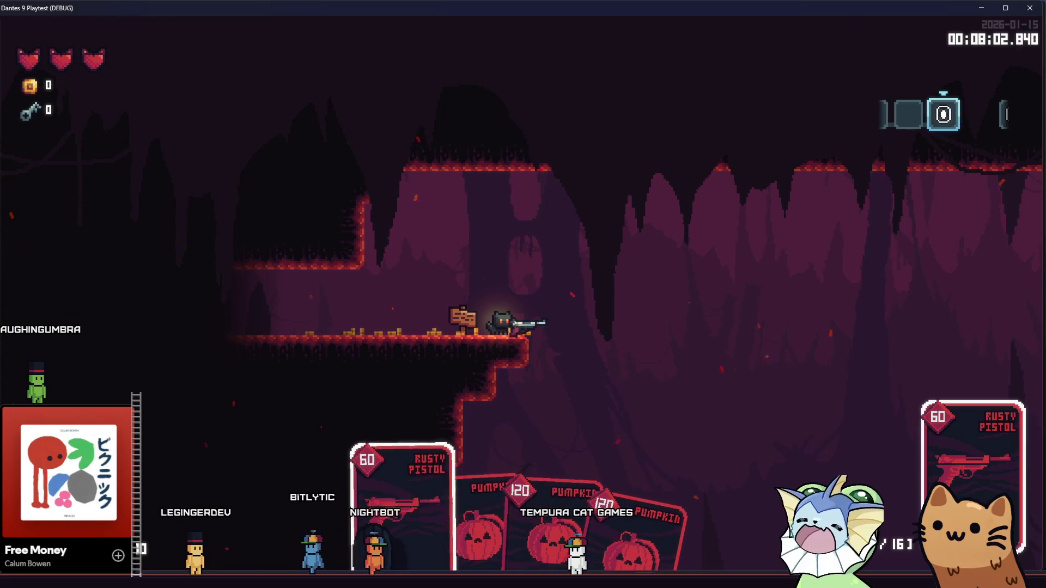
# - Fire the Rusty Pistol six times toward the crosshair
pyautogui.click(848, 338)
pyautogui.click(848, 338)
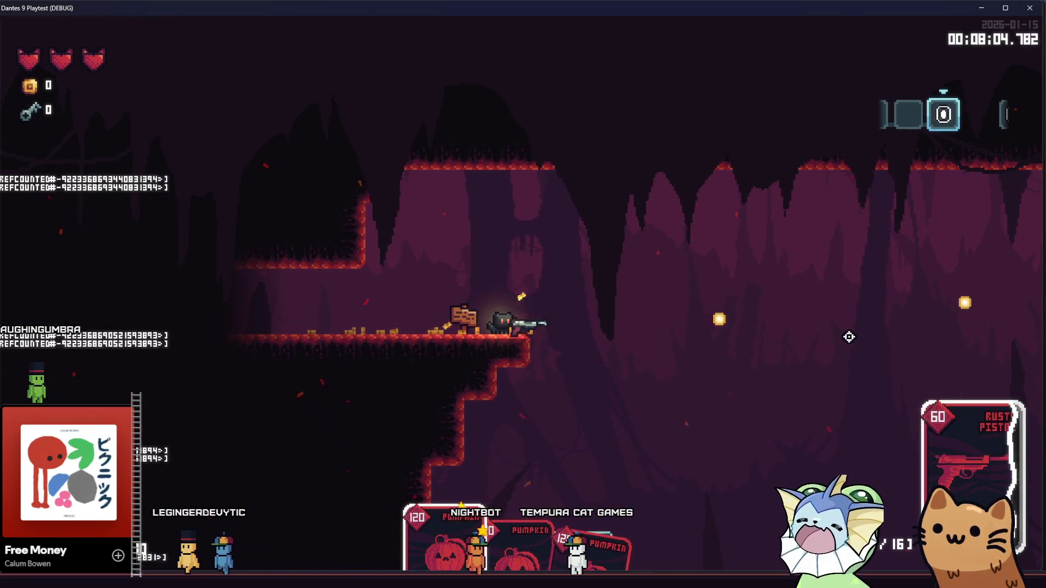
pyautogui.click(849, 337)
pyautogui.click(847, 335)
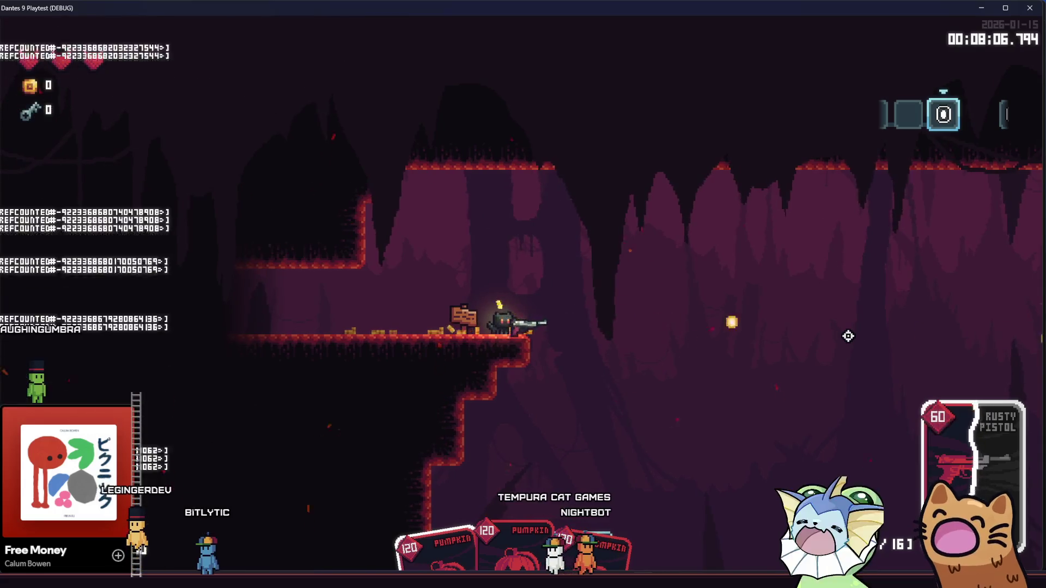
pyautogui.click(844, 333)
pyautogui.click(843, 332)
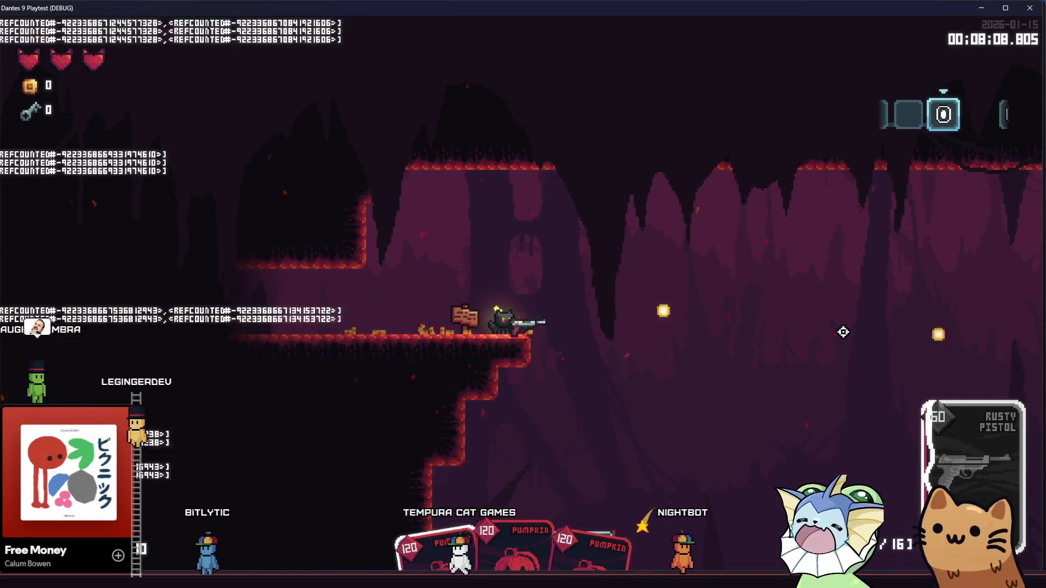
# - Throw pumpkins at the dummies on the lower floor, then jump back to the sign ledge
pyautogui.click(703, 279)
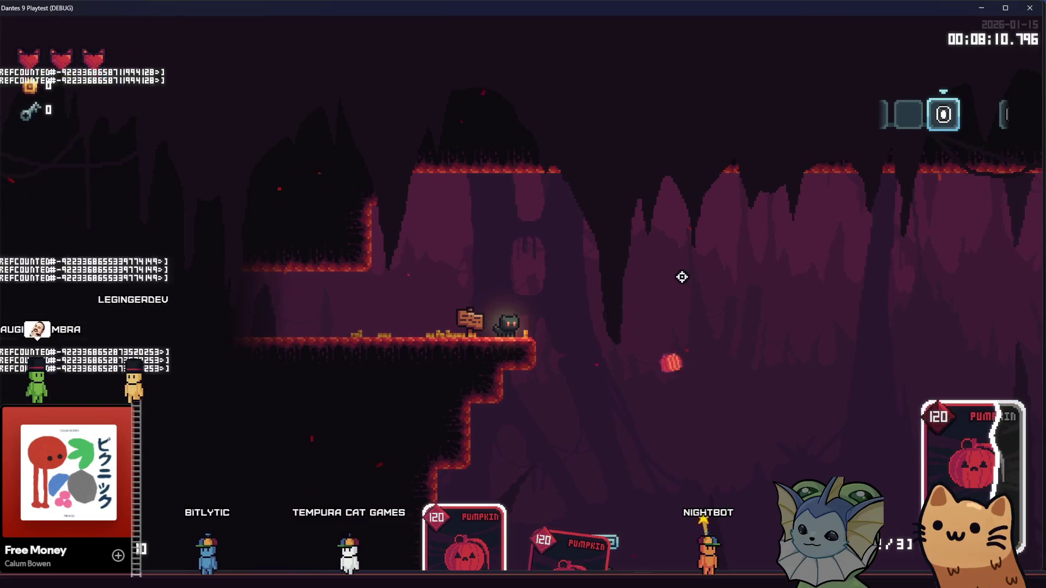
pyautogui.click(679, 276)
pyautogui.click(676, 276)
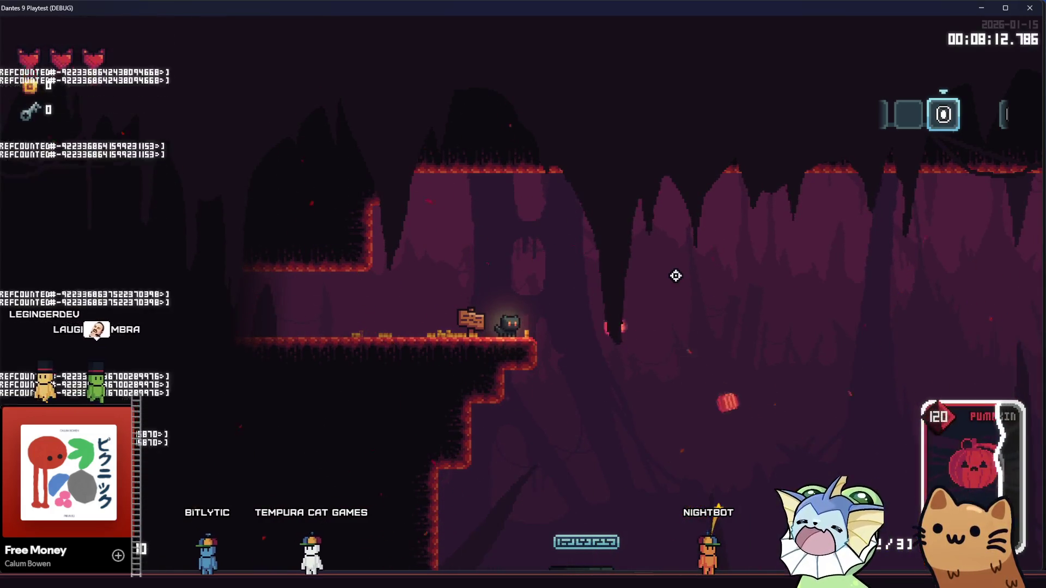
pyautogui.press('d')
pyautogui.click(675, 273)
pyautogui.click(675, 273)
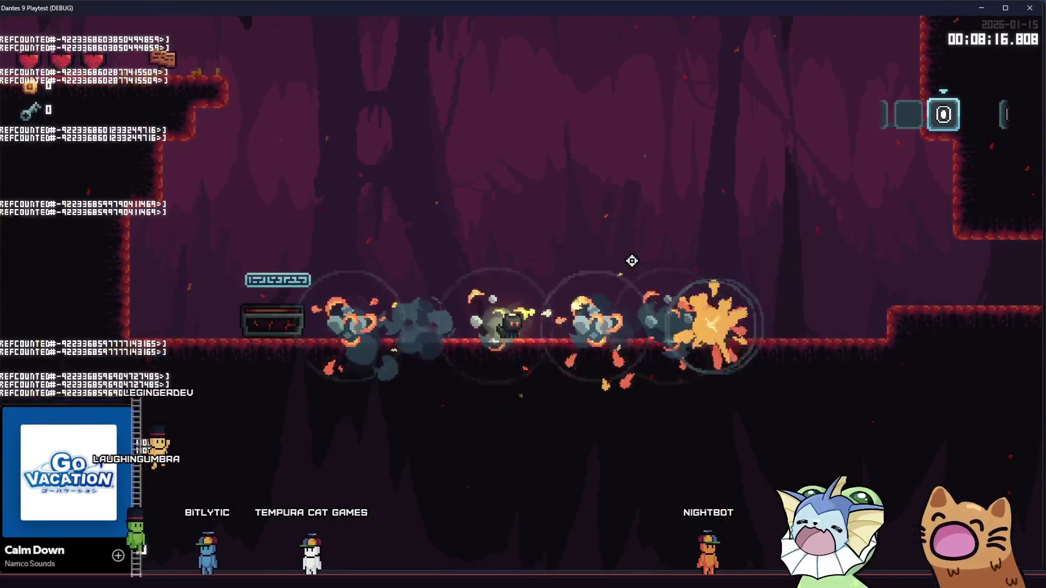
pyautogui.press('space')
pyautogui.press('a')
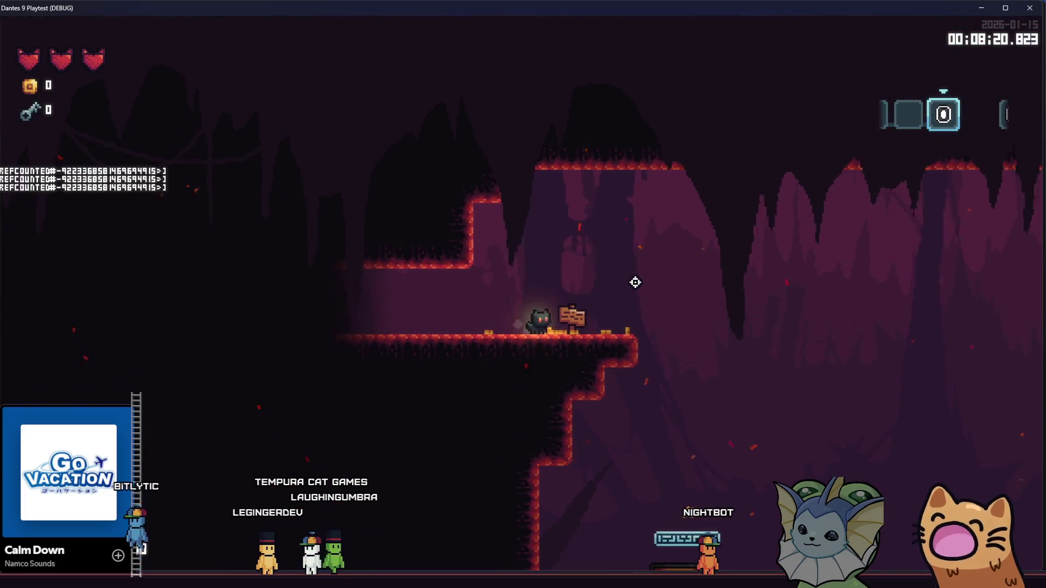
pyautogui.press('d')
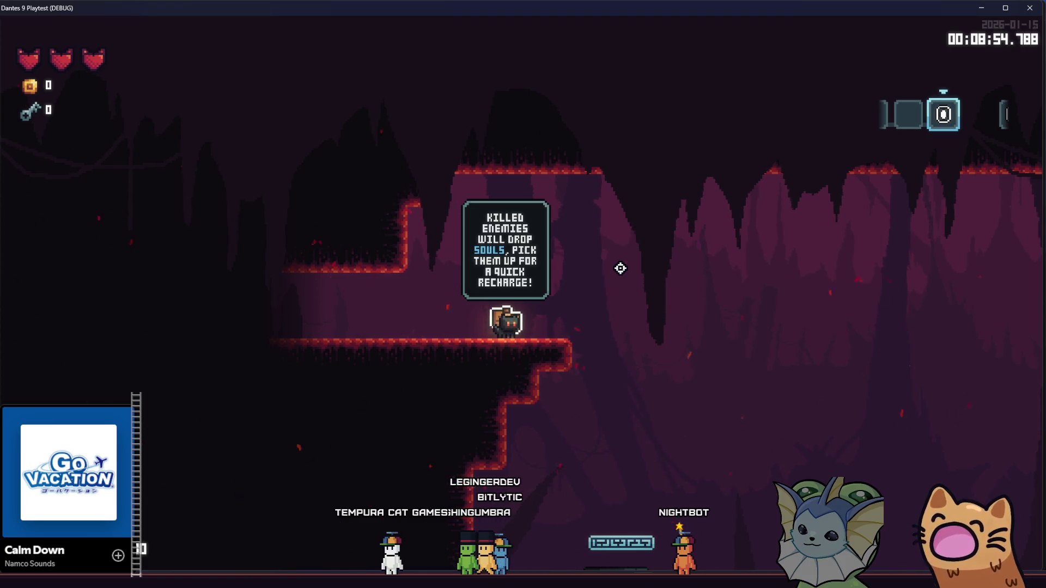
# - Walk the cat back and forth around the sign
pyautogui.press('a')
pyautogui.press('d')
pyautogui.press('a')
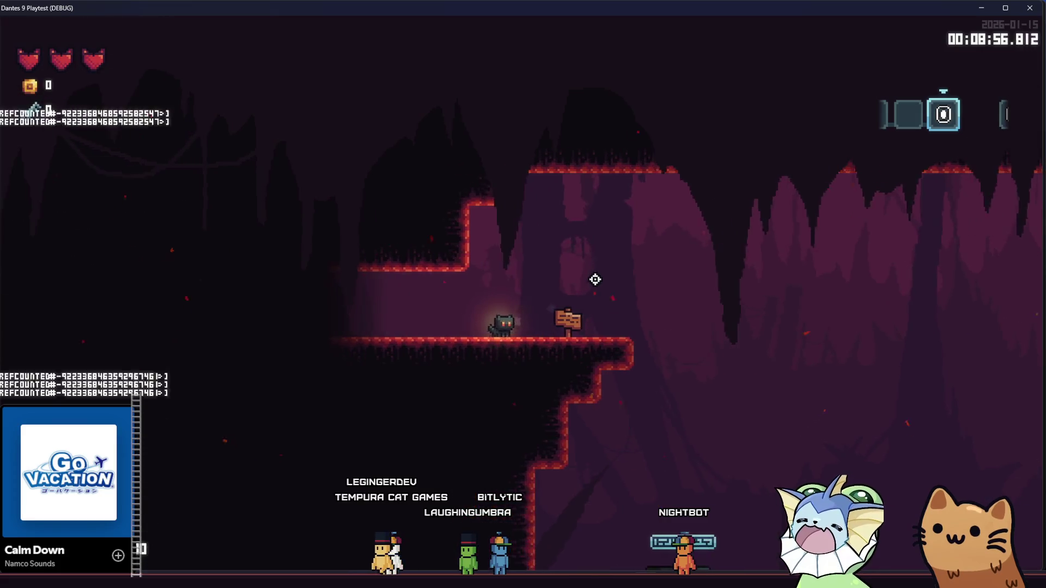
pyautogui.press('d')
pyautogui.press('a')
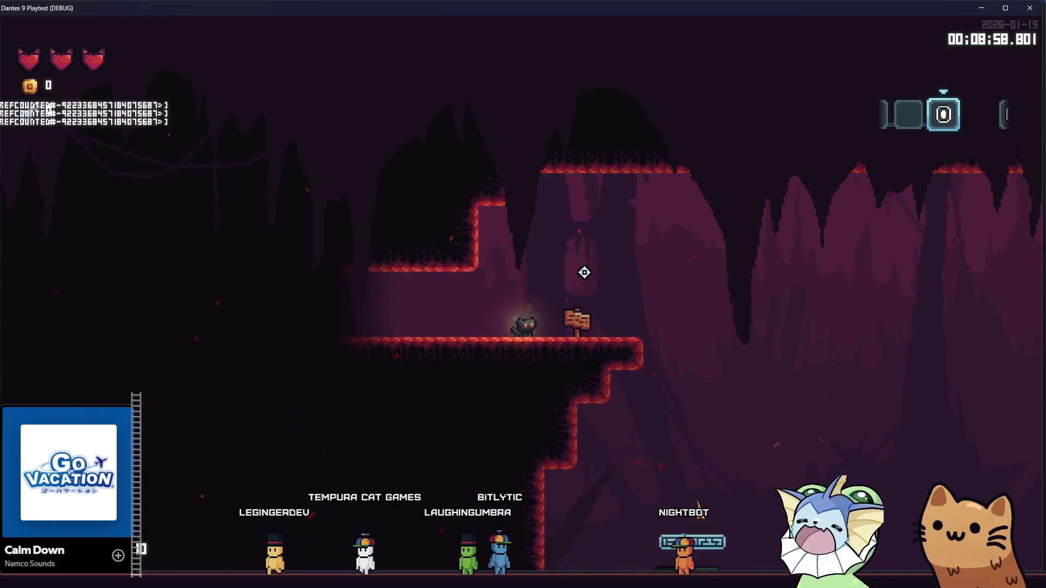
pyautogui.press('d')
pyautogui.press('d')
pyautogui.press('a')
pyautogui.press('d')
pyautogui.press('d')
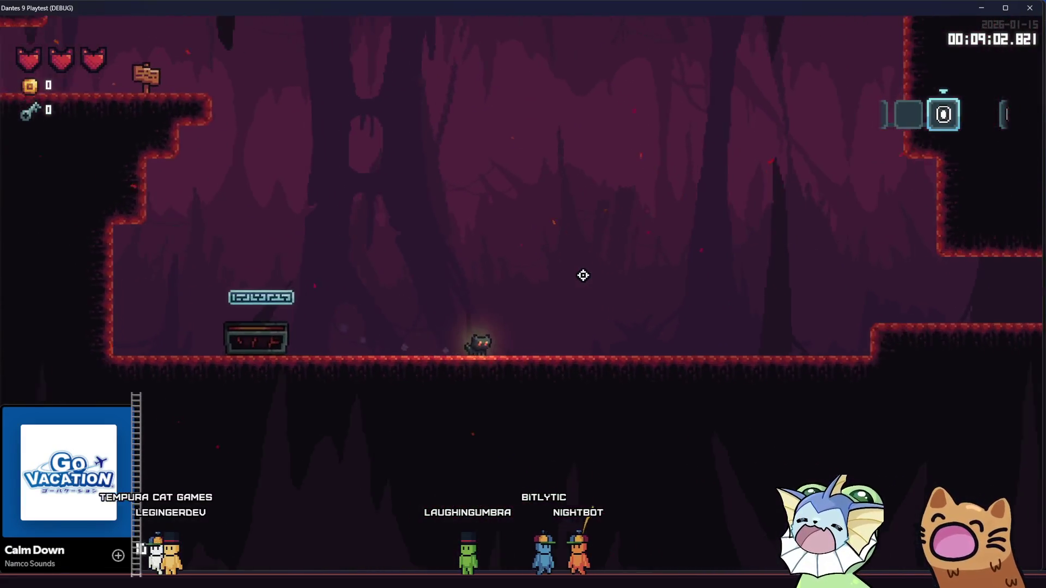
# - Jump left past the chest into the neighbouring room and walk onto its chest
pyautogui.press('a')
pyautogui.press('space')
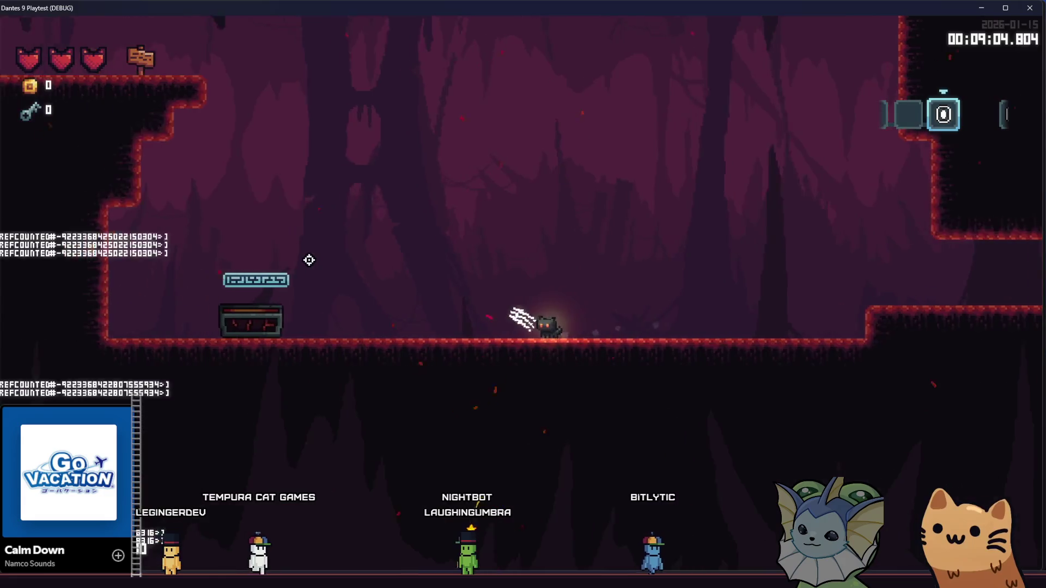
pyautogui.press('a')
pyautogui.press('space')
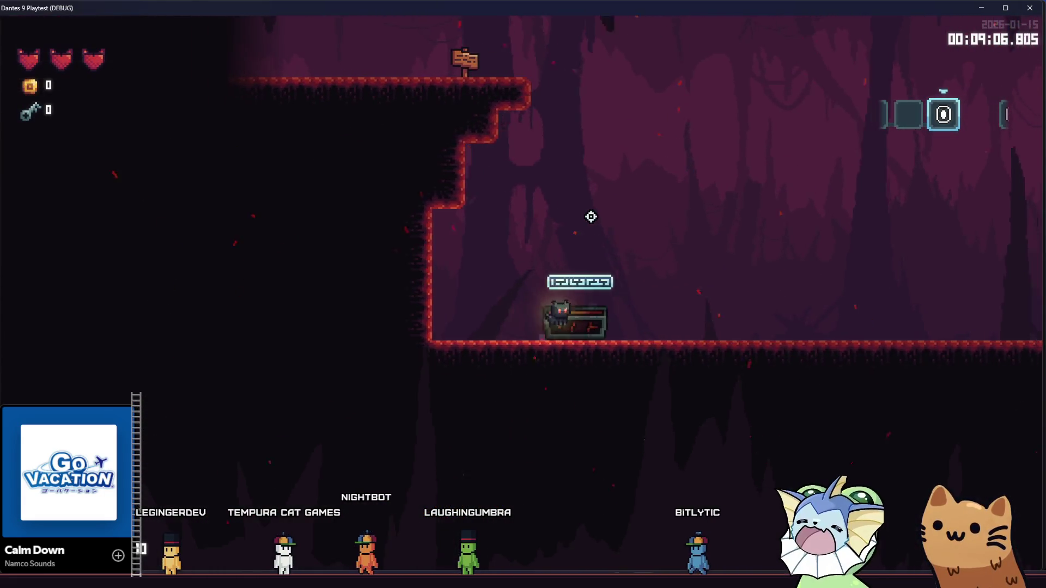
pyautogui.press('space')
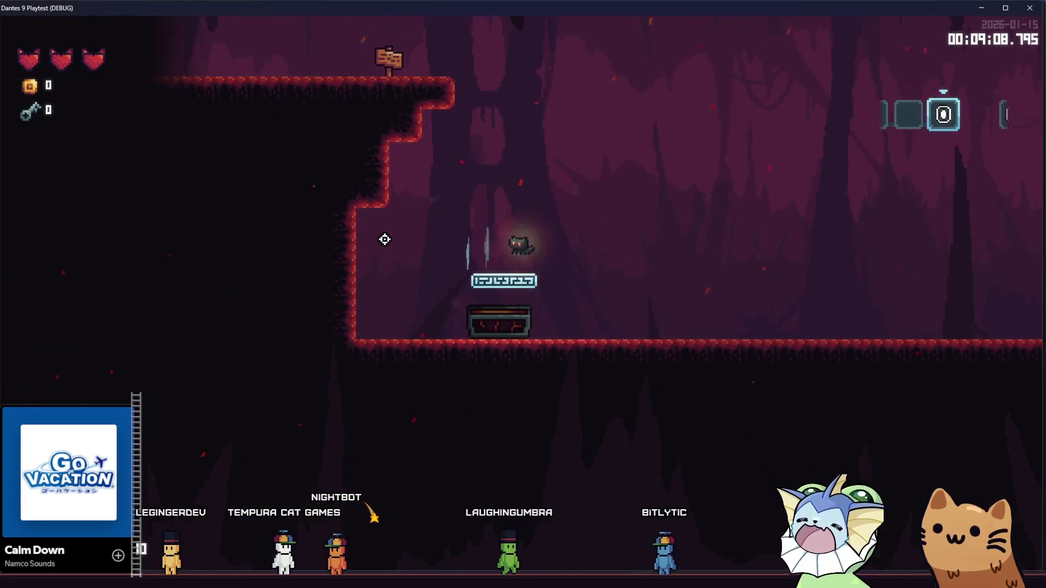
pyautogui.press('a')
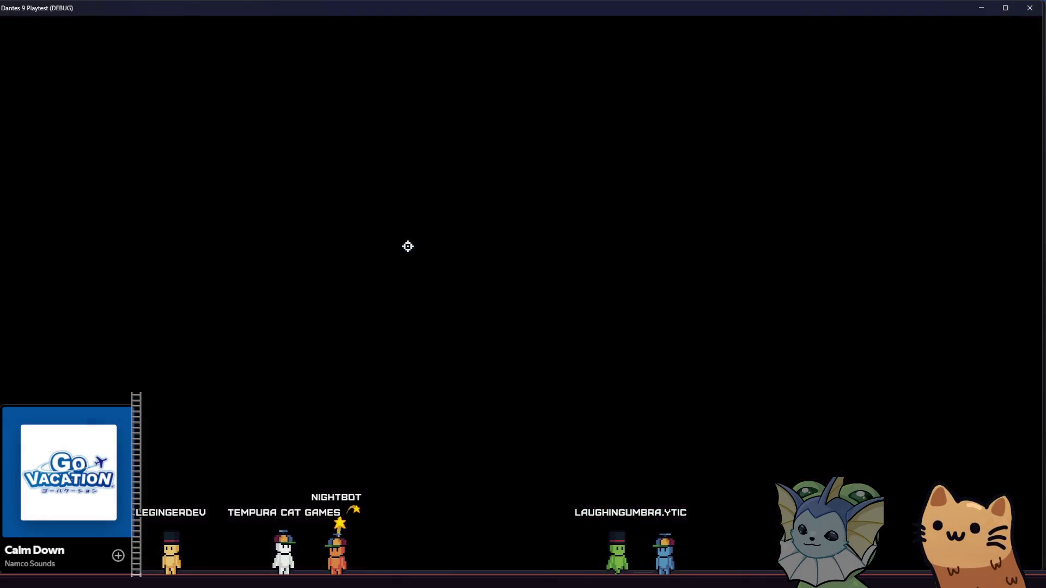
pyautogui.press('a')
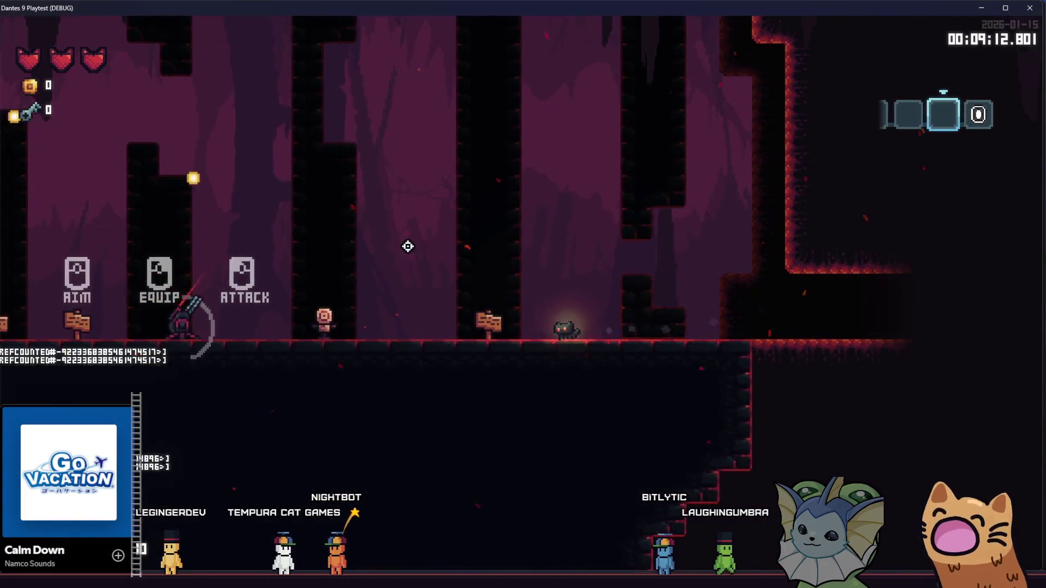
pyautogui.press('d')
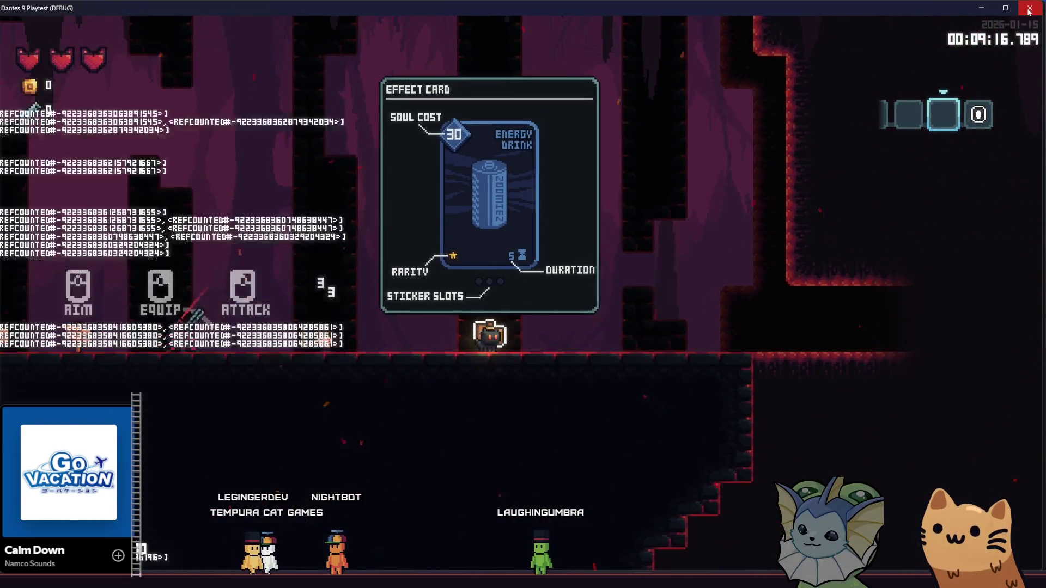
# - Quit the running Dante's 9 playtest with F8 to return to the Godot editor
pyautogui.press('F8')
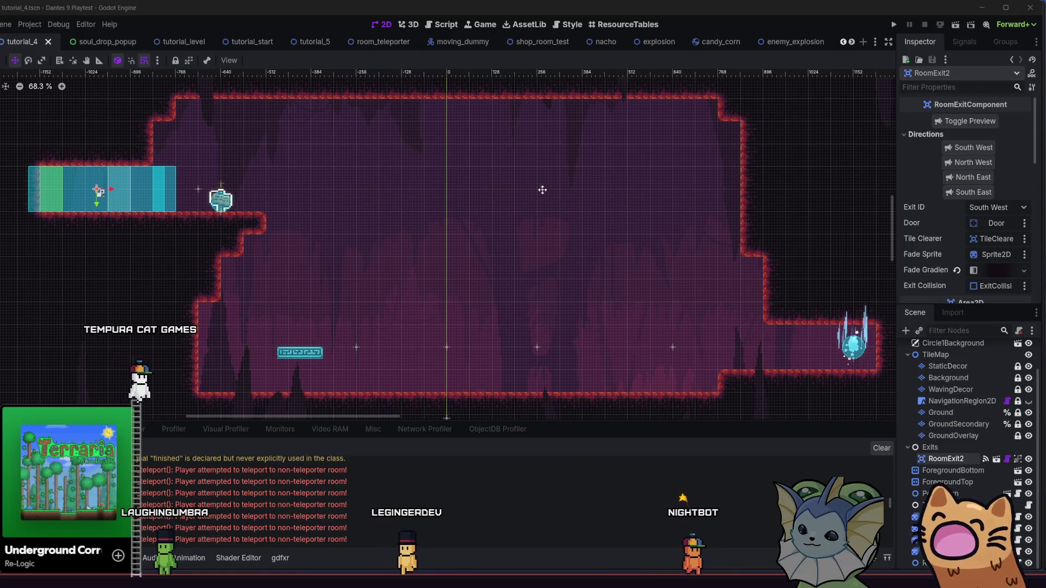
pyautogui.scroll(-4, 538, 189)
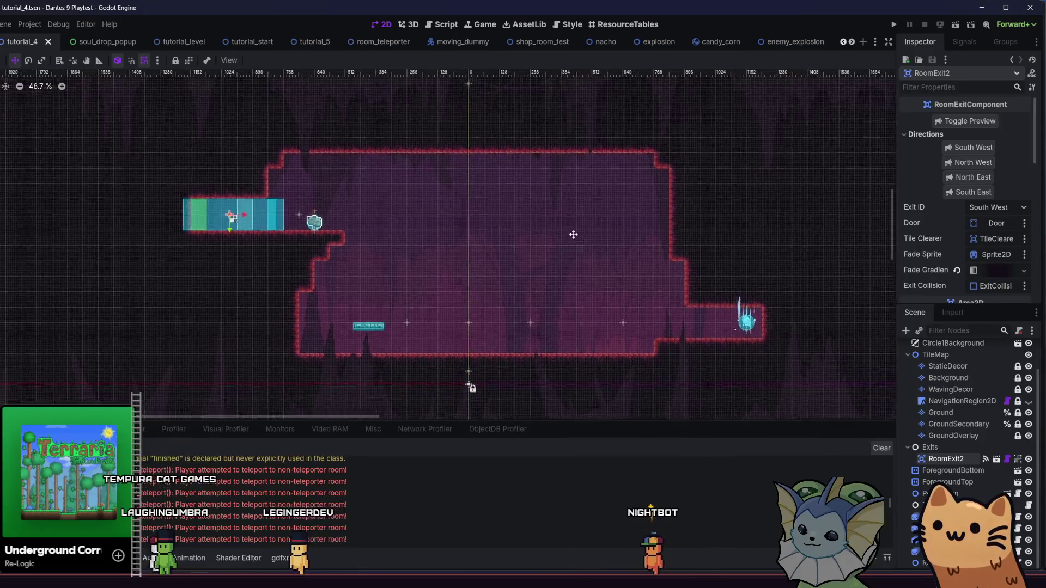
pyautogui.hscroll(2, 573, 235)
pyautogui.hscroll(1, 547, 240)
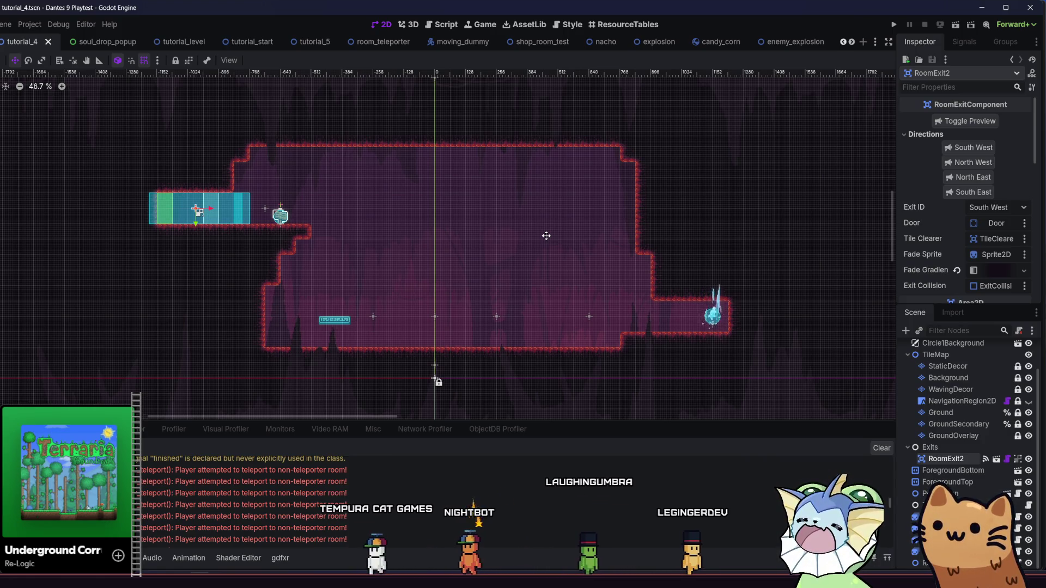
pyautogui.scroll(2, 428, 285)
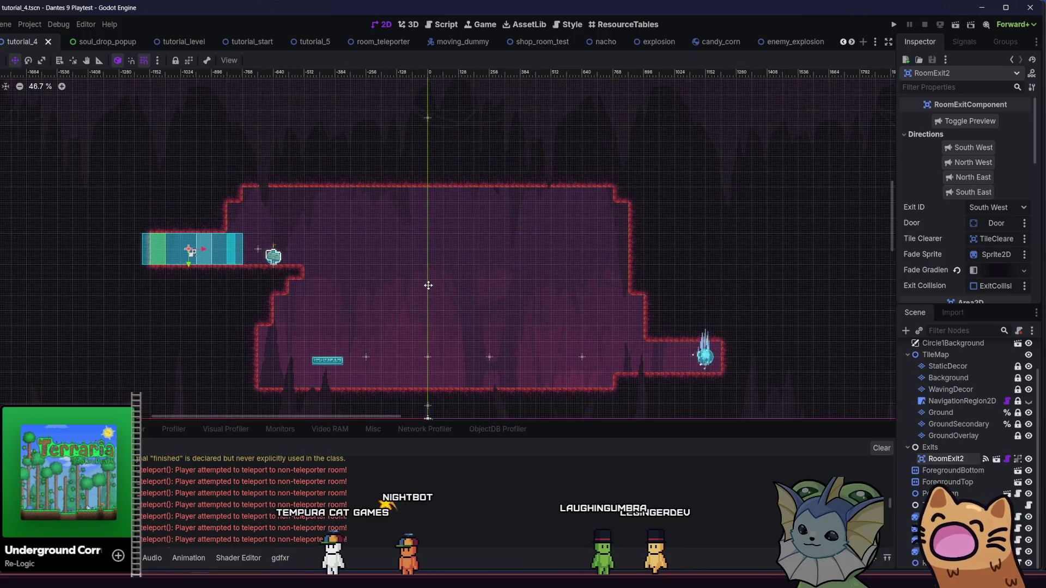
pyautogui.scroll(-2, 428, 286)
pyautogui.scroll(1, 300, 216)
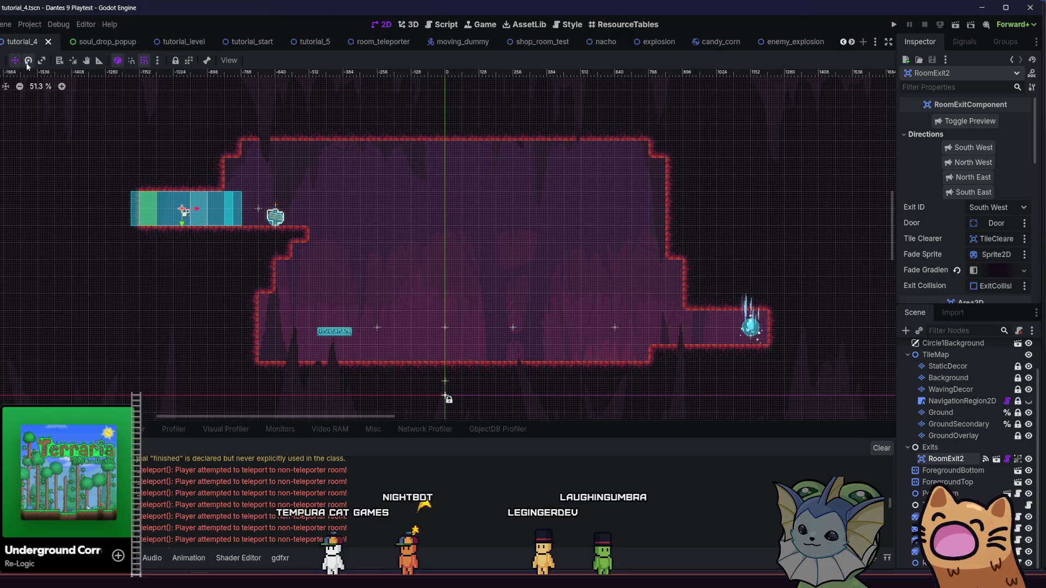
pyautogui.moveTo(141, 199); pyautogui.dragTo(148, 195)
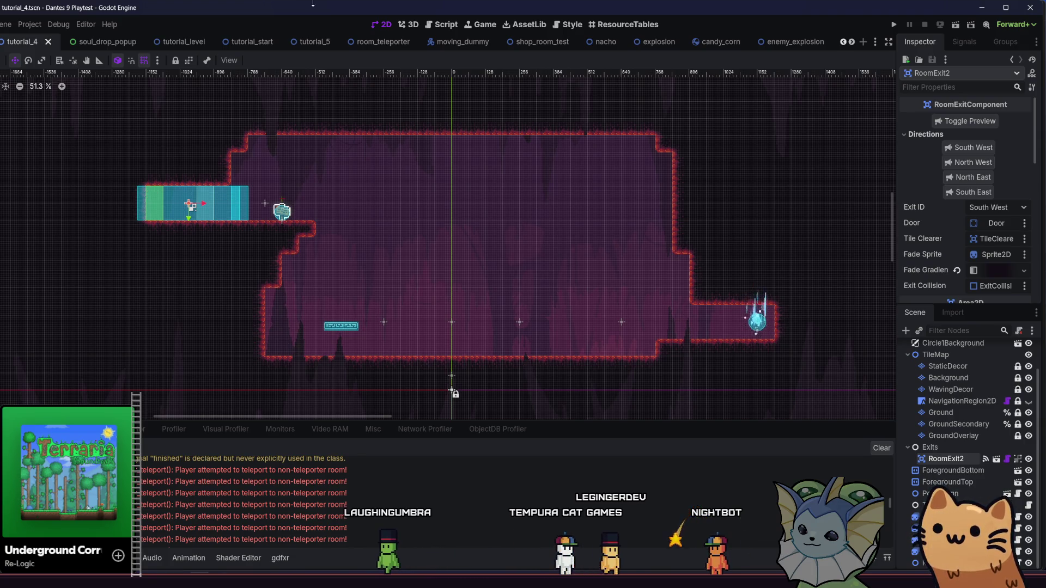
# - Show the FileSystem dock with Alt+F, browsing res://src/enemies/
pyautogui.hotkey('alt', 'f')
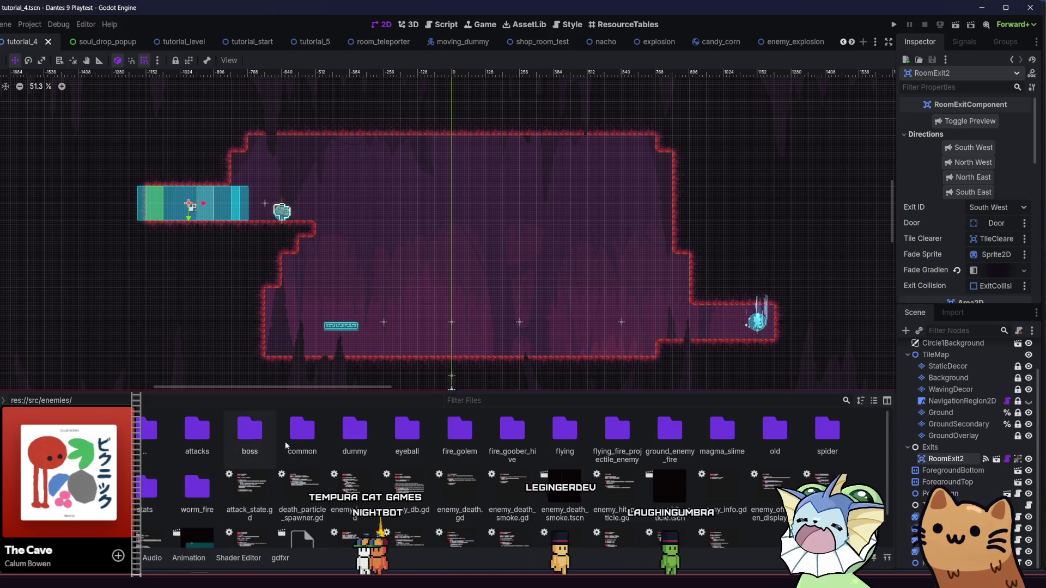
# - Duplicate moving_dummy.tscn in the dummy folder, renaming the copy to stationary_dummy.tscn
pyautogui.doubleClick(349, 433)
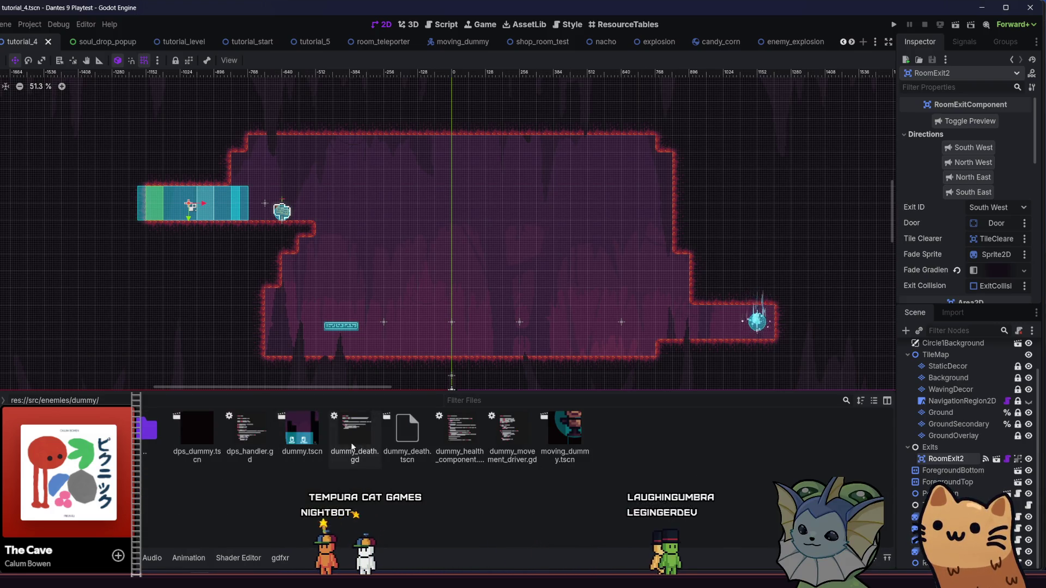
pyautogui.rightClick(547, 443)
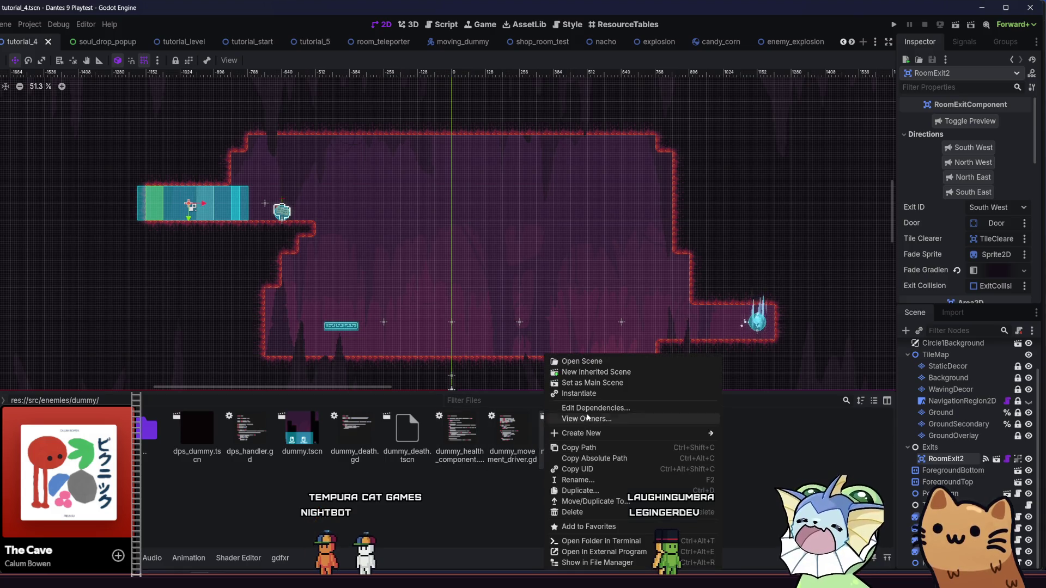
pyautogui.click(620, 490)
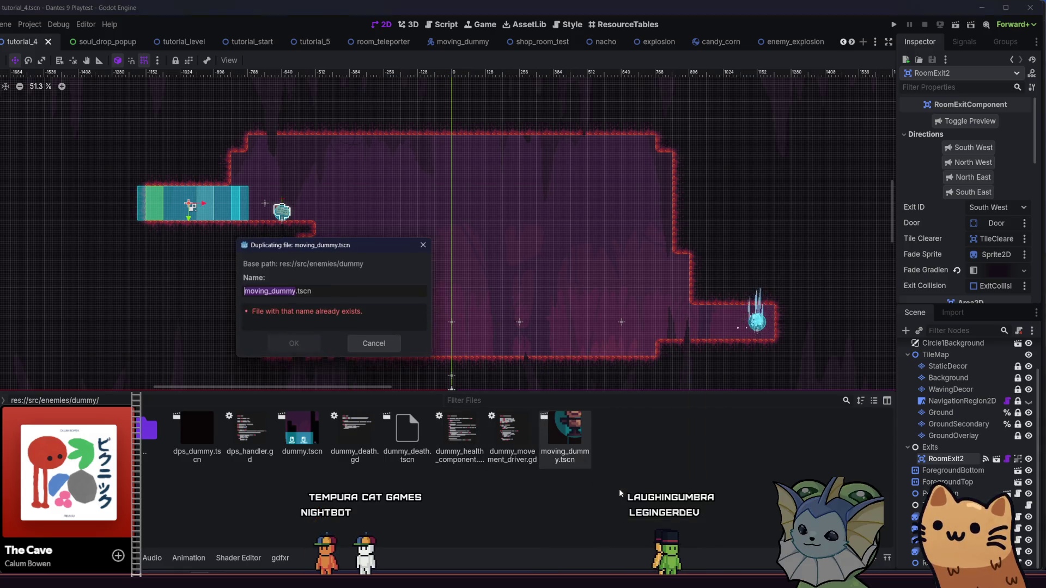
pyautogui.moveTo(271, 292); pyautogui.dragTo(237, 292)
pyautogui.write('station')
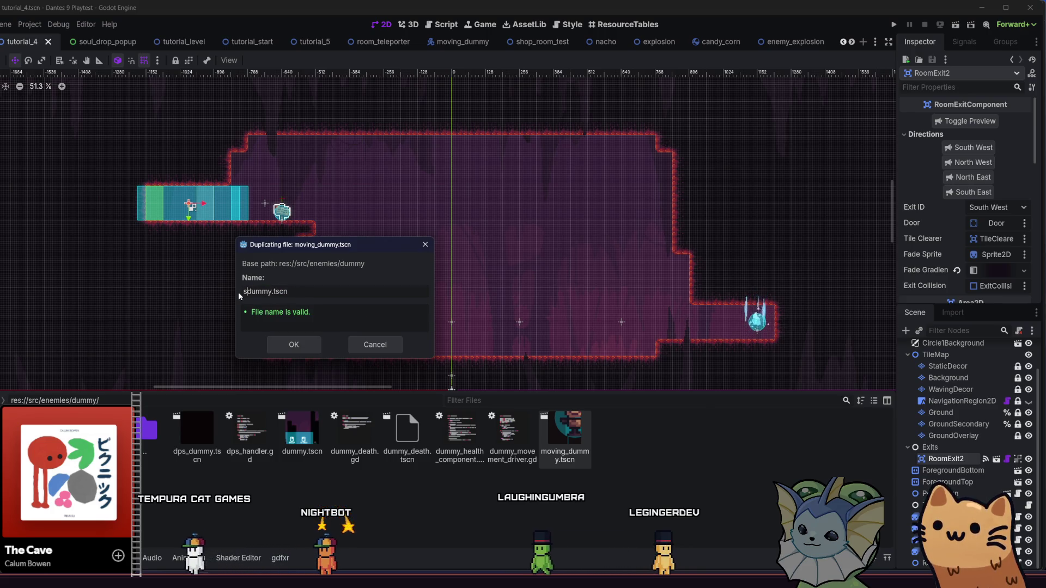
pyautogui.write('ary_')
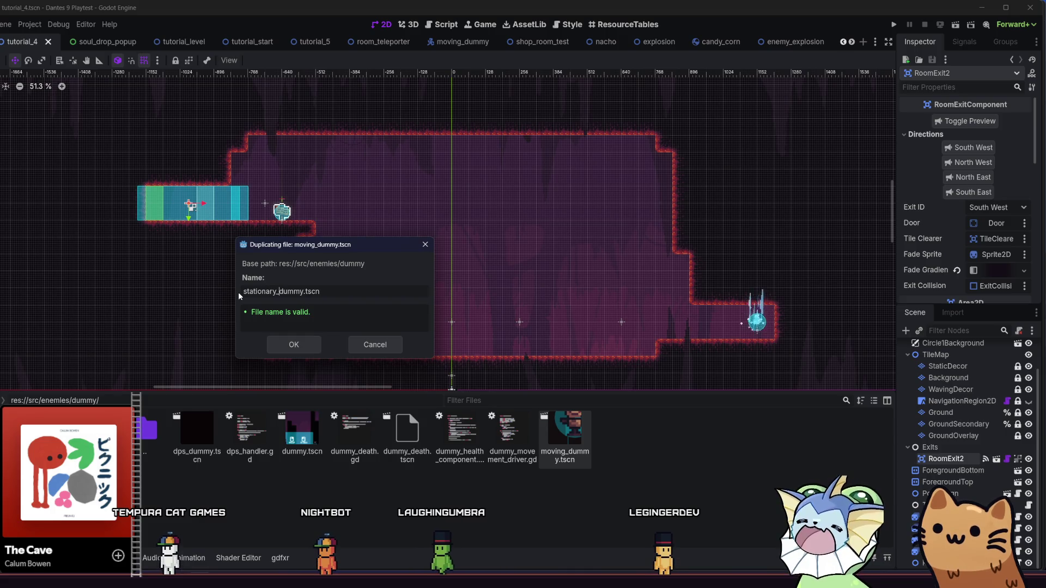
# - Create stationary_dummy.tscn, open it, and rename its root node to StationaryDummy
pyautogui.click(297, 343)
pyautogui.doubleClick(602, 437)
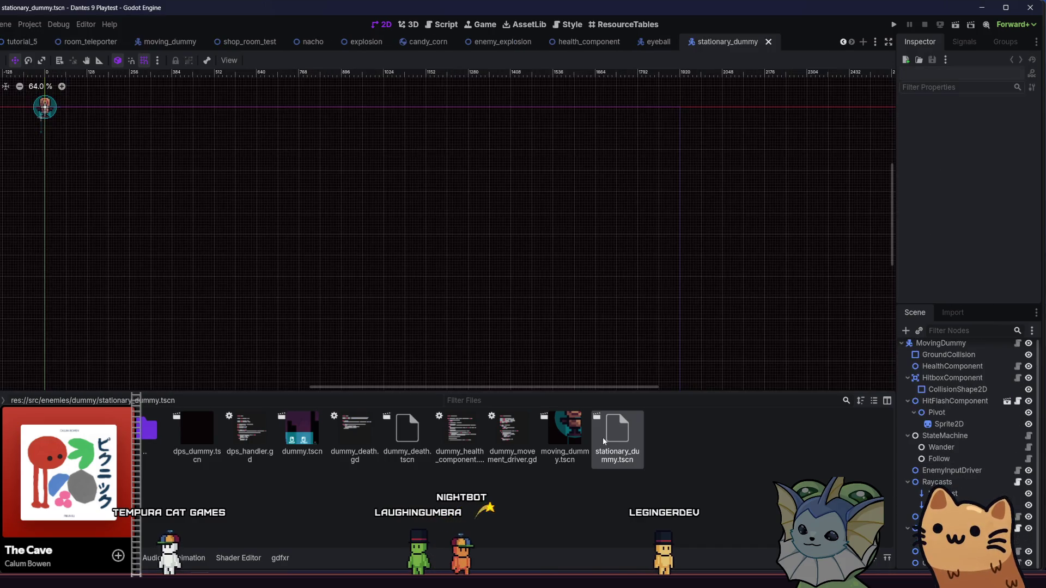
pyautogui.doubleClick(938, 343)
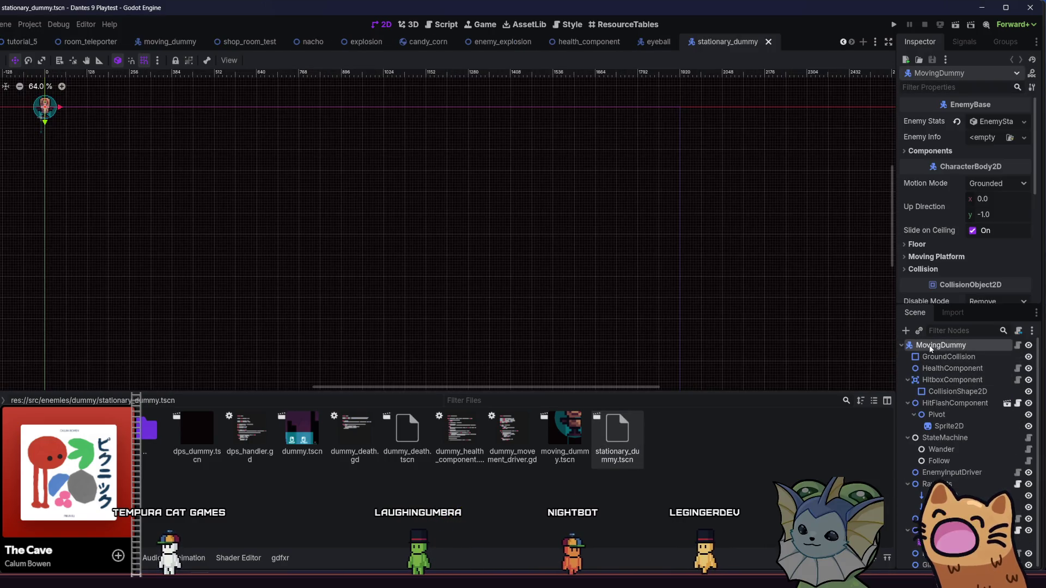
pyautogui.press('BackSpace')
pyautogui.press('BackSpace')
pyautogui.press('BackSpace')
pyautogui.write('Sta')
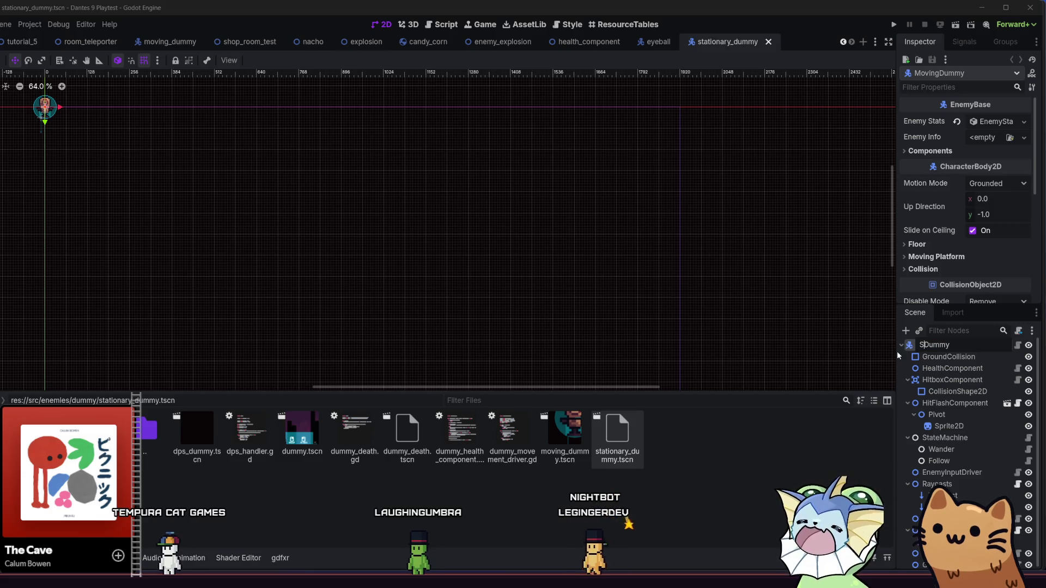
pyautogui.write('tionary')
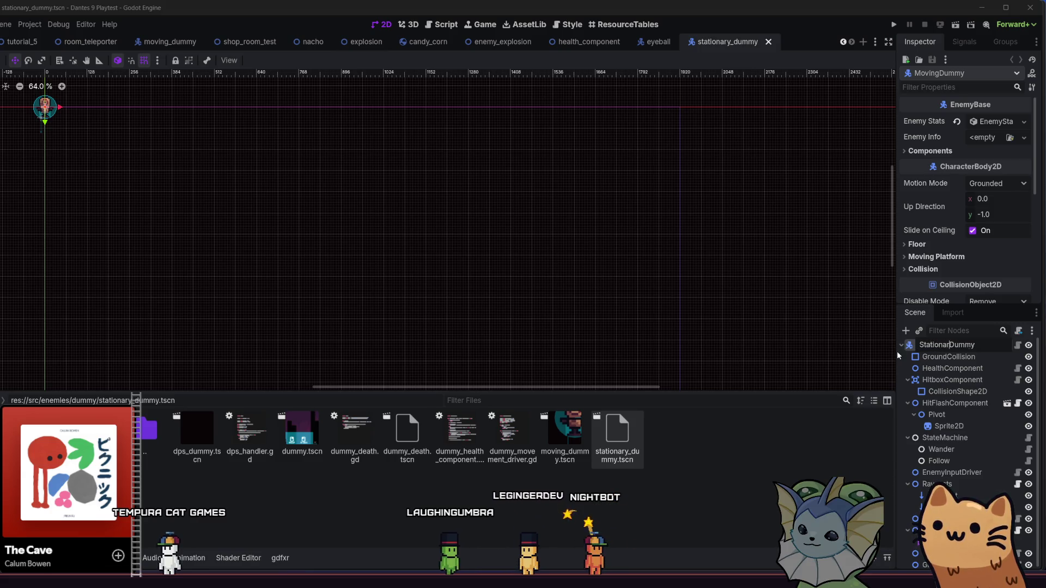
pyautogui.press('Return')
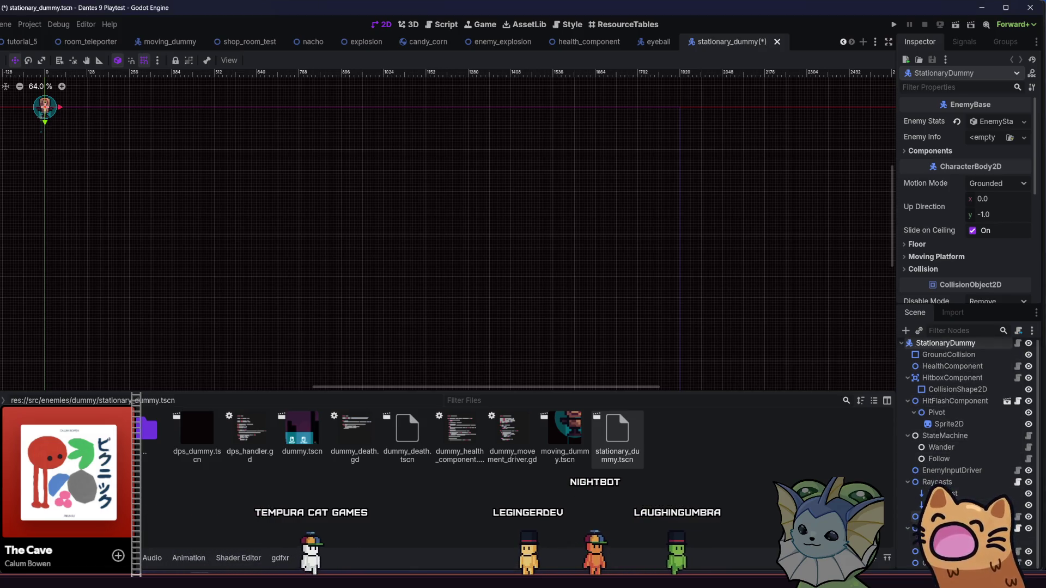
# - Inspect child nodes like EnemyInputDriver, the ground raycast and DummyMovement, and save the scene
pyautogui.click(954, 472)
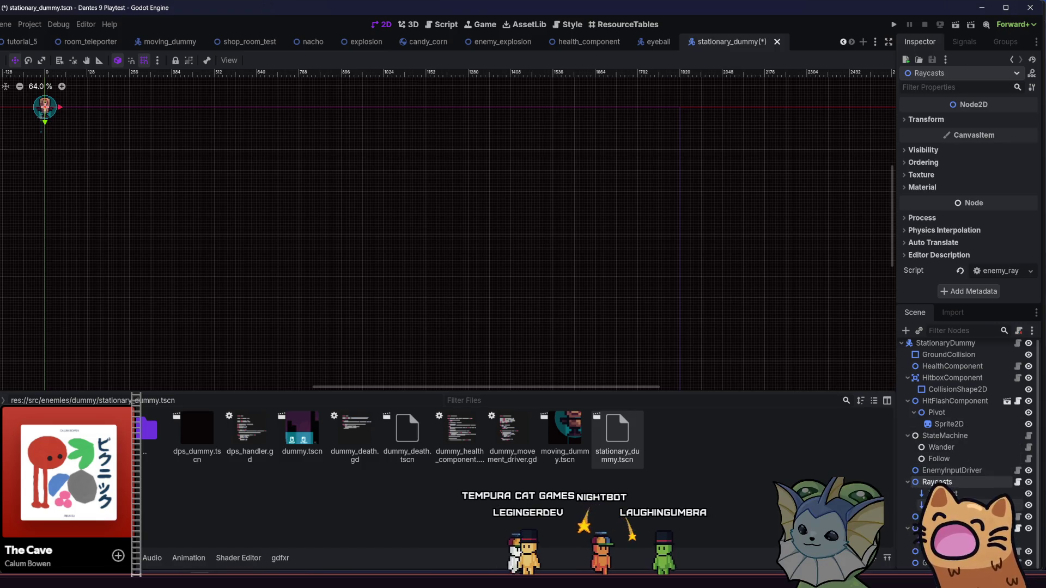
pyautogui.click(943, 505)
pyautogui.press('Down')
pyautogui.press('Down')
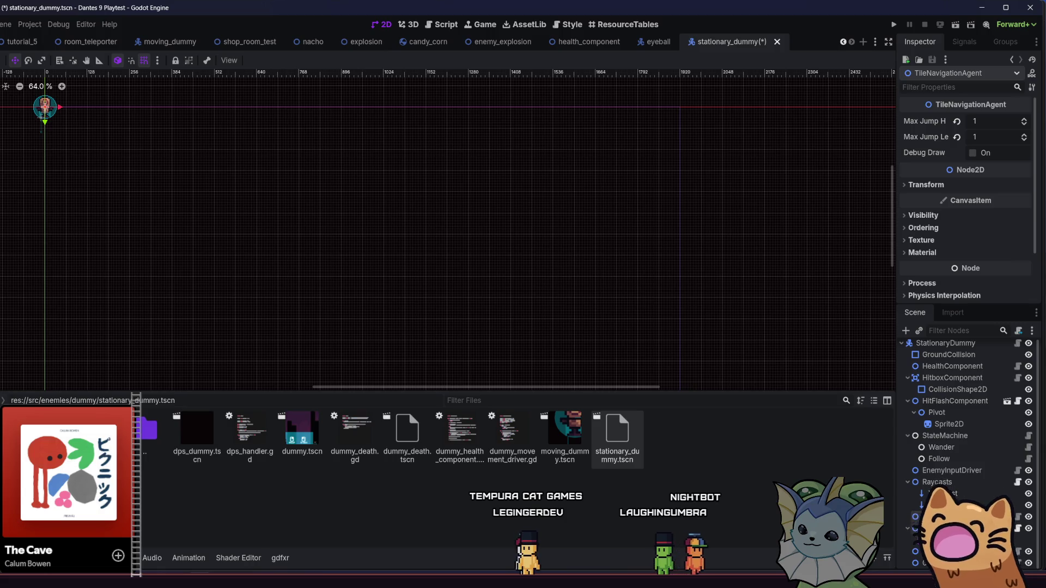
pyautogui.press('Down')
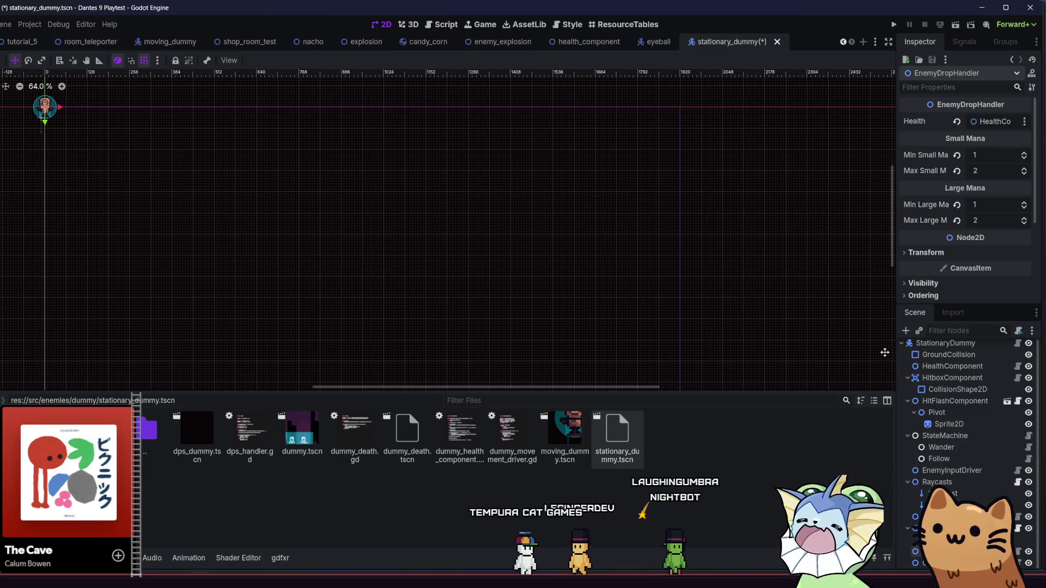
pyautogui.hotkey('ctrl', 's')
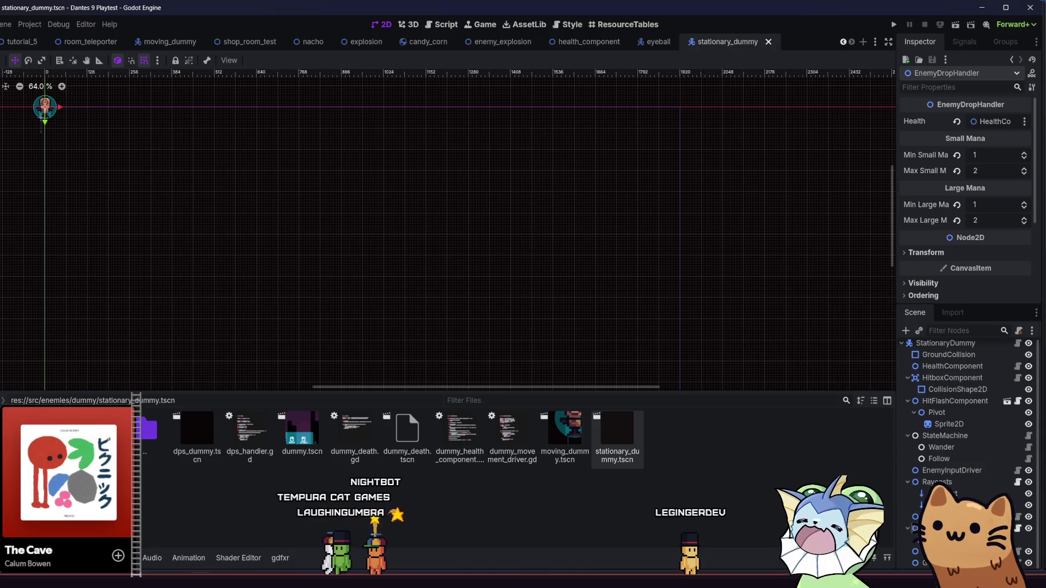
pyautogui.click(937, 552)
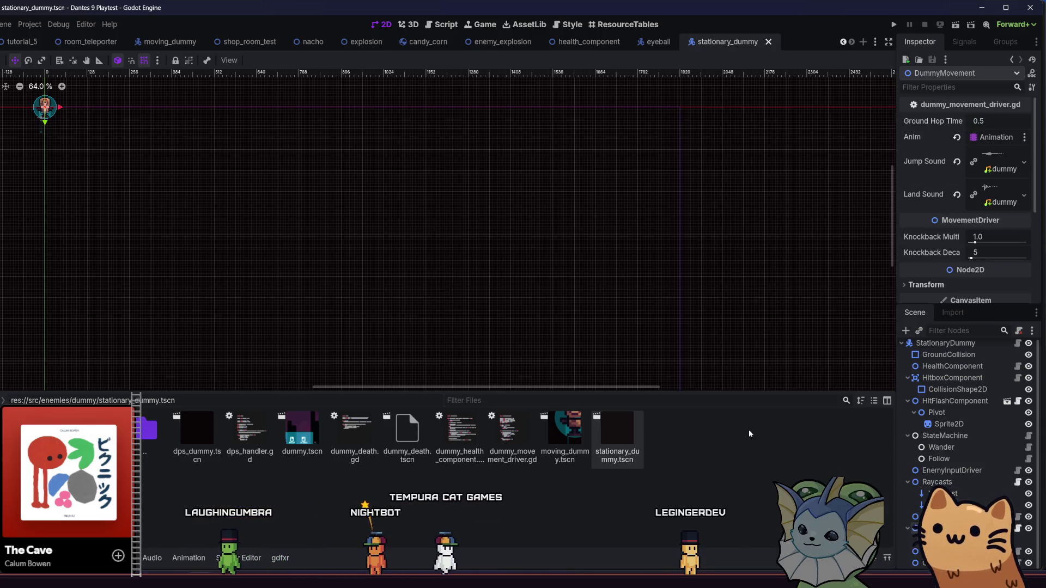
# - Delete the DummyMovement node from the StationaryDummy scene
pyautogui.doubleClick(507, 431)
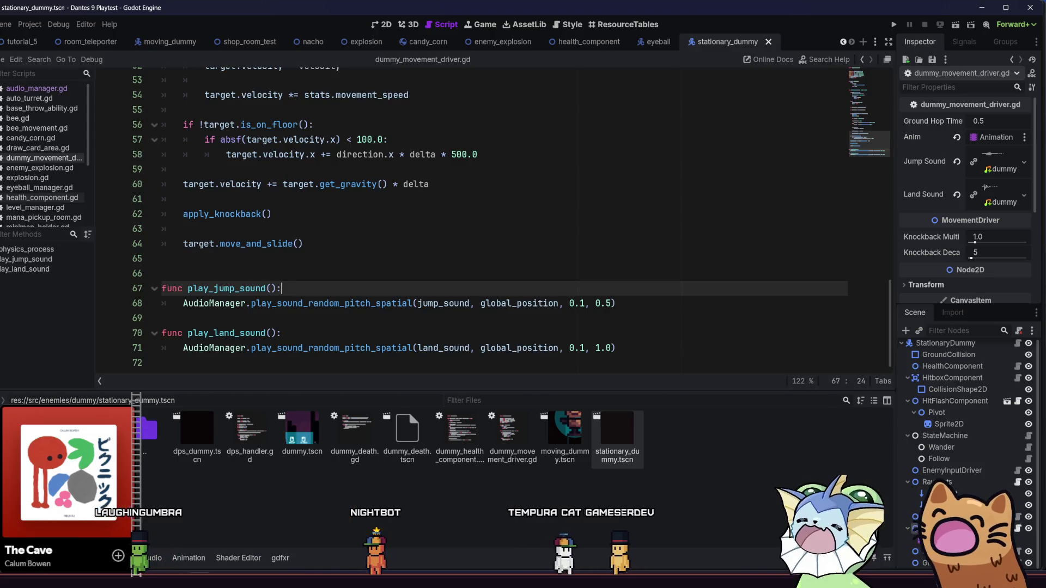
pyautogui.scroll(10, 604, 316)
pyautogui.scroll(5, 604, 316)
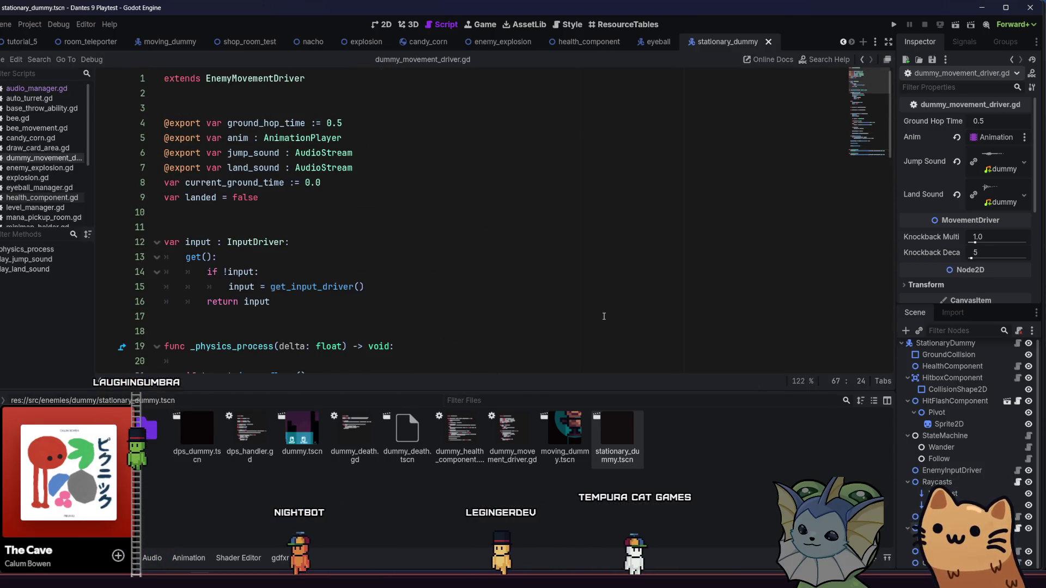
pyautogui.click(937, 540)
pyautogui.click(937, 551)
pyautogui.press('Delete')
pyautogui.click(308, 310)
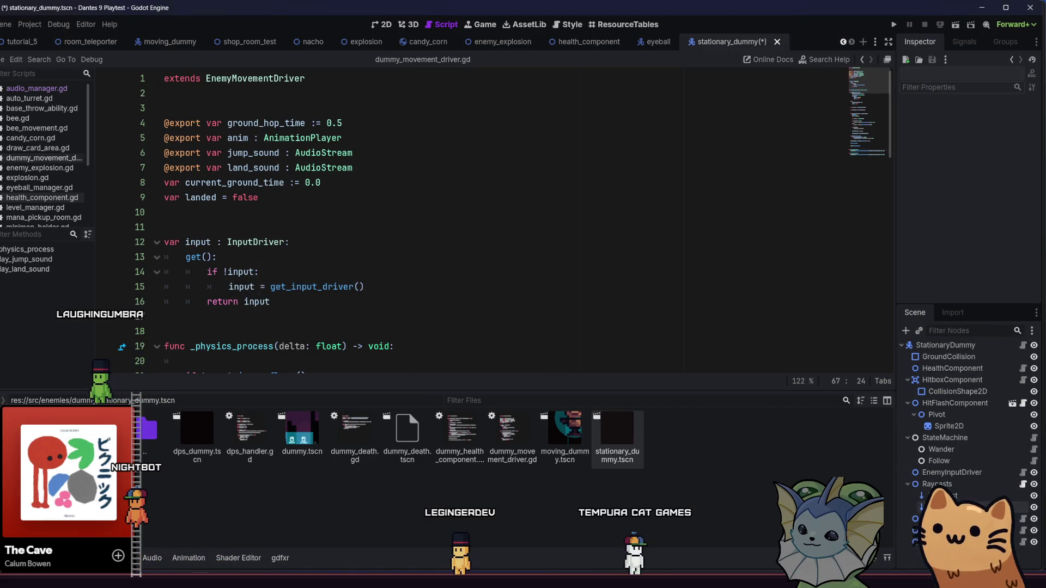
# - Delete the Raycasts and StateMachine nodes plus one other leftover node
pyautogui.click(937, 542)
pyautogui.press('Delete')
pyautogui.click(305, 304)
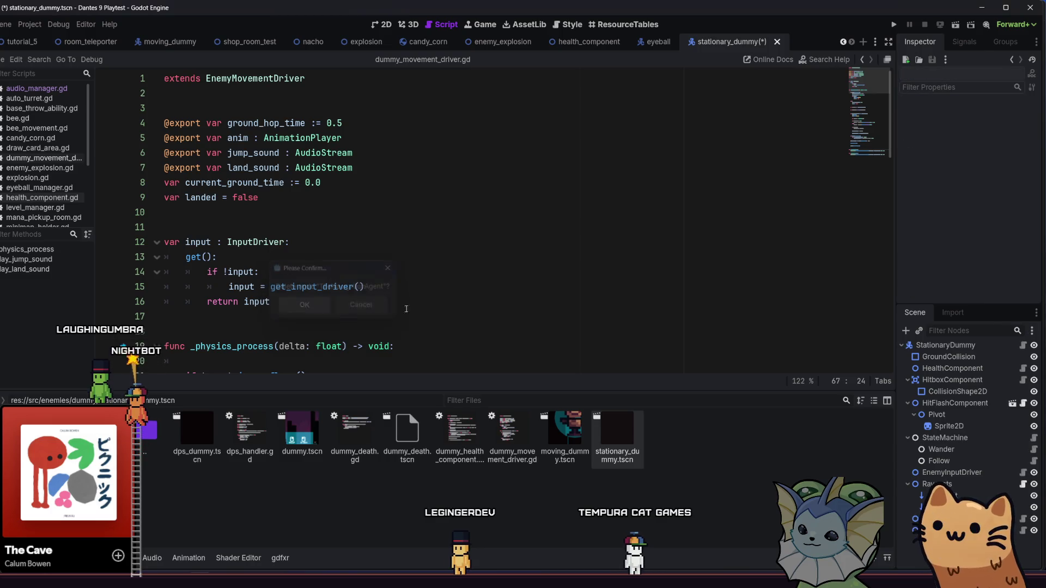
pyautogui.click(937, 483)
pyautogui.press('Delete')
pyautogui.click(302, 306)
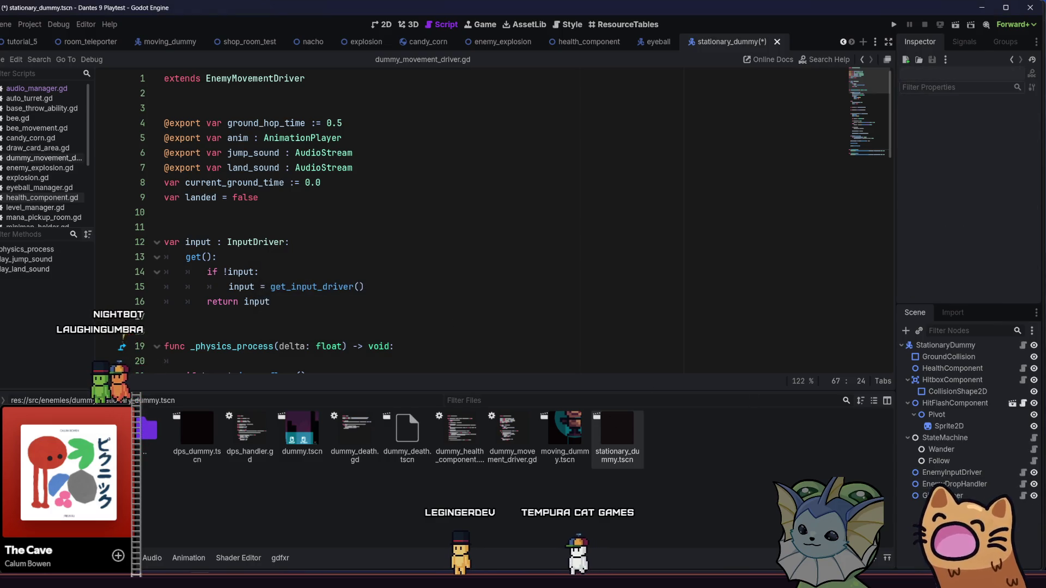
pyautogui.click(945, 438)
pyautogui.press('Delete')
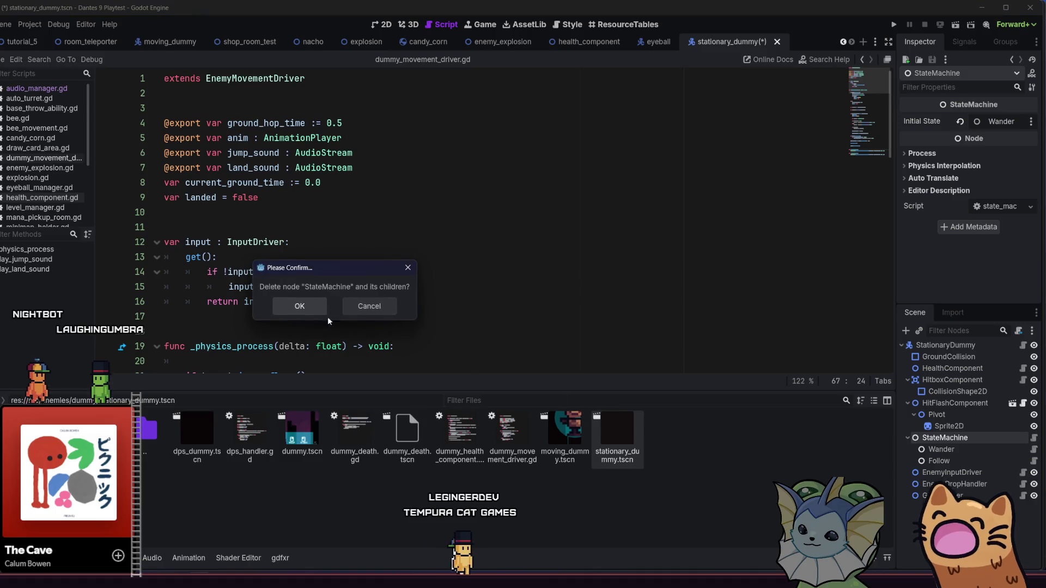
pyautogui.click(301, 304)
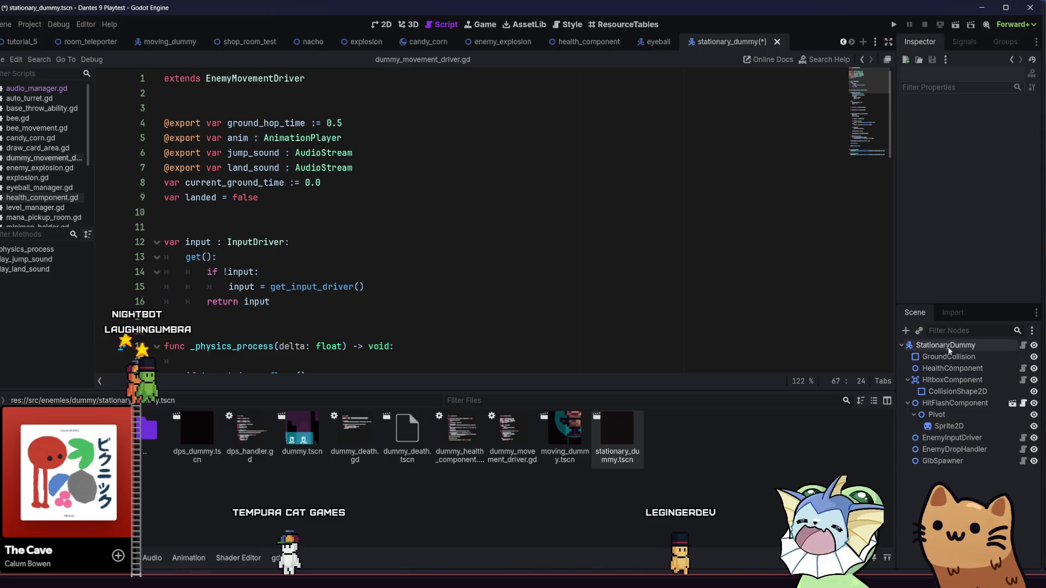
# - Delete the EnemyInputDriver's Node2D, then review the root and GroundCollision nodes
pyautogui.click(951, 454)
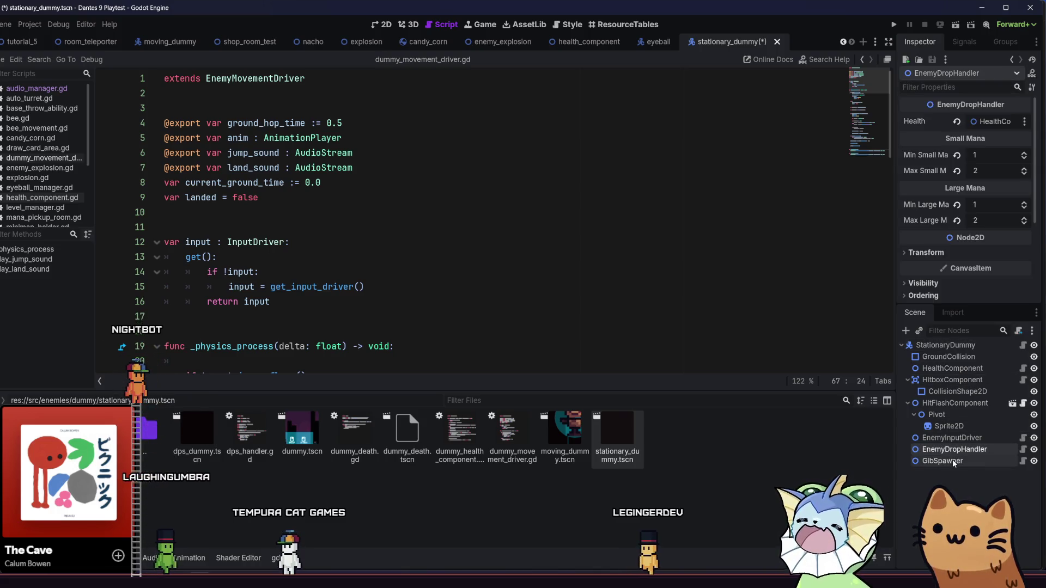
pyautogui.press('Down')
pyautogui.press('Up')
pyautogui.press('Up')
pyautogui.press('Up')
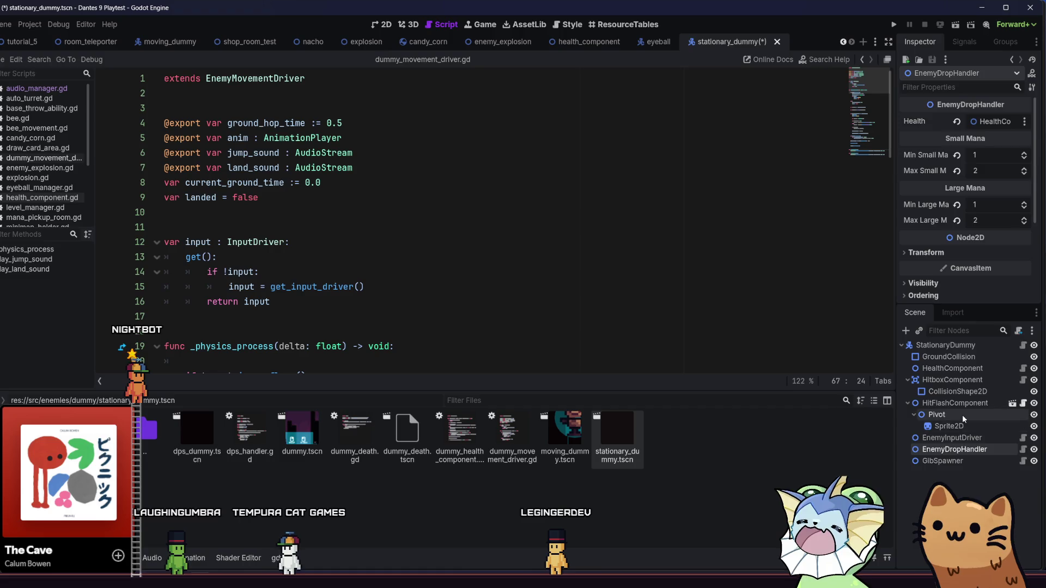
pyautogui.press('Down')
pyautogui.press('Down')
pyautogui.press('Delete')
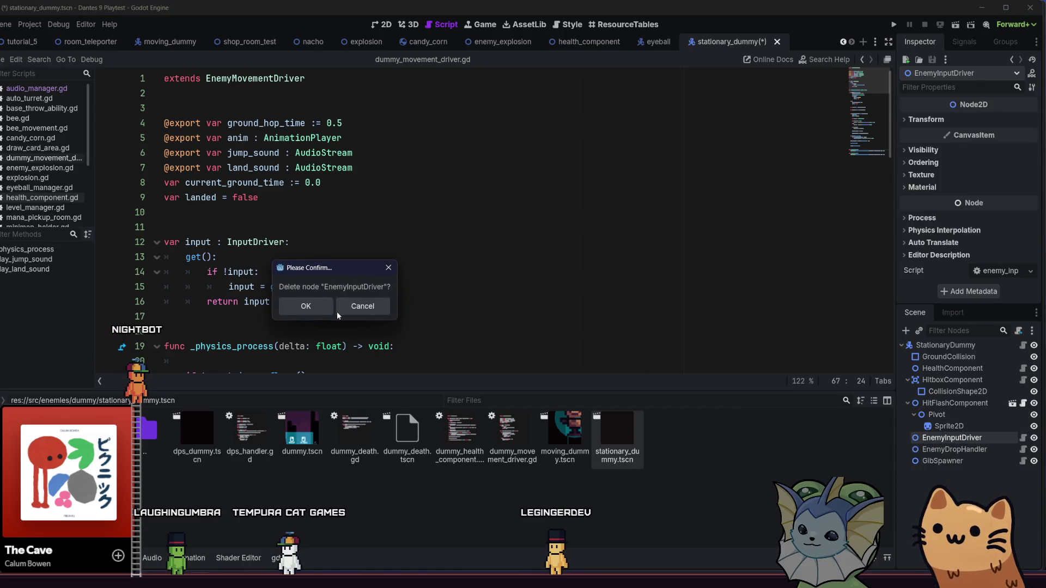
pyautogui.click(338, 313)
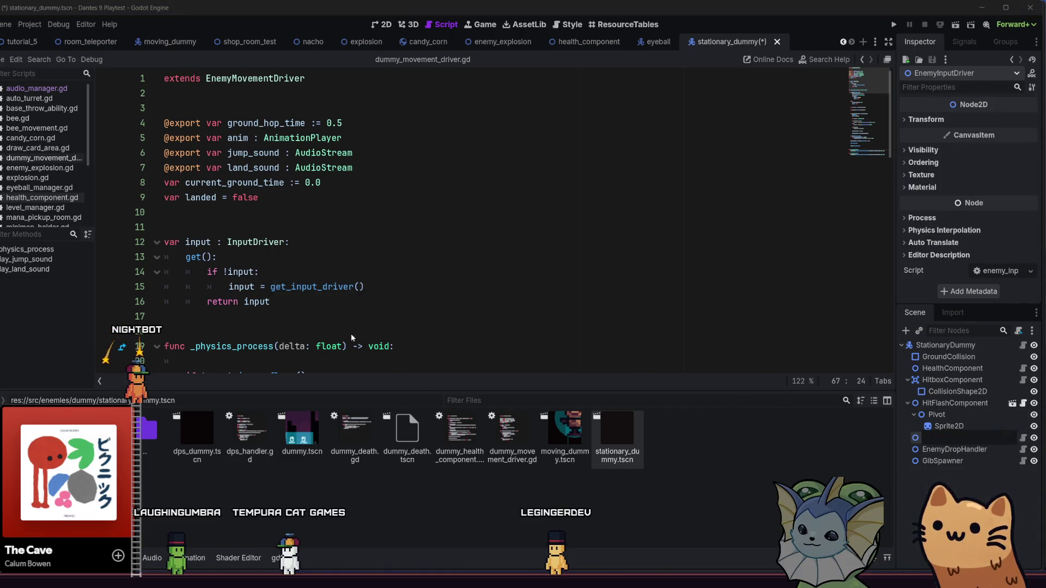
pyautogui.press('Delete')
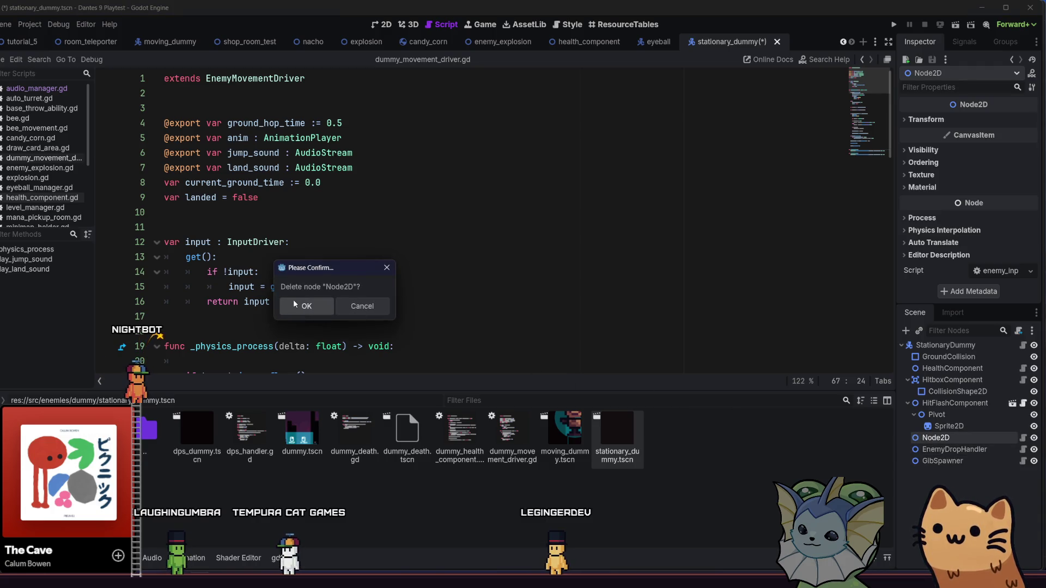
pyautogui.click(297, 305)
pyautogui.click(947, 347)
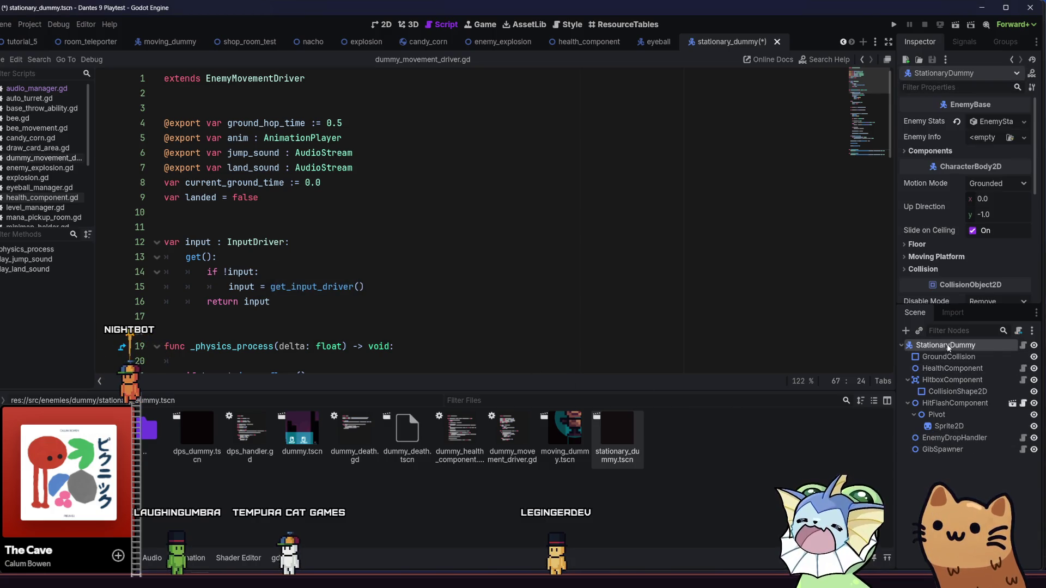
pyautogui.click(951, 357)
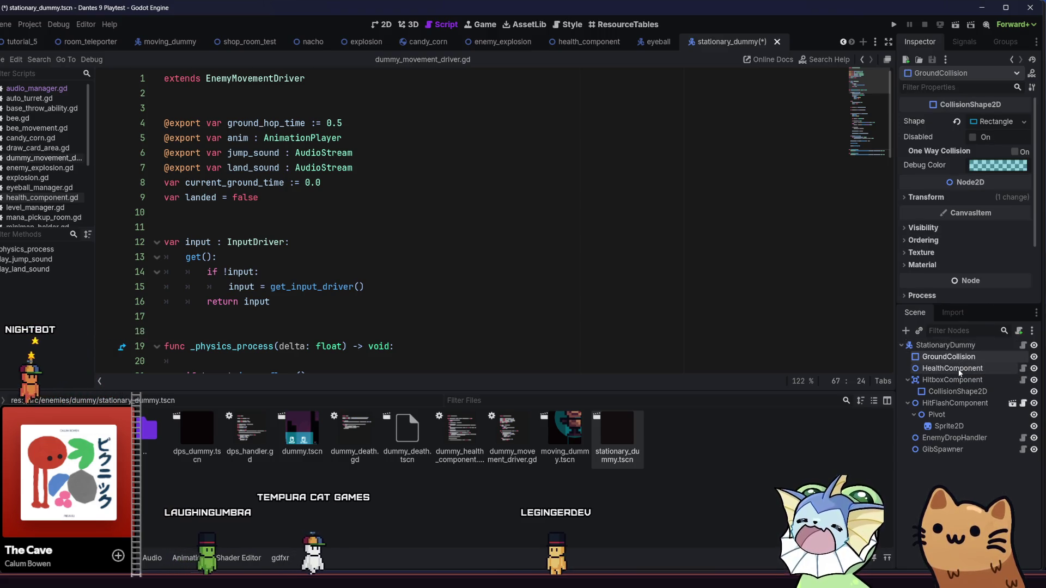
# - Review the HealthComponent, HitboxComponent and the root's Enemy Stats Base Health, then open dummy.tscn
pyautogui.click(959, 368)
pyautogui.click(954, 380)
pyautogui.click(956, 369)
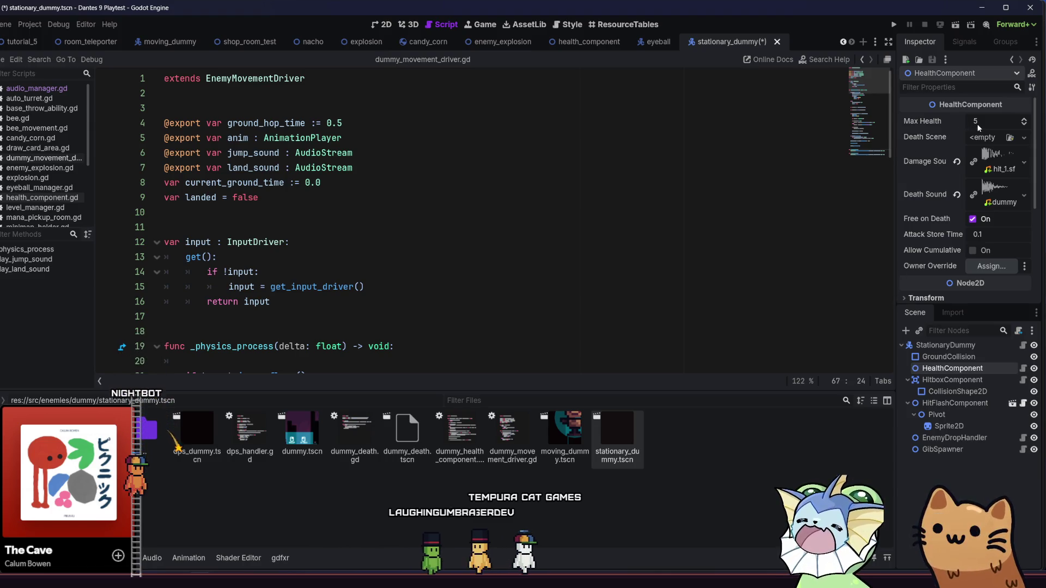
pyautogui.click(945, 346)
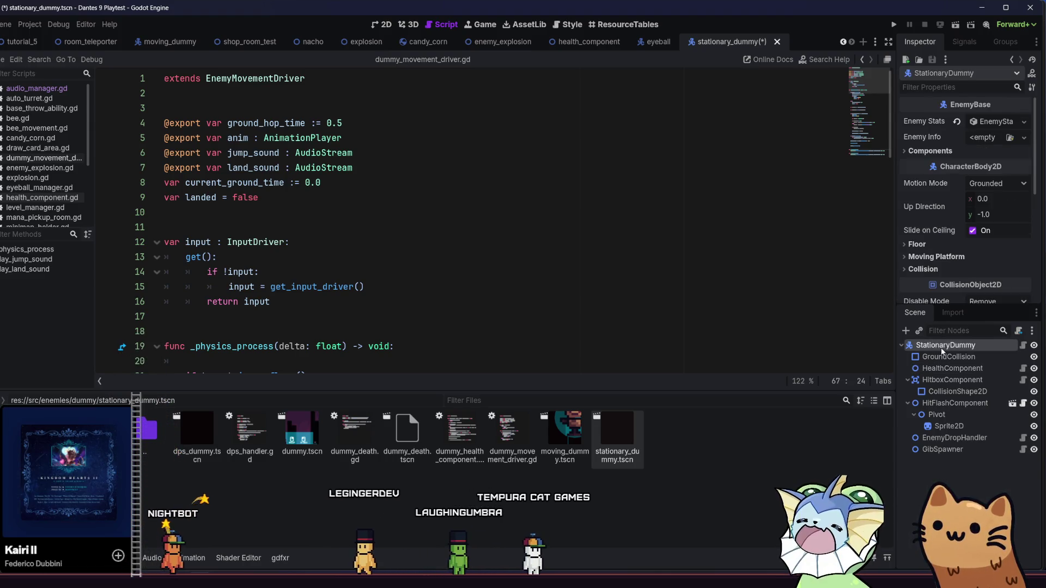
pyautogui.click(995, 123)
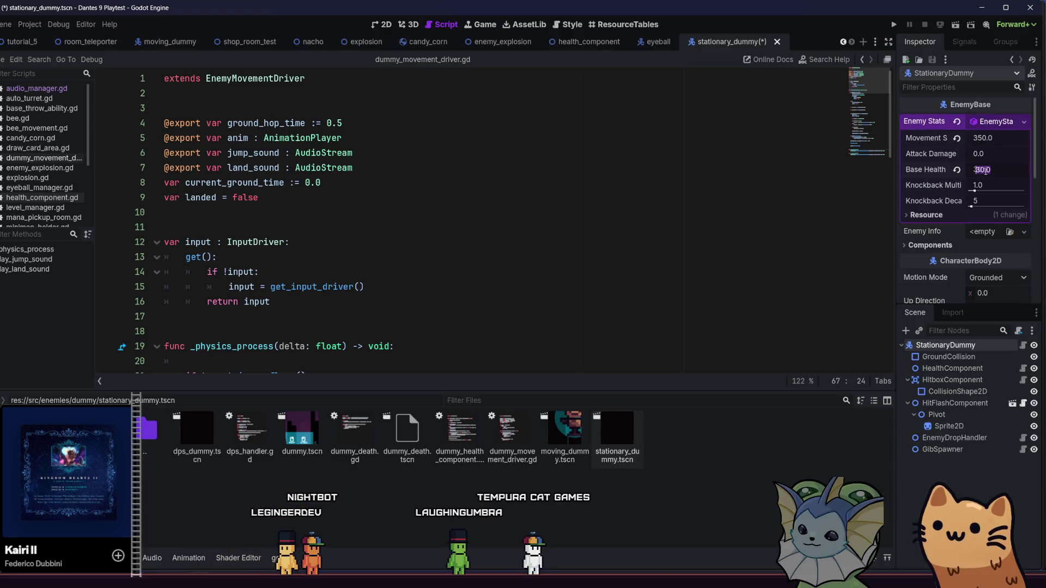
pyautogui.click(946, 466)
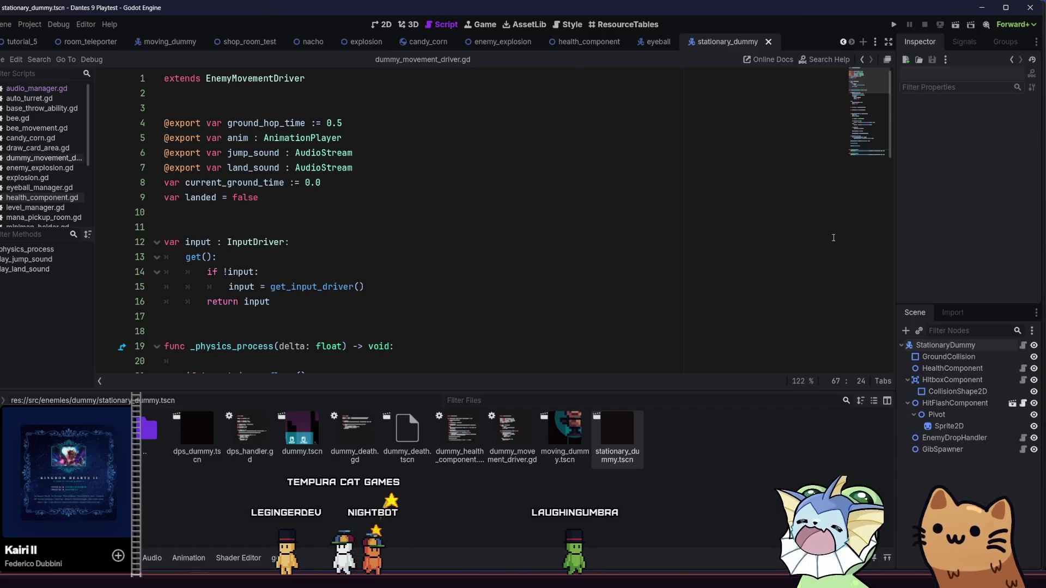
pyautogui.doubleClick(297, 439)
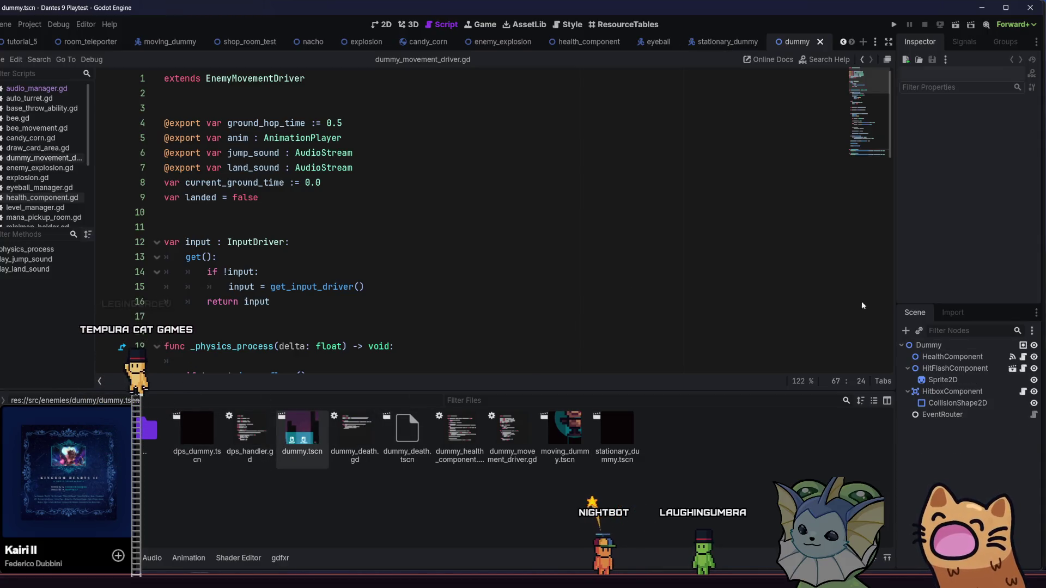
# - Set the Dummy HealthComponent's Max Health to 20, save, and return to stationary_dummy
pyautogui.click(939, 346)
pyautogui.click(965, 358)
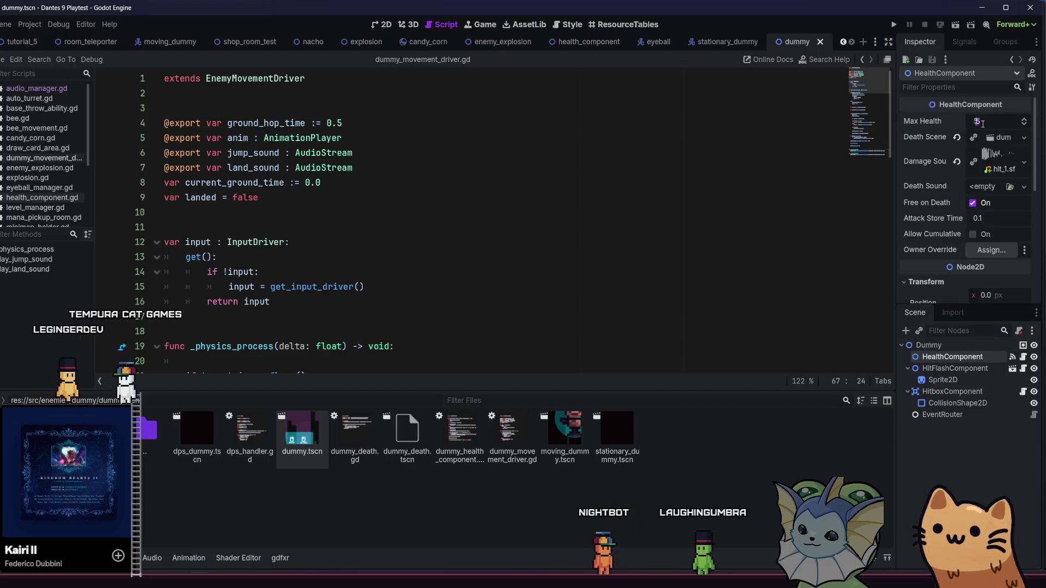
pyautogui.write('20')
pyautogui.hotkey('ctrl', 's')
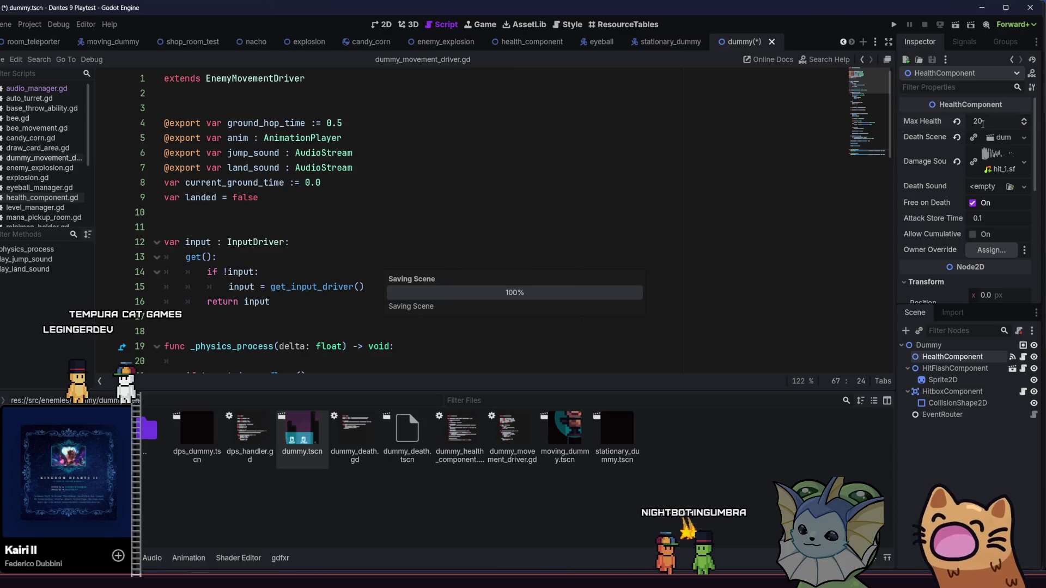
pyautogui.click(727, 43)
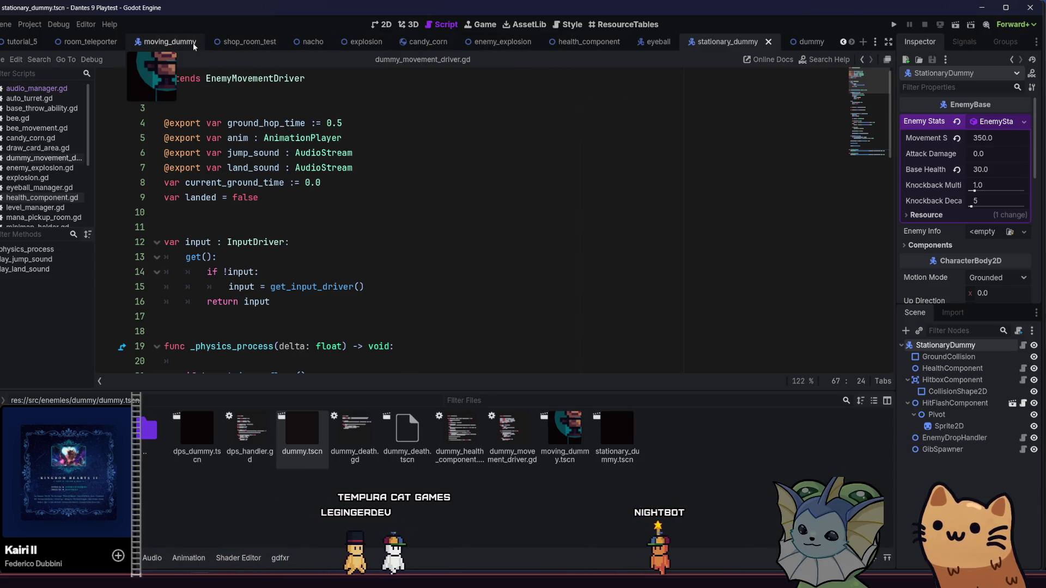
# - Switch to the tutorial_4 room scene in the 2D view
pyautogui.click(18, 44)
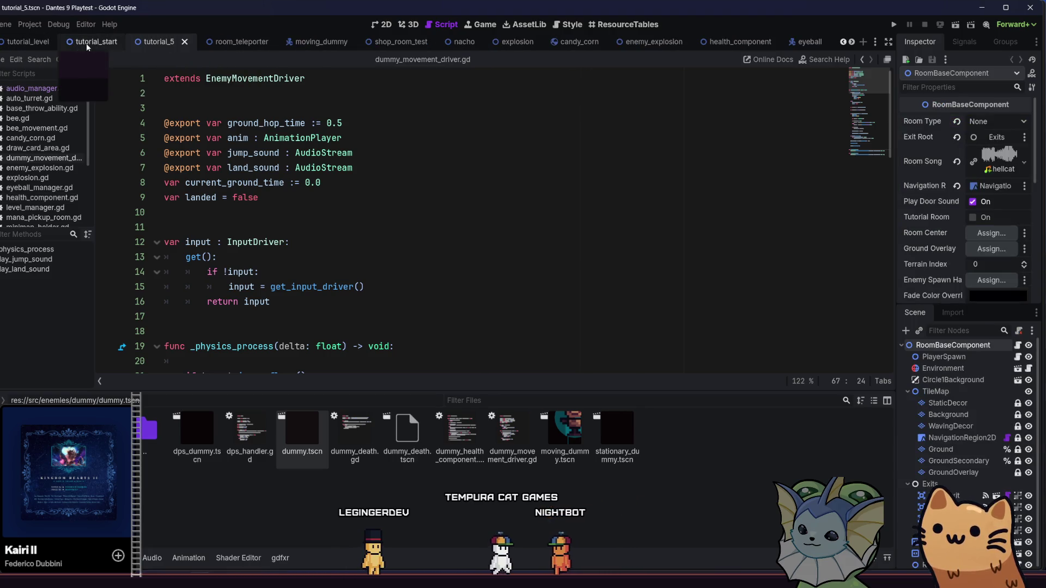
pyautogui.click(163, 42)
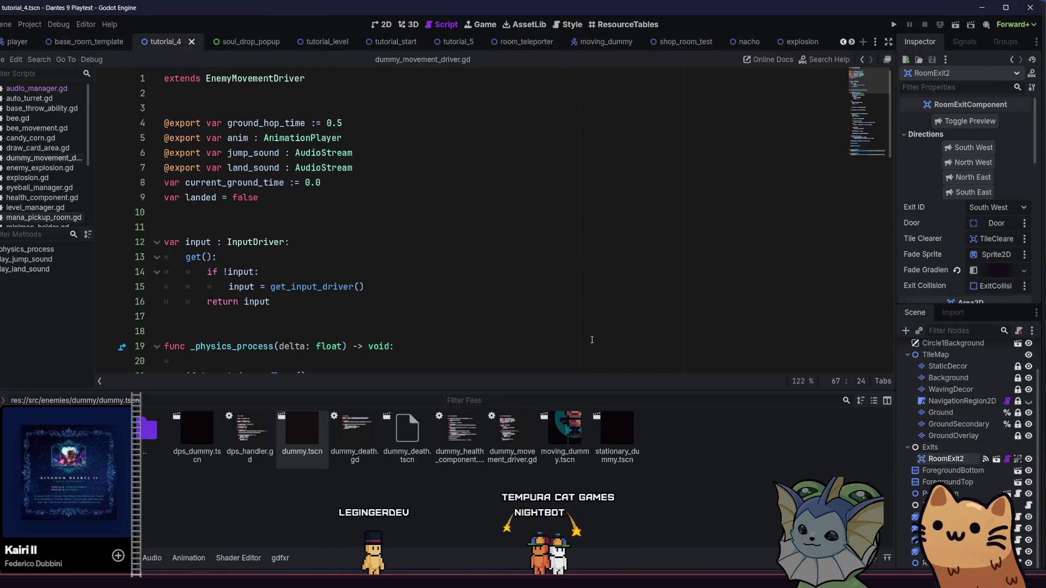
pyautogui.click(383, 25)
pyautogui.hscroll(-3, 439, 220)
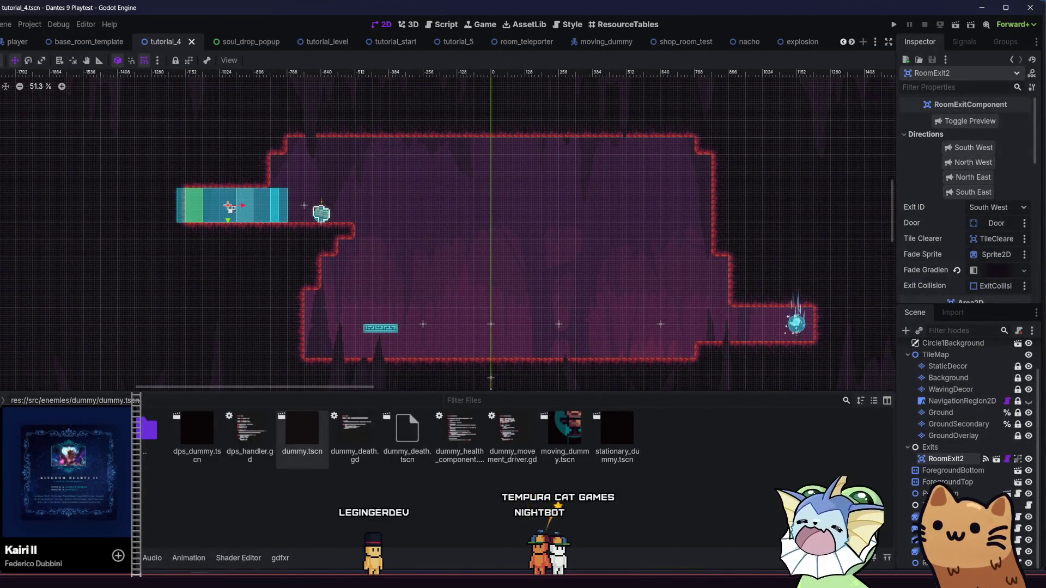
# - Drag the RoomTeleporter from the right corridor to just past the room's right wall
pyautogui.click(799, 334)
pyautogui.moveTo(798, 334)
pyautogui.mouseDown()
pyautogui.moveTo(728, 303)
pyautogui.moveTo(671, 214)
pyautogui.mouseUp()
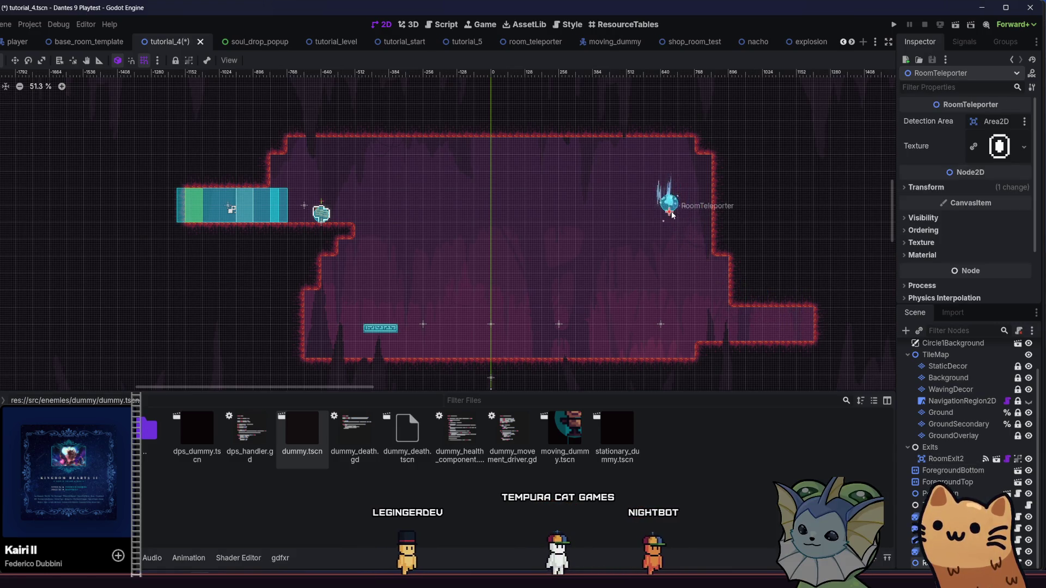
pyautogui.click(669, 203)
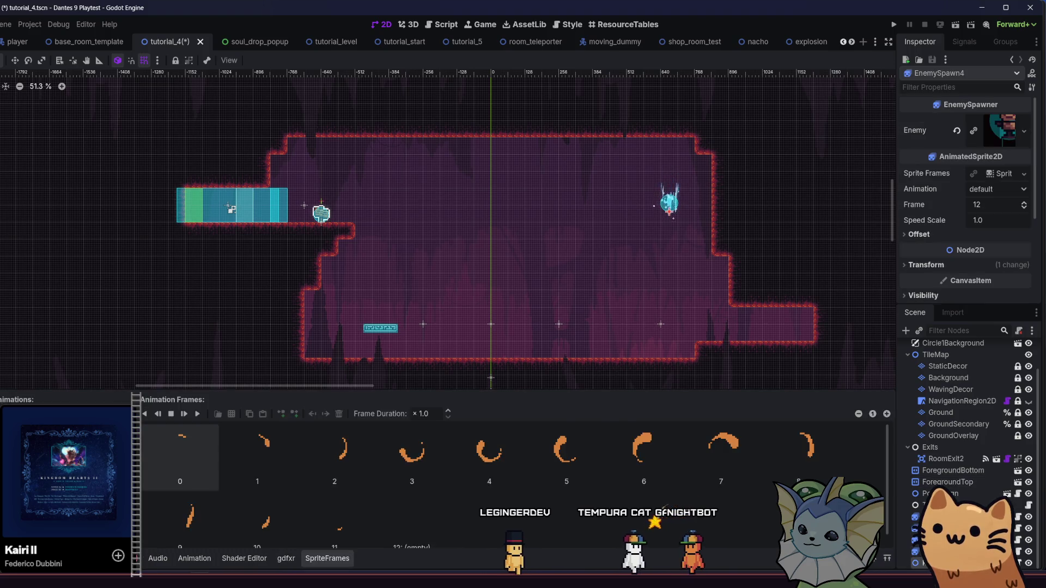
pyautogui.click(669, 207)
pyautogui.moveTo(670, 216); pyautogui.dragTo(827, 195)
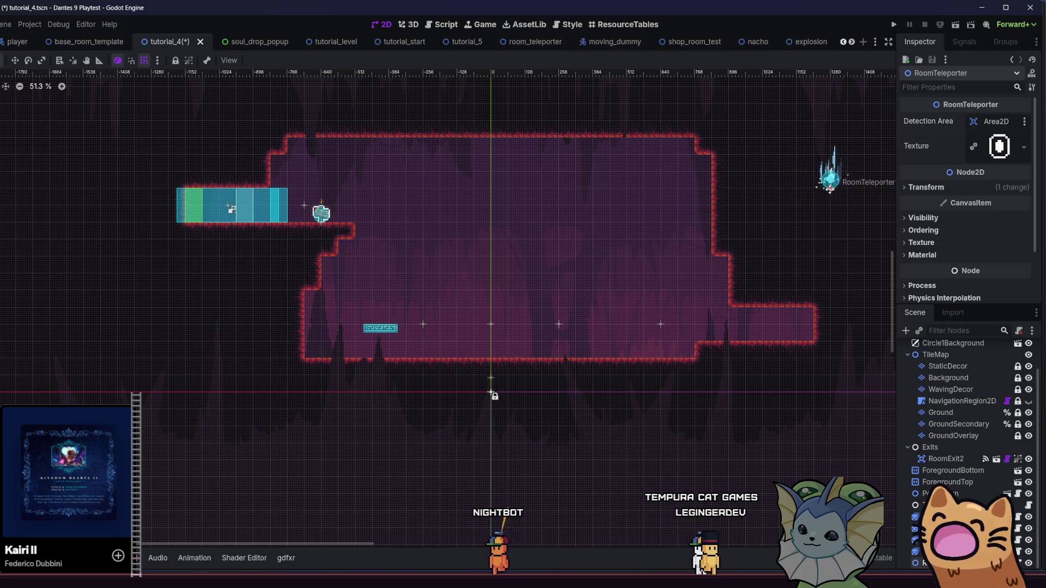
pyautogui.moveTo(779, 270)
pyautogui.mouseDown()
pyautogui.moveTo(792, 280)
pyautogui.moveTo(761, 281)
pyautogui.mouseUp()
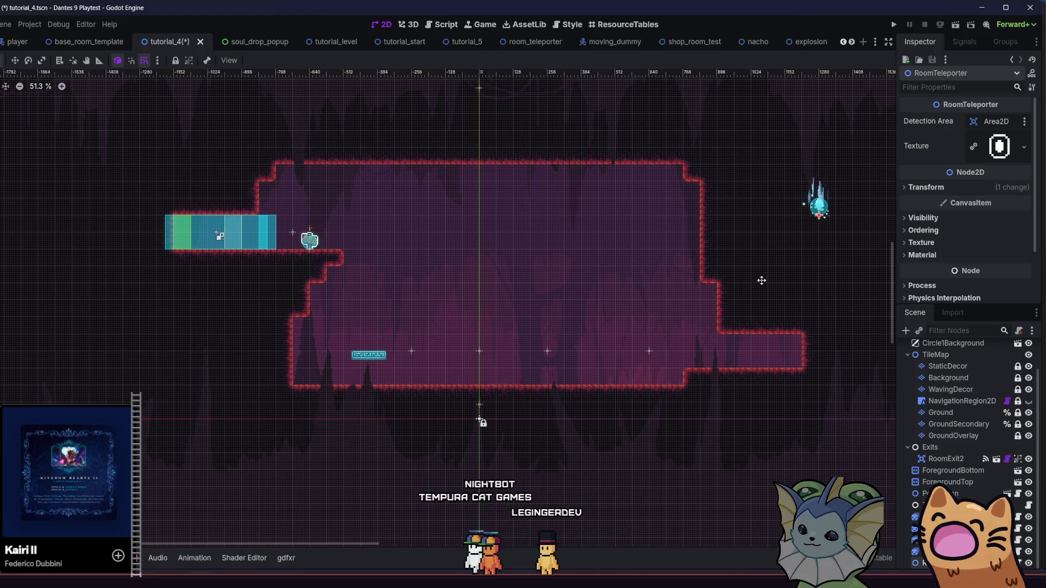
pyautogui.moveTo(762, 281); pyautogui.dragTo(766, 287)
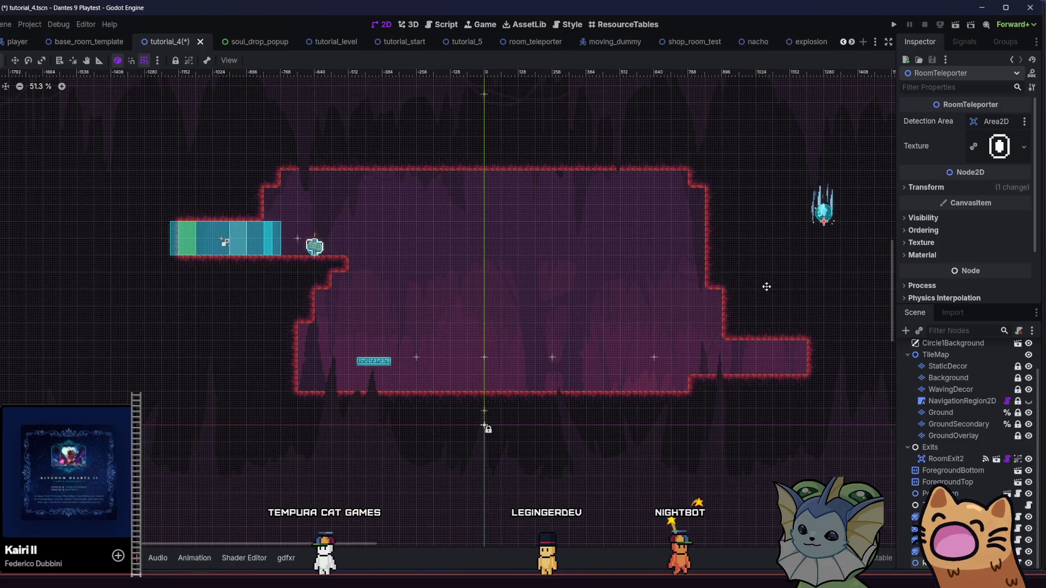
pyautogui.moveTo(767, 287); pyautogui.dragTo(745, 288)
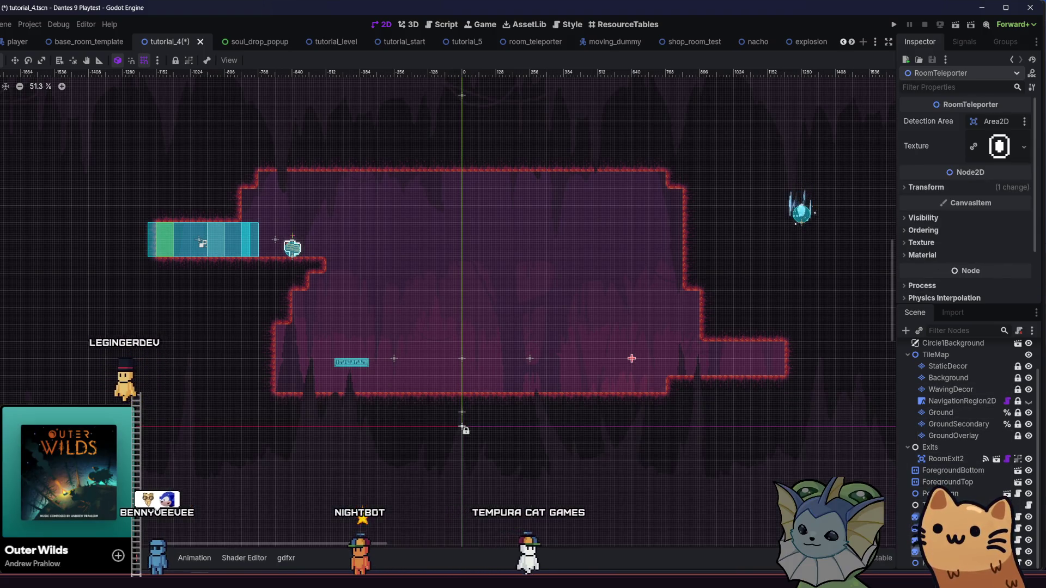
pyautogui.click(631, 358)
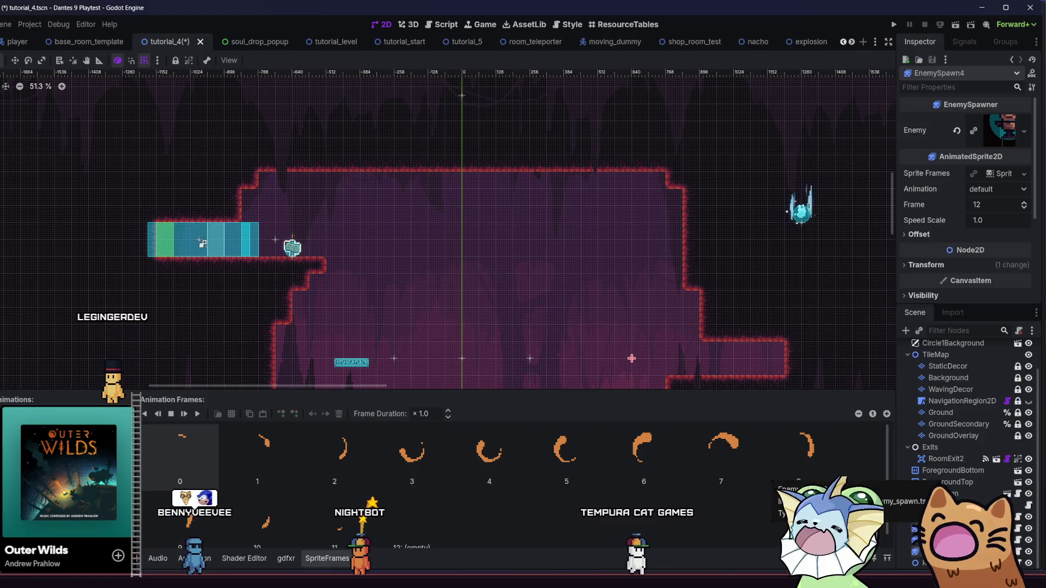
# - Delete three of the floor EnemySpawn markers
pyautogui.keyDown('shift'); pyautogui.click(529, 358); pyautogui.keyUp('shift')
pyautogui.keyDown('shift'); pyautogui.click(394, 358); pyautogui.keyUp('shift')
pyautogui.press('Delete')
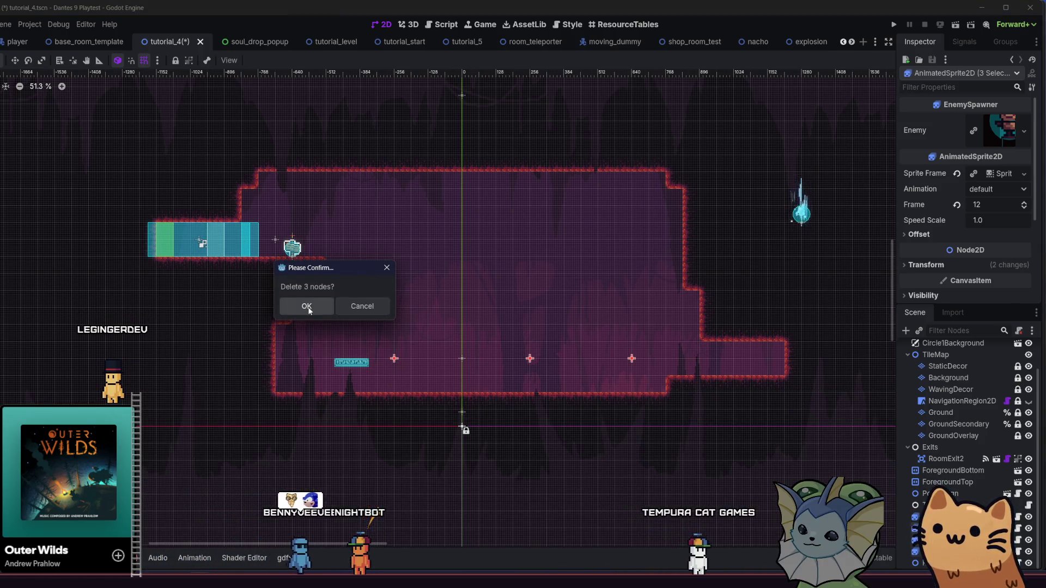
pyautogui.click(303, 303)
# - Set the remaining EnemySpawn's Enemy to stationary_dummy.tscn and save the scene
pyautogui.click(462, 359)
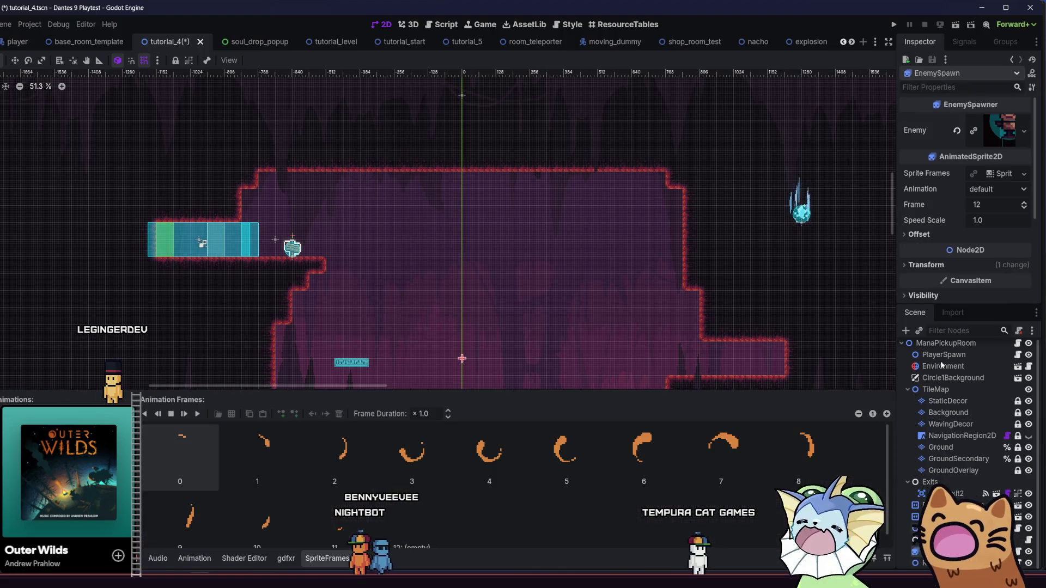
pyautogui.click(956, 129)
pyautogui.click(1009, 123)
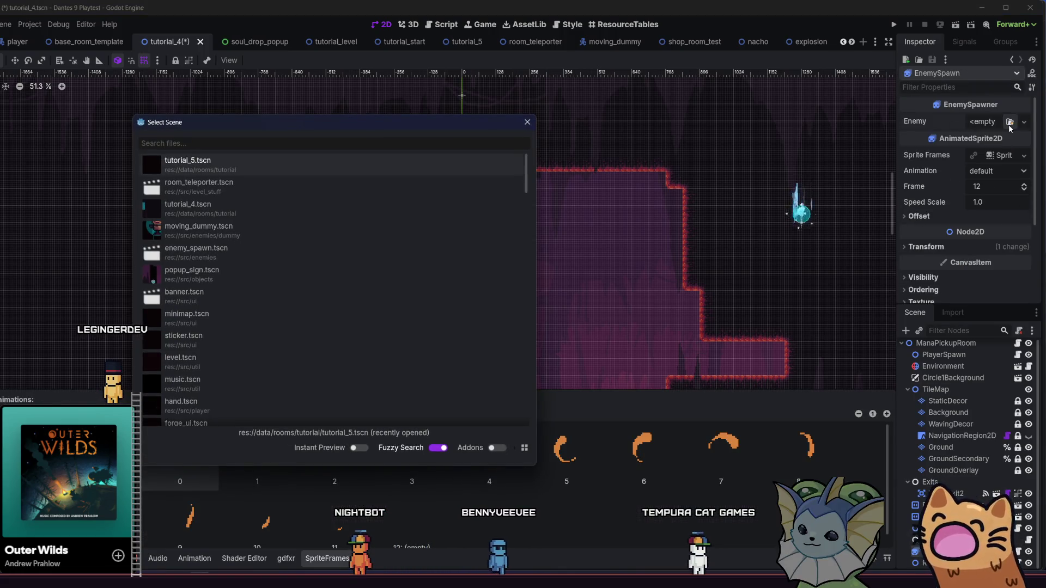
pyautogui.write('sta')
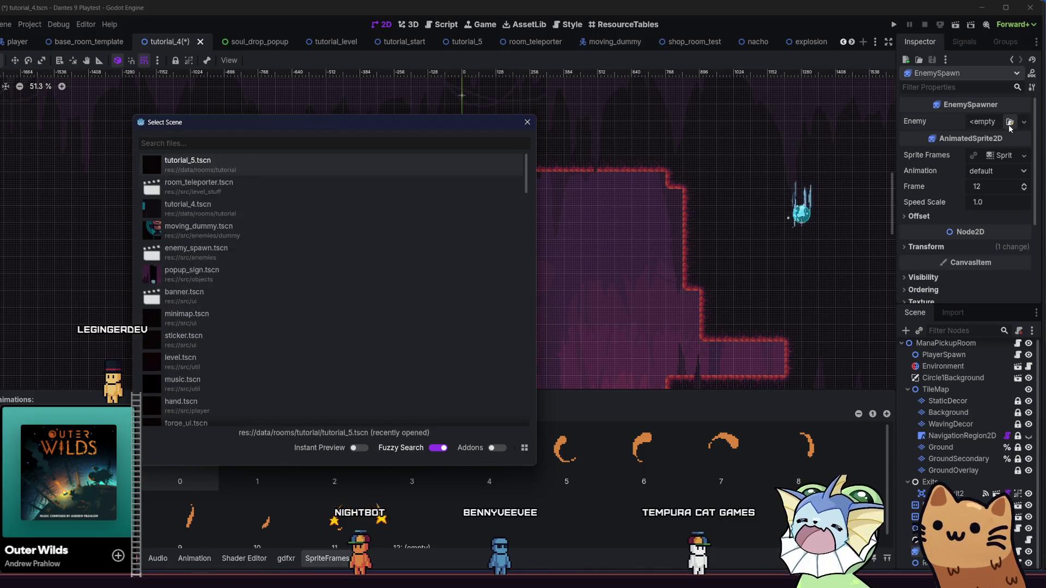
pyautogui.write('tion')
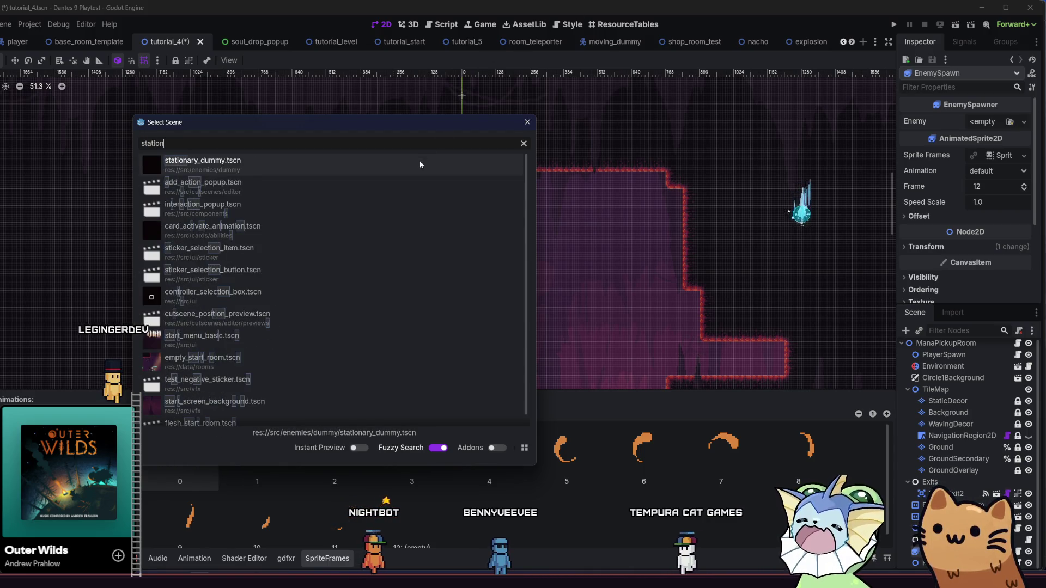
pyautogui.doubleClick(420, 160)
pyautogui.hotkey('ctrl', 's')
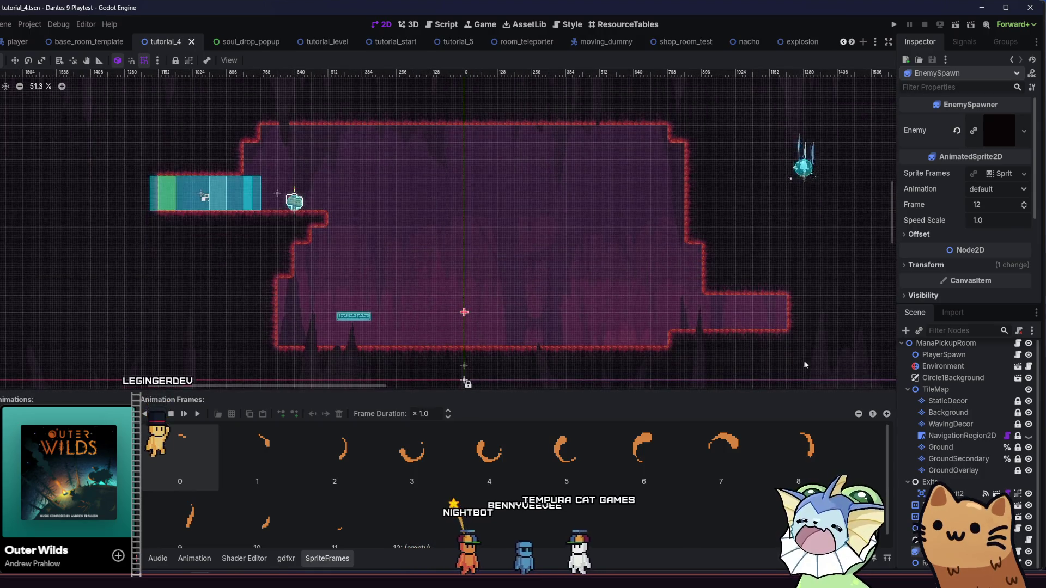
# - Paint Ground tiles to raise the floor step and narrow the corridors
pyautogui.click(959, 436)
pyautogui.click(951, 413)
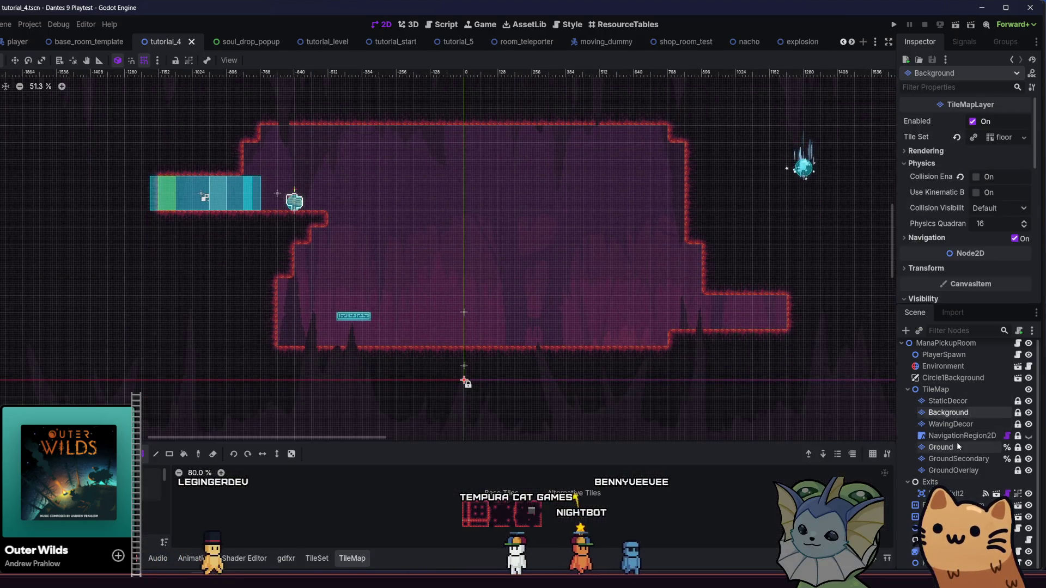
pyautogui.click(958, 447)
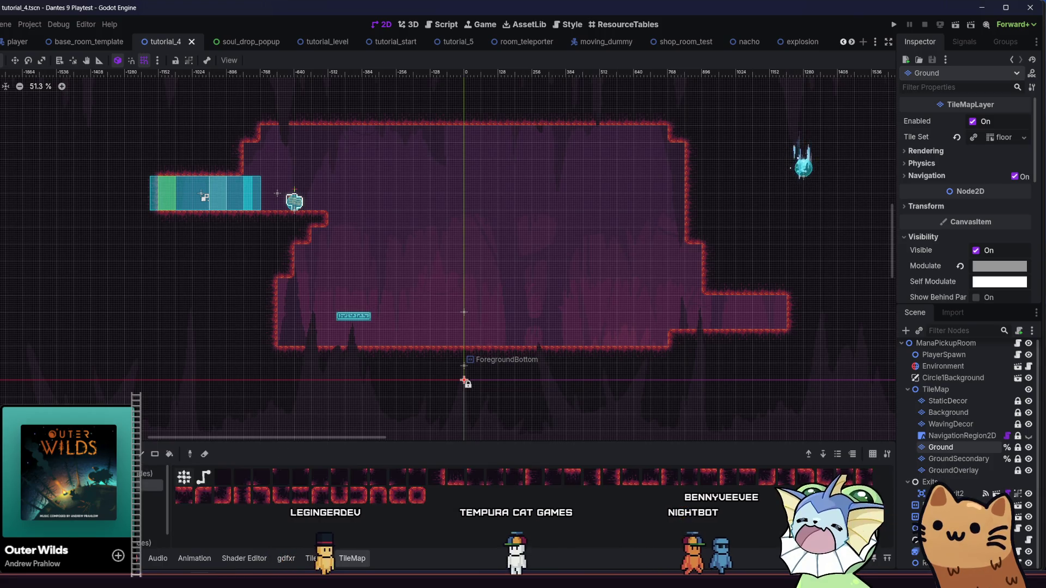
pyautogui.click(369, 339)
pyautogui.moveTo(266, 336)
pyautogui.mouseDown()
pyautogui.moveTo(750, 327)
pyautogui.moveTo(287, 323)
pyautogui.mouseUp()
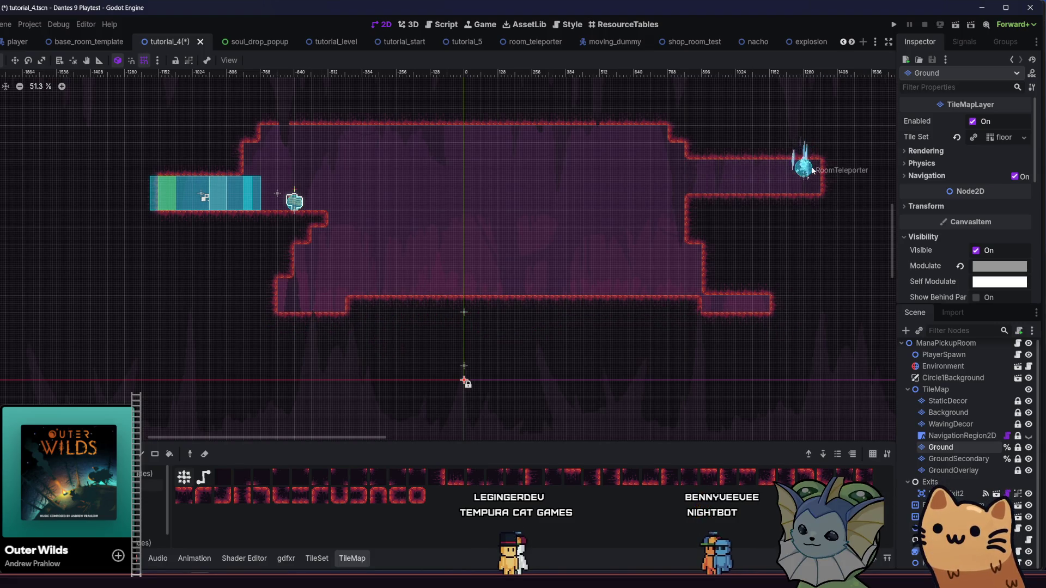
pyautogui.moveTo(587, 250)
pyautogui.mouseDown()
pyautogui.moveTo(301, 229)
pyautogui.moveTo(672, 227)
pyautogui.moveTo(456, 239)
pyautogui.mouseUp()
pyautogui.moveTo(635, 229)
pyautogui.mouseDown()
pyautogui.moveTo(799, 260)
pyautogui.moveTo(760, 313)
pyautogui.moveTo(289, 302)
pyautogui.moveTo(661, 270)
pyautogui.moveTo(287, 269)
pyautogui.moveTo(413, 262)
pyautogui.moveTo(371, 253)
pyautogui.mouseUp()
# - Erase upper tiles to cut the ceiling back further right, then save
pyautogui.scroll(5, 351, 236)
pyautogui.moveTo(289, 229); pyautogui.dragTo(496, 236)
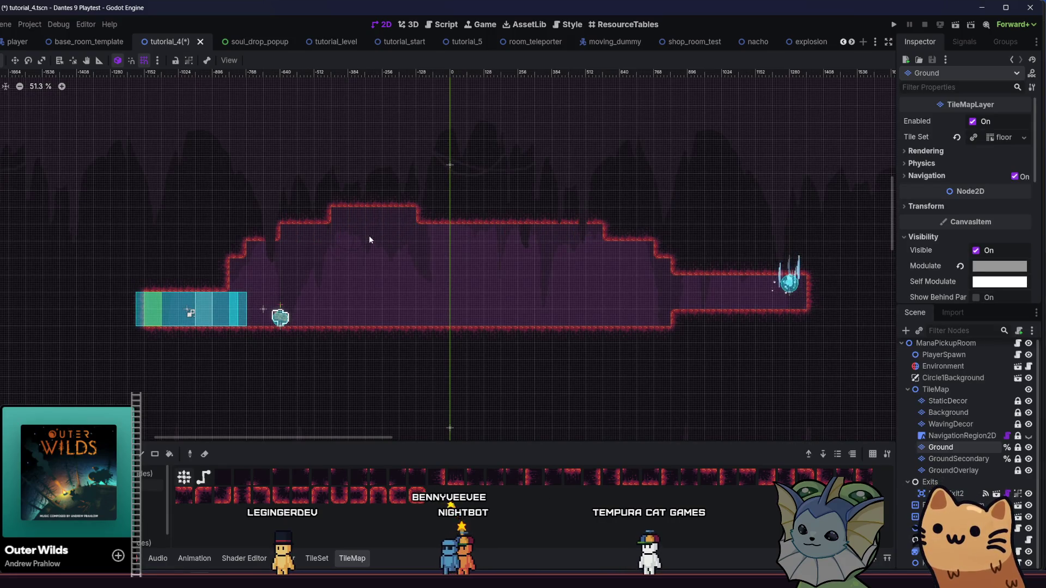
pyautogui.moveTo(518, 223)
pyautogui.mouseDown()
pyautogui.moveTo(665, 252)
pyautogui.moveTo(694, 307)
pyautogui.mouseUp()
pyautogui.hotkey('ctrl', 's')
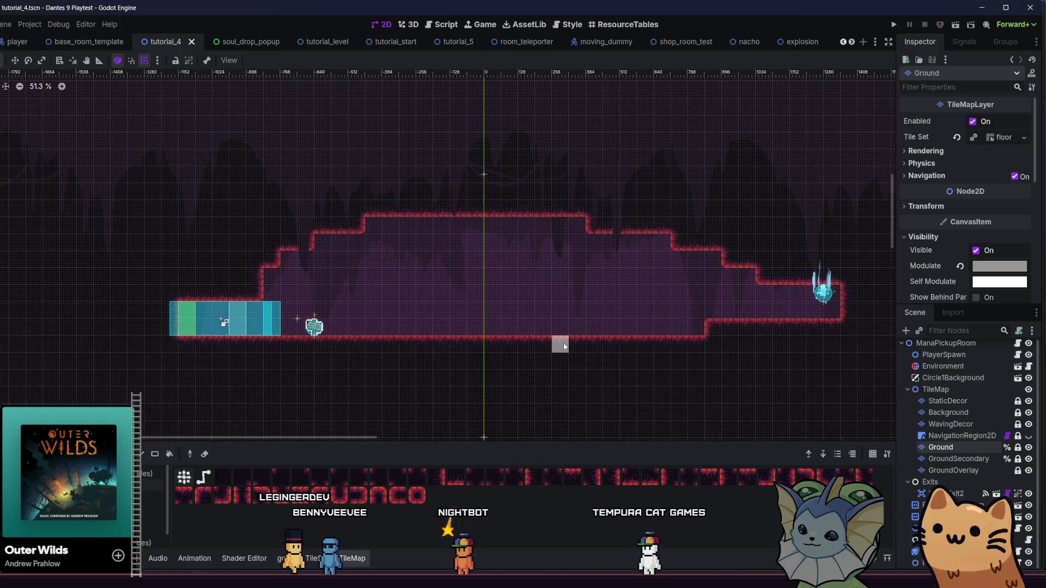
pyautogui.moveTo(558, 344); pyautogui.dragTo(593, 313)
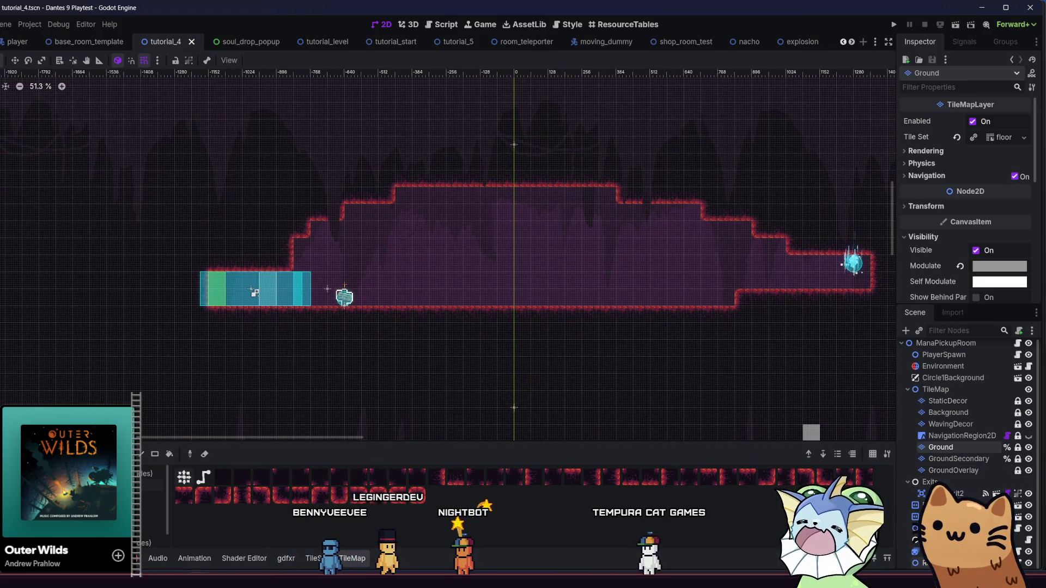
# - Drag EnemySpawn, EnemySpawn2 and EnemySpawn3 along the floor, nudge EnemySpawn2 right, and save
pyautogui.click(516, 479)
pyautogui.click(516, 478)
pyautogui.click(516, 478)
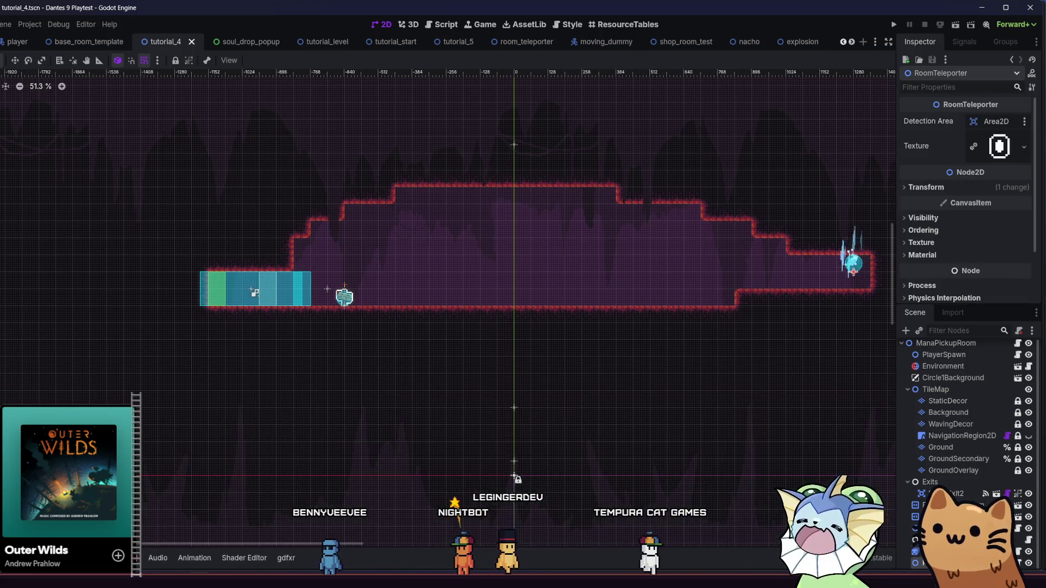
pyautogui.click(516, 477)
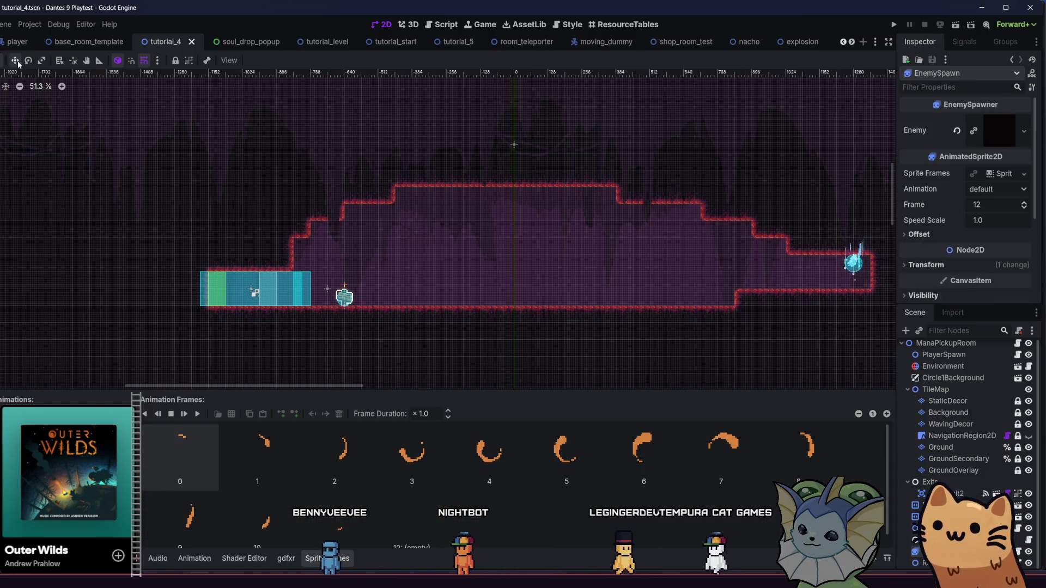
pyautogui.moveTo(307, 265); pyautogui.dragTo(392, 188)
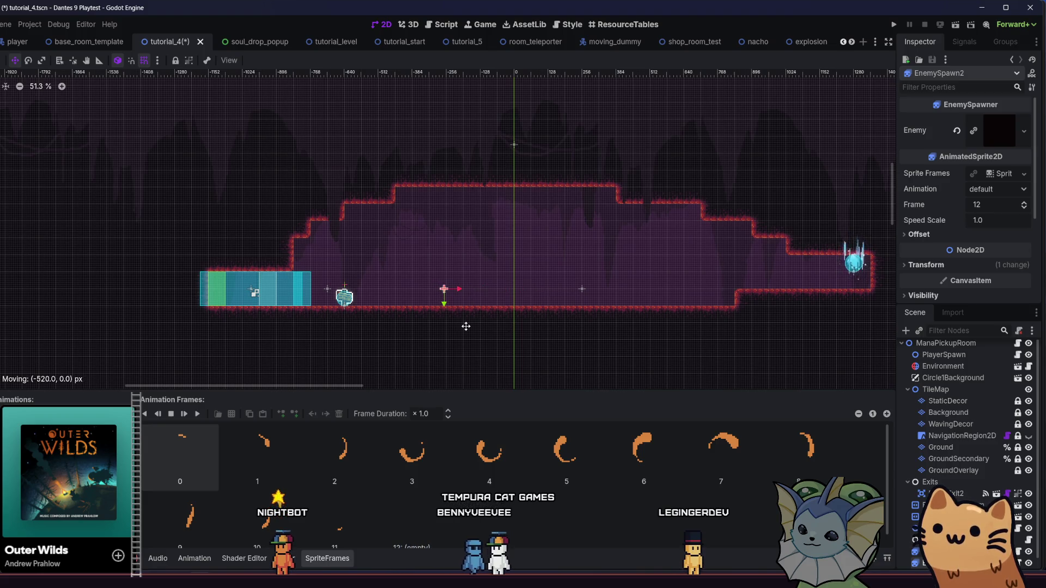
pyautogui.moveTo(467, 327)
pyautogui.mouseDown()
pyautogui.moveTo(458, 325)
pyautogui.moveTo(468, 325)
pyautogui.mouseUp()
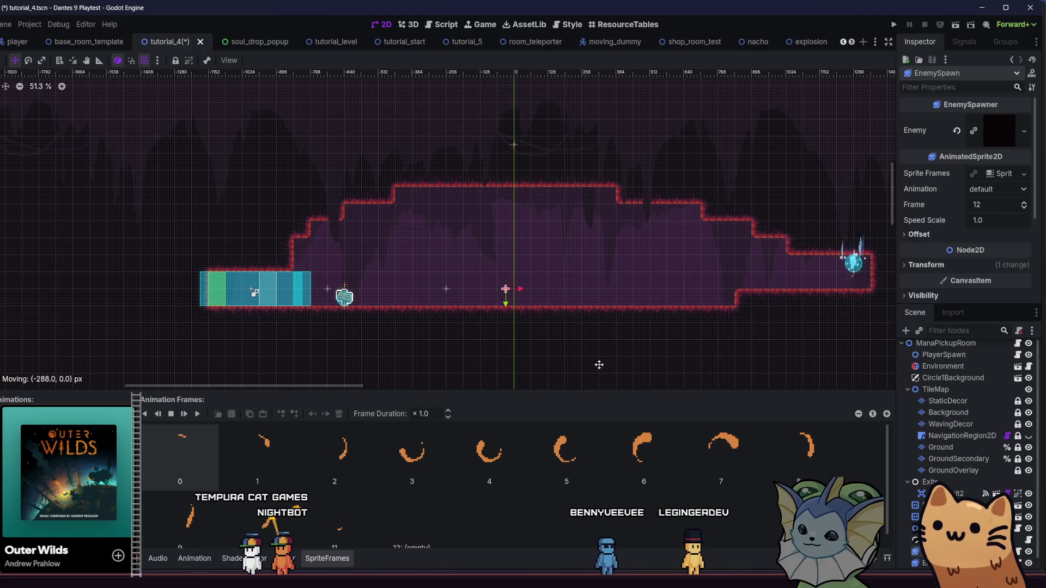
pyautogui.moveTo(609, 364)
pyautogui.mouseDown()
pyautogui.moveTo(555, 347)
pyautogui.moveTo(612, 347)
pyautogui.mouseUp()
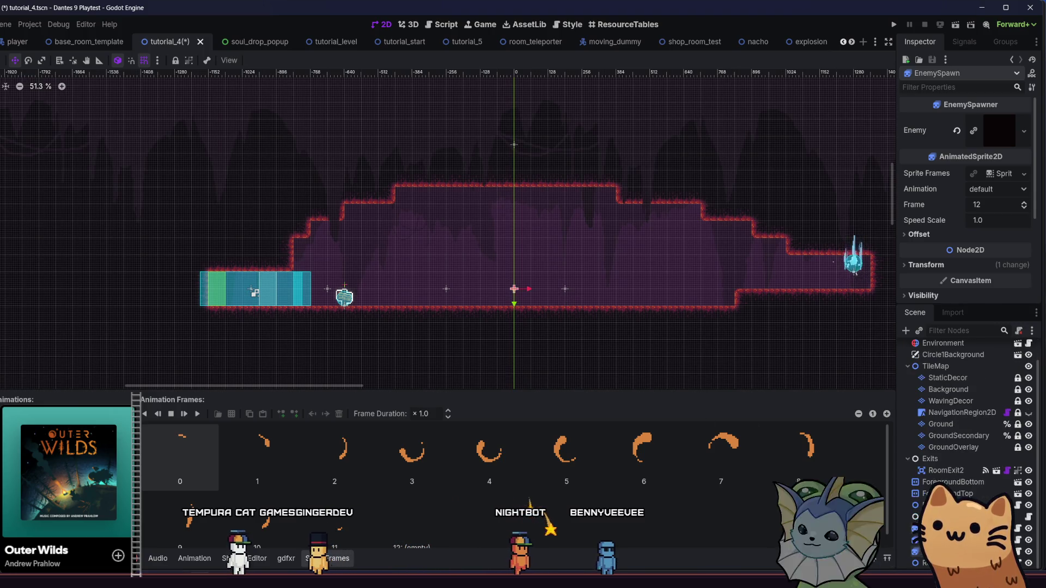
pyautogui.click(446, 289)
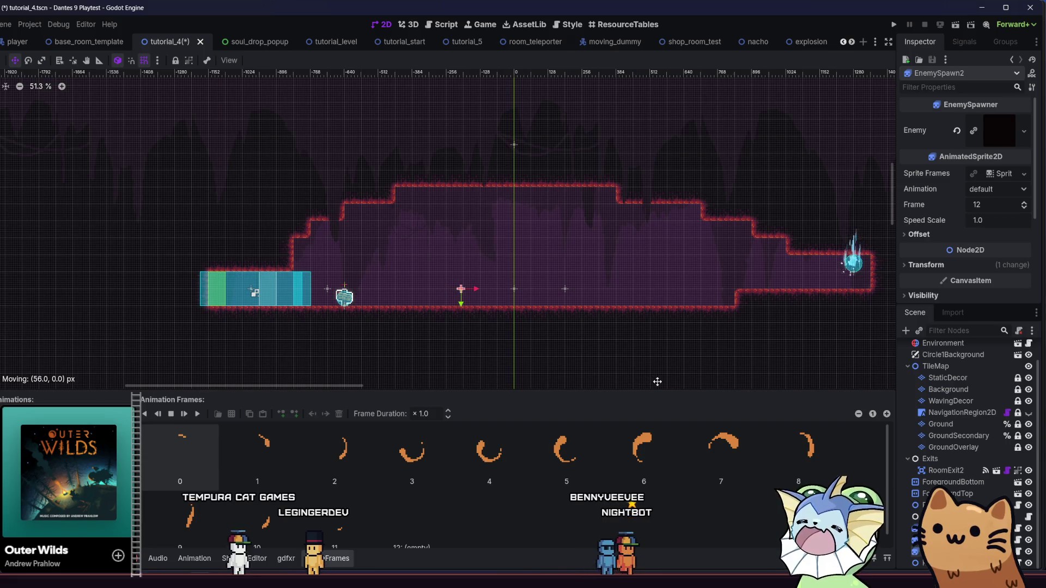
pyautogui.press('Right')
pyautogui.hotkey('ctrl', 's')
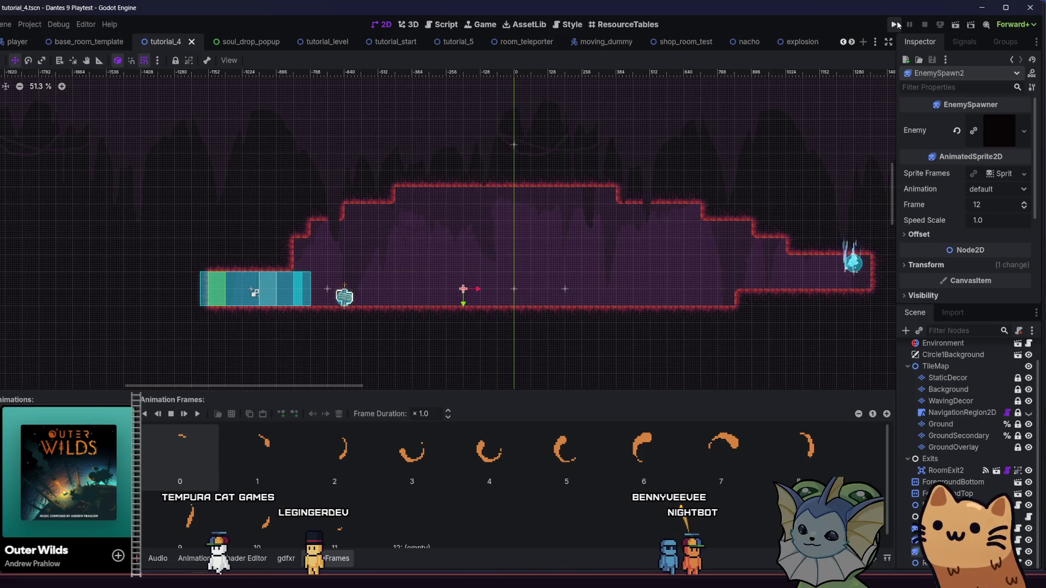
# - Run the project, choose PLAY TUTORIAL, and toggle the debug menu open and closed
pyautogui.click(893, 25)
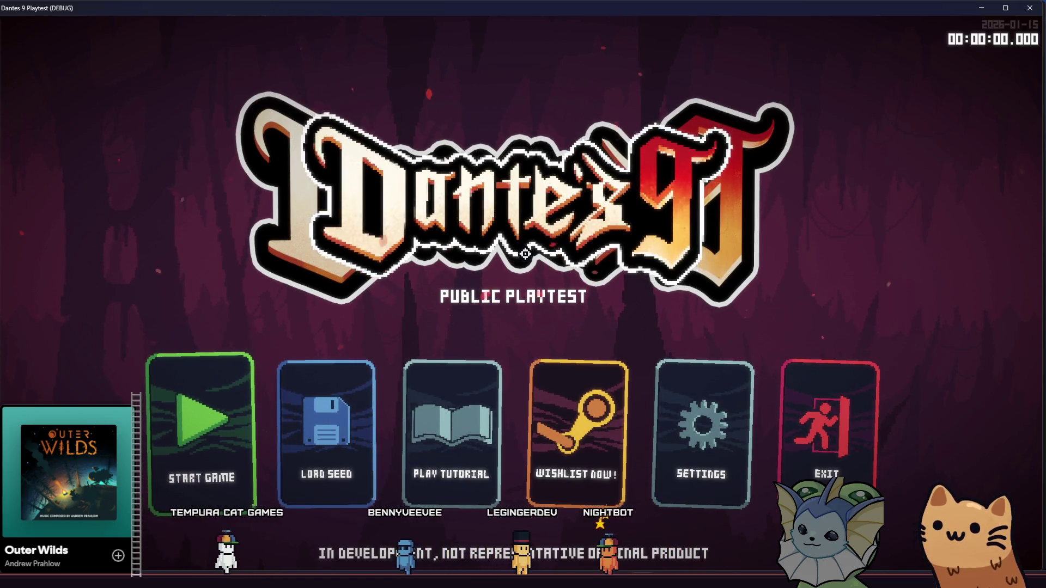
pyautogui.click(475, 402)
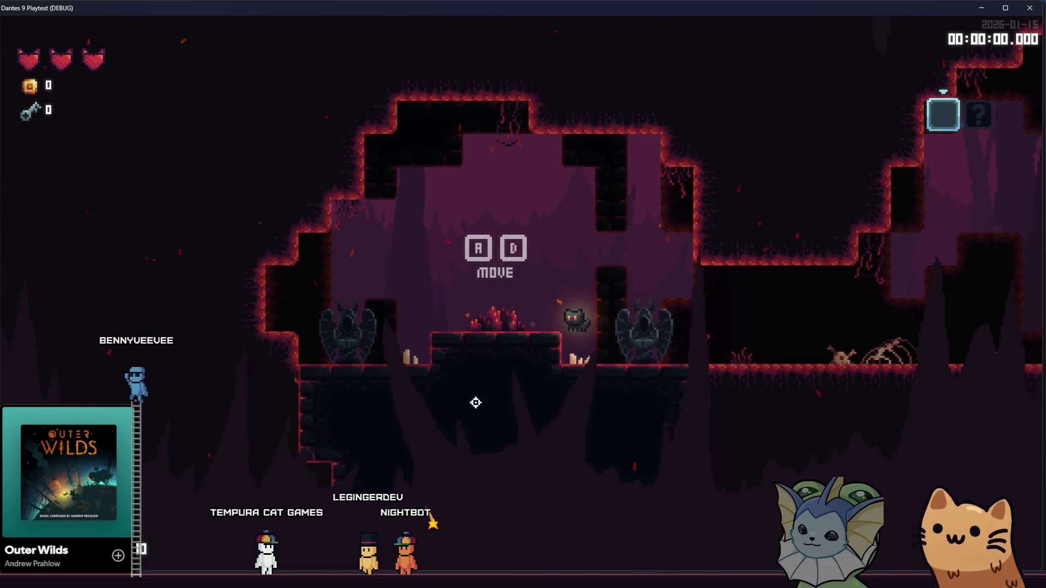
pyautogui.press('`')
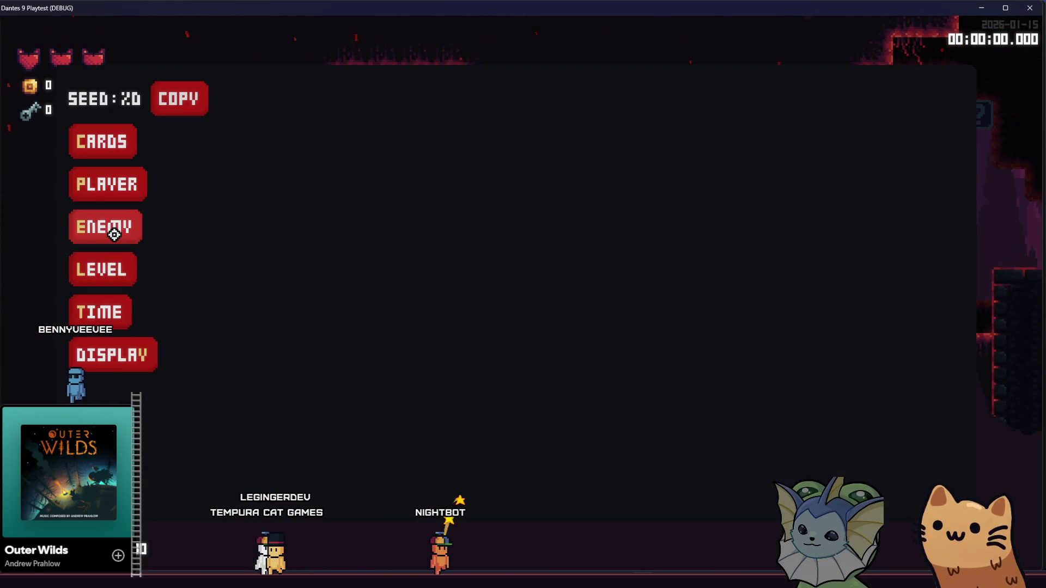
pyautogui.click(114, 235)
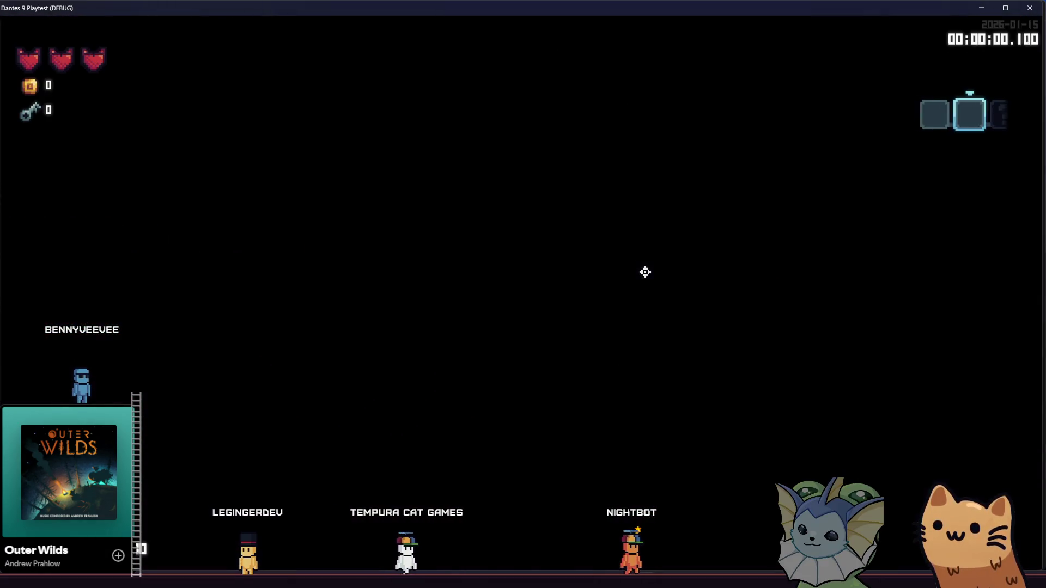
# - Scratch-attack, equip the Rusty Pistol and shoot the target dummy while walking right
pyautogui.click(306, 304)
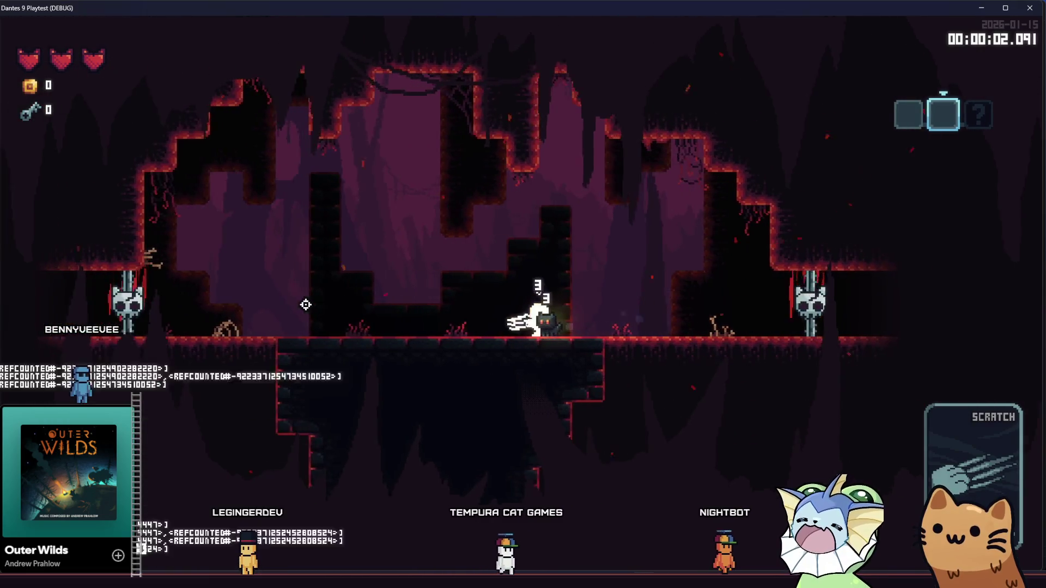
pyautogui.click(306, 305)
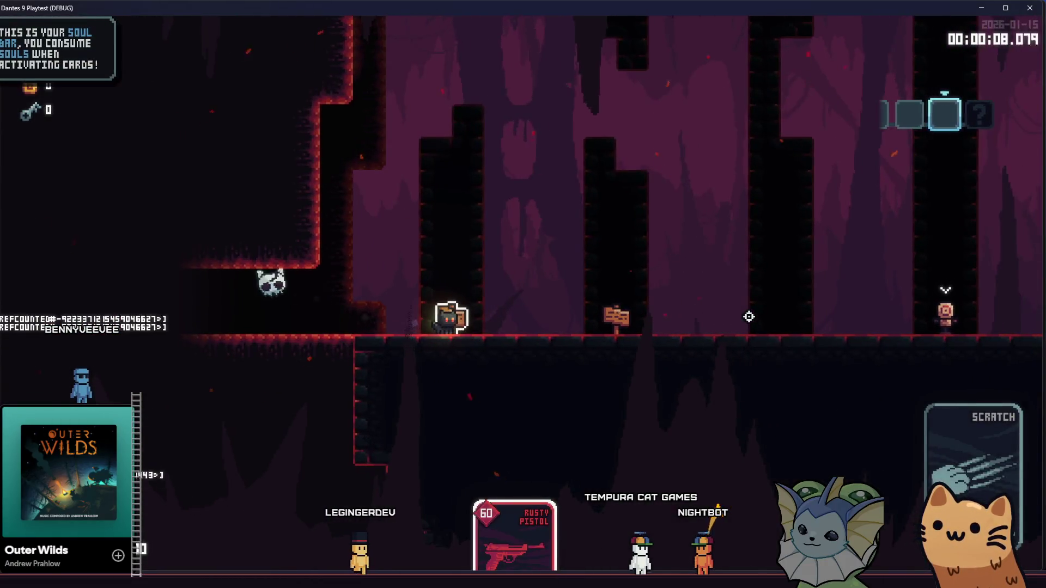
pyautogui.press('d')
pyautogui.click(819, 317)
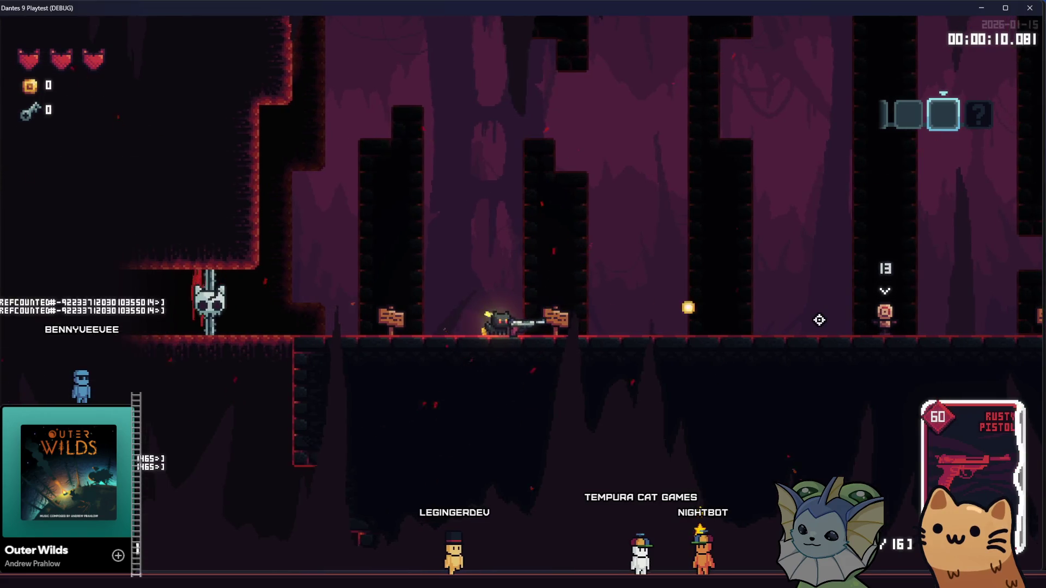
pyautogui.press('d')
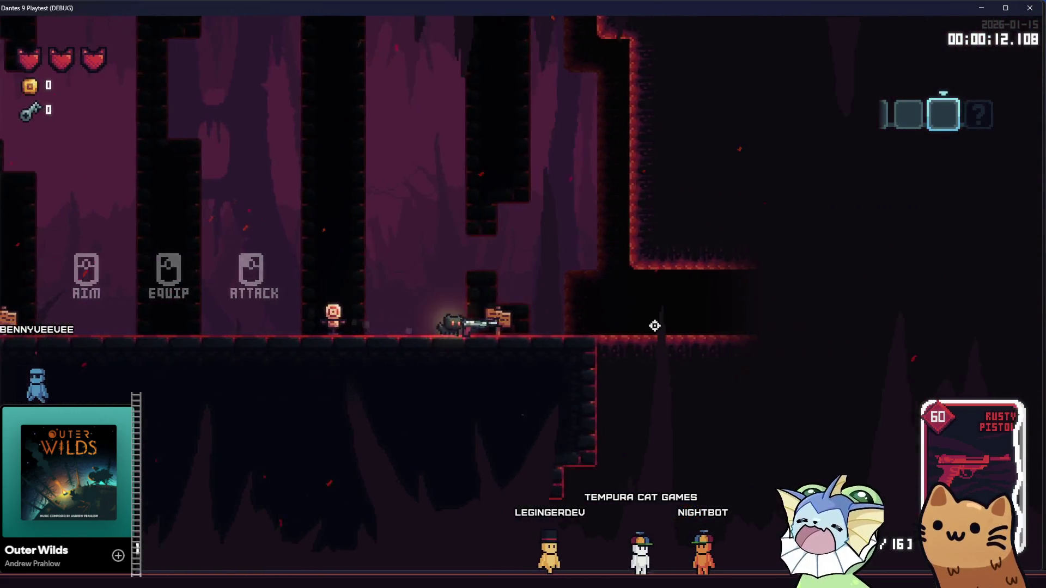
pyautogui.click(169, 332)
pyautogui.press('d')
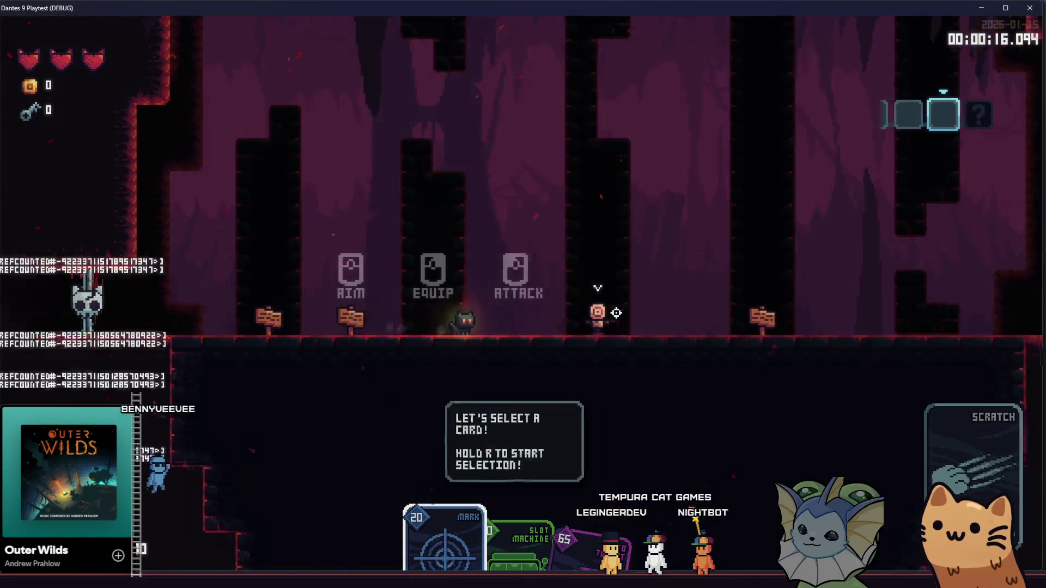
# - Pick the Auto Turret card, walk into the three-dummy room, and return to Godot
pyautogui.press('r')
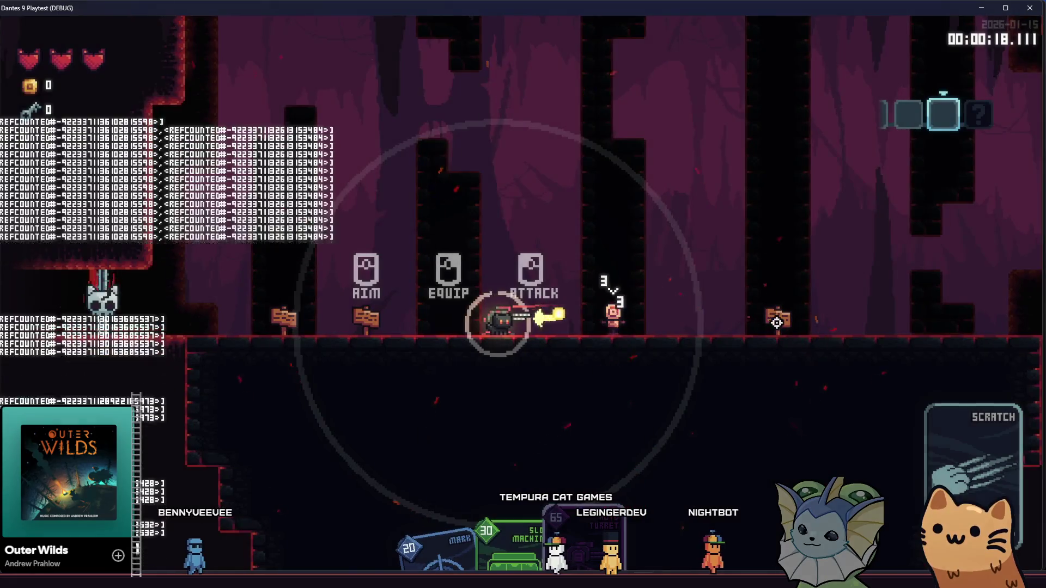
pyautogui.press('d')
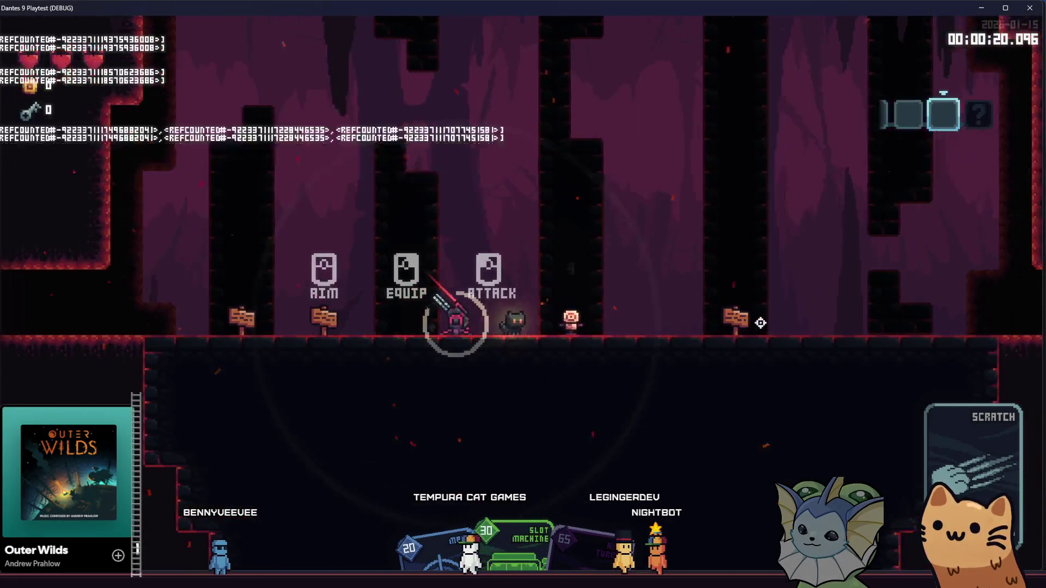
pyautogui.press('d')
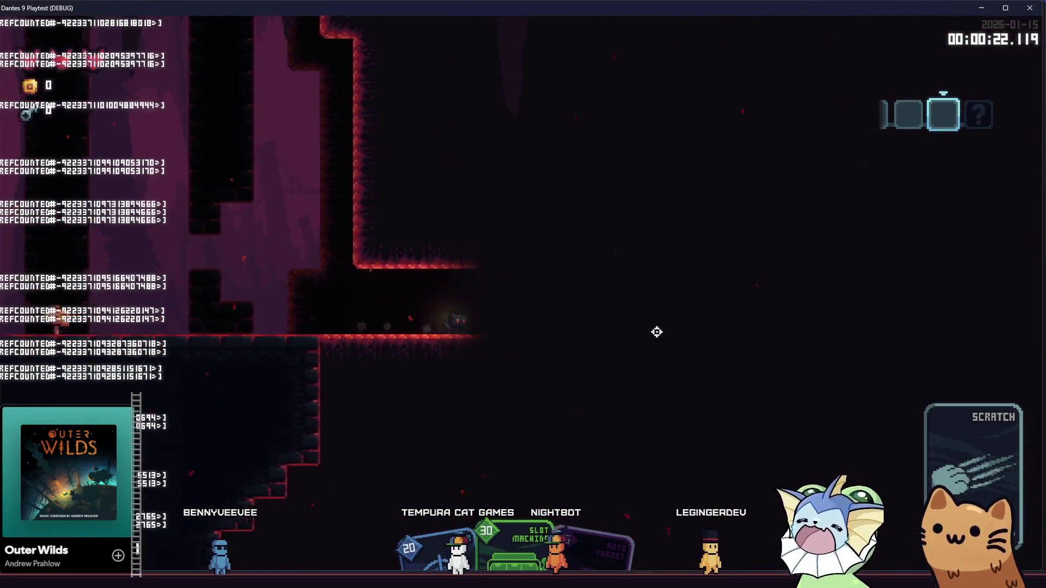
pyautogui.press('d')
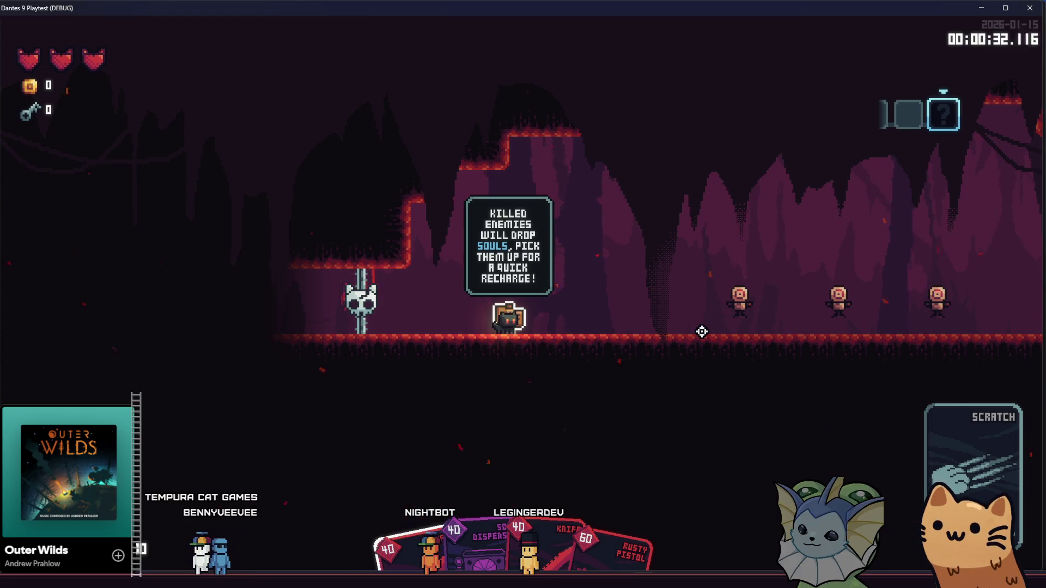
pyautogui.press('F8')
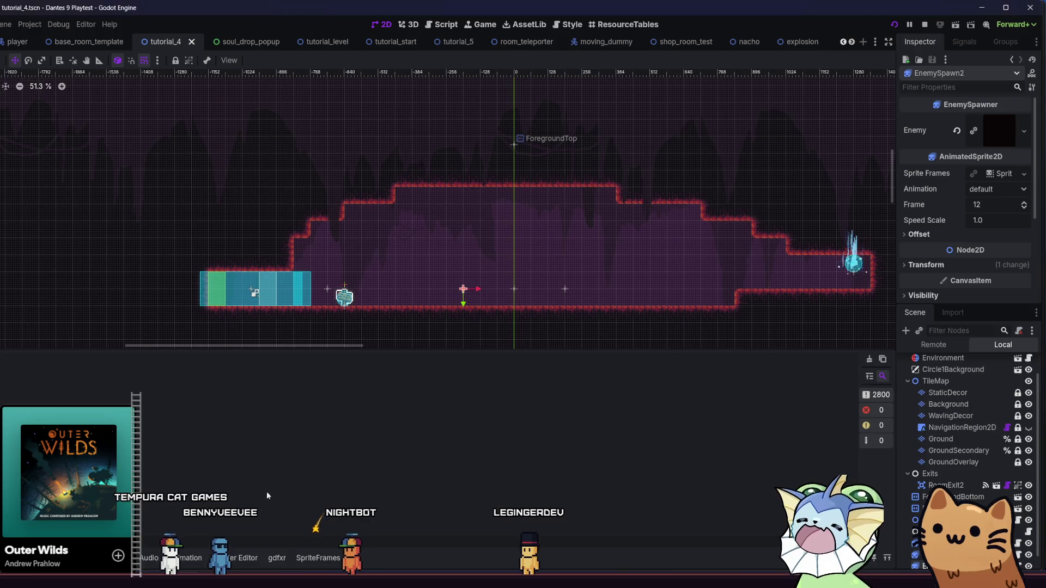
# - Zoom the 2D viewport to 100% and bring the running game window back
pyautogui.scroll(3, 454, 291)
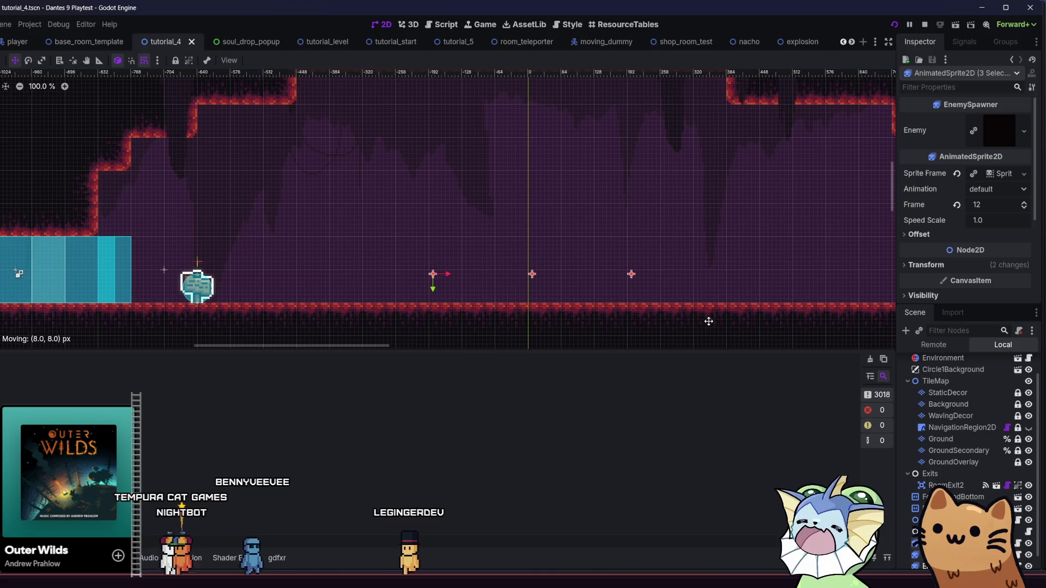
pyautogui.press('F6')
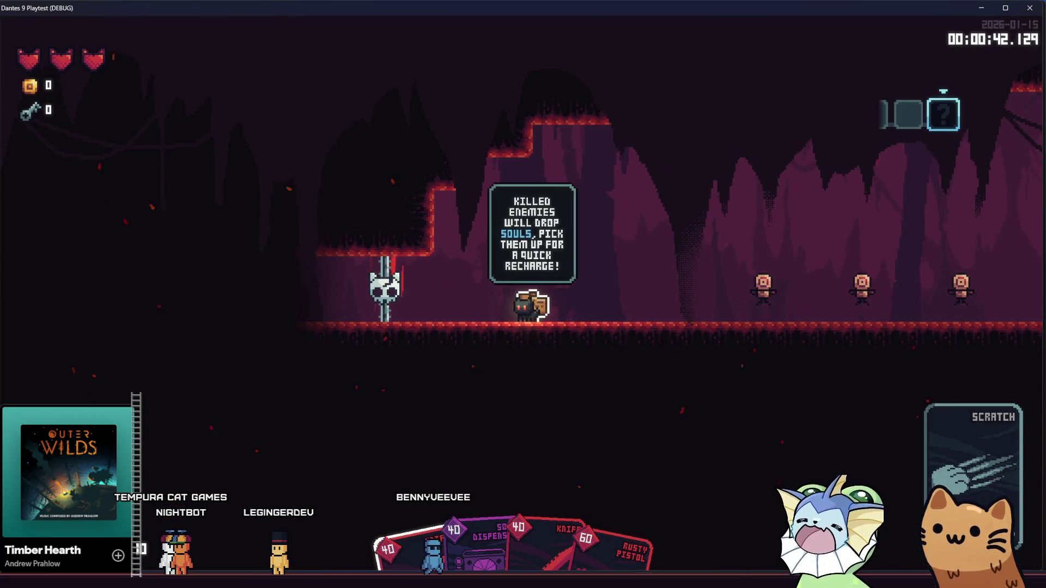
# - Save the tutorial_4 scene
pyautogui.press('F8')
pyautogui.hotkey('ctrl', 's')
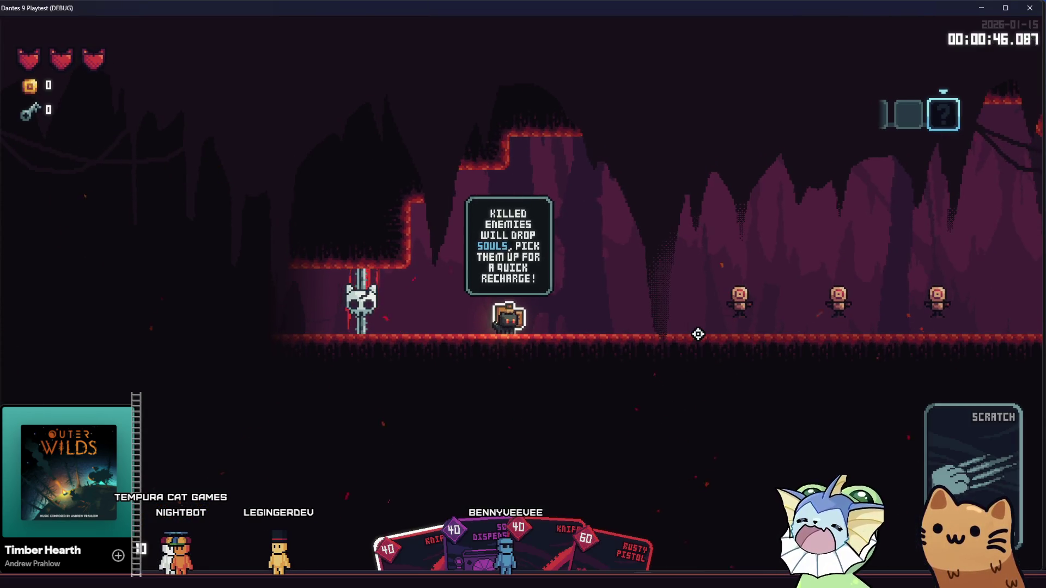
pyautogui.scroll(-4, 698, 334)
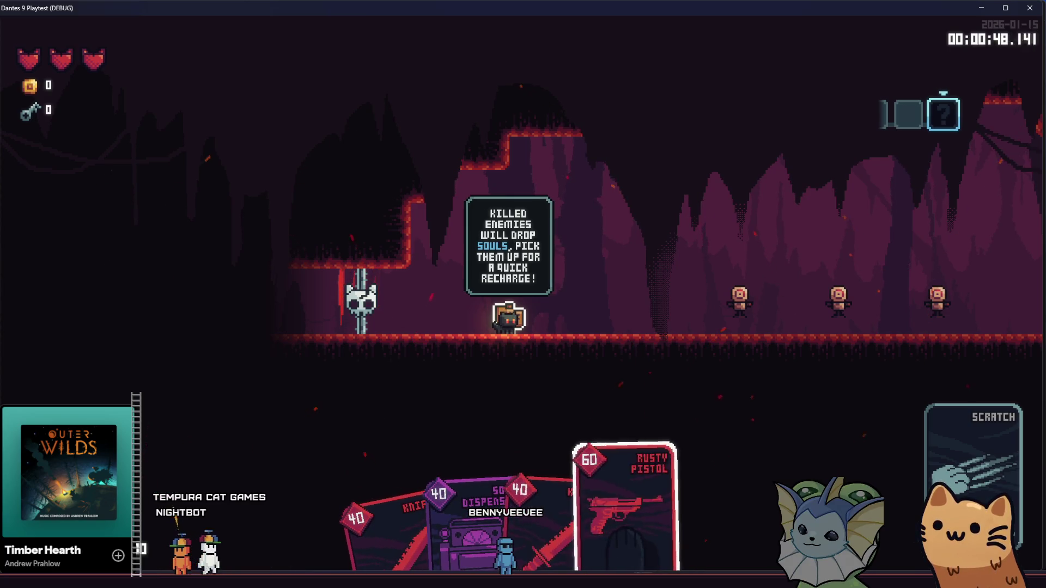
# - Equip the Rusty Pistol and shoot the target dummies while running right
pyautogui.click(683, 325)
pyautogui.press('d')
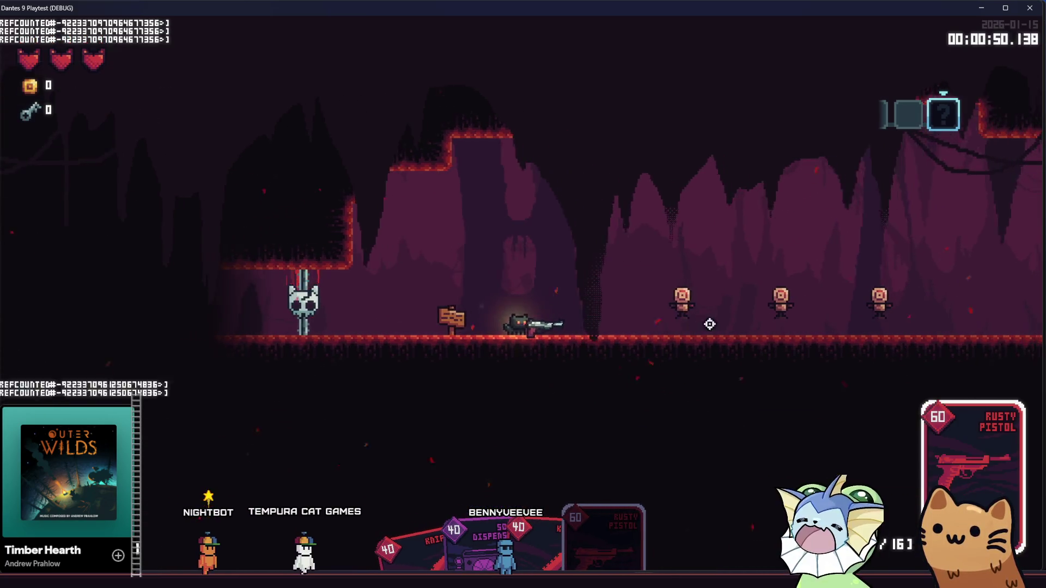
pyautogui.click(756, 302)
pyautogui.click(769, 307)
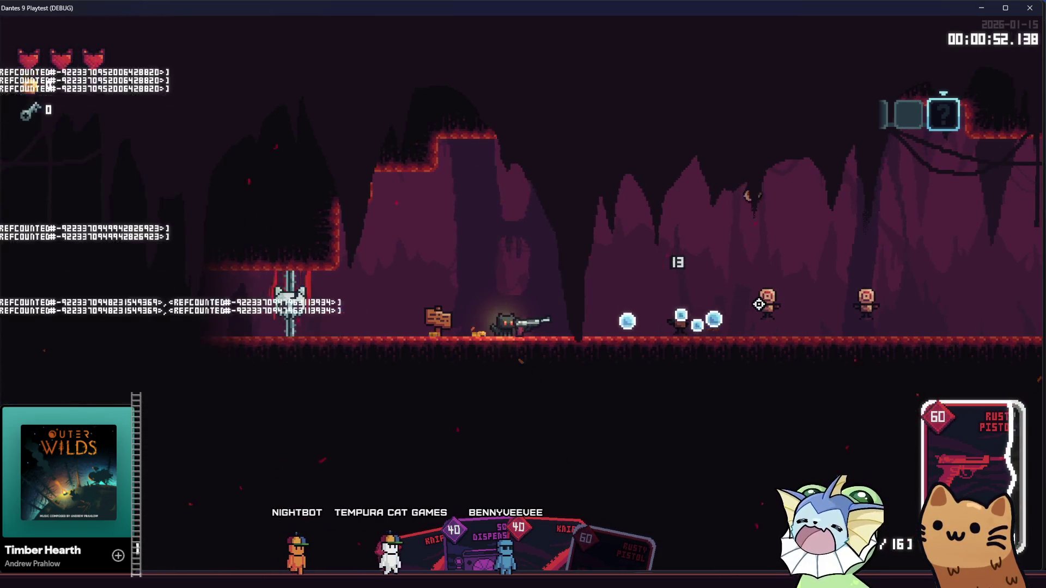
pyautogui.click(800, 307)
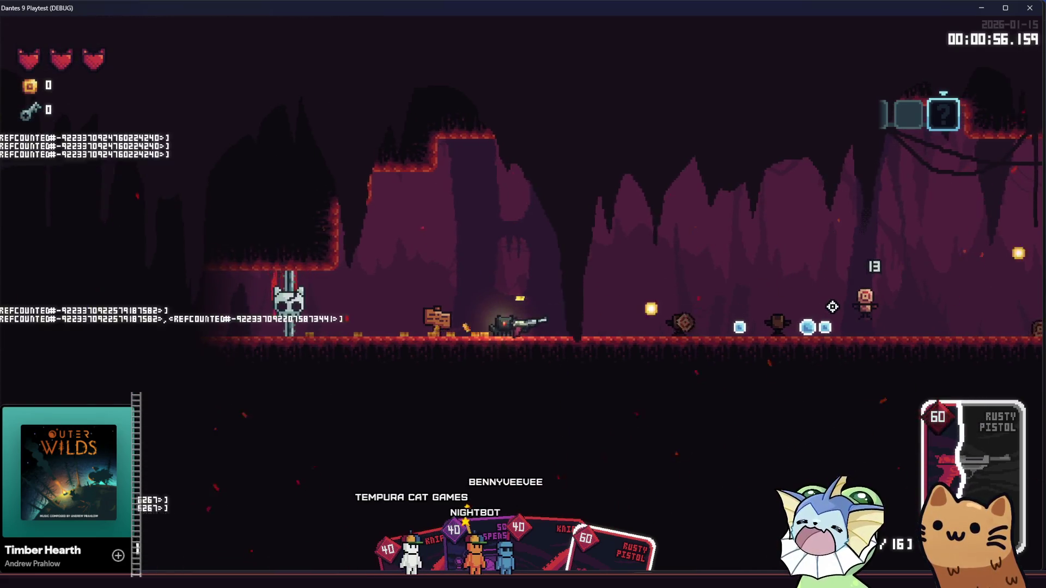
pyautogui.press('d')
pyautogui.click(823, 310)
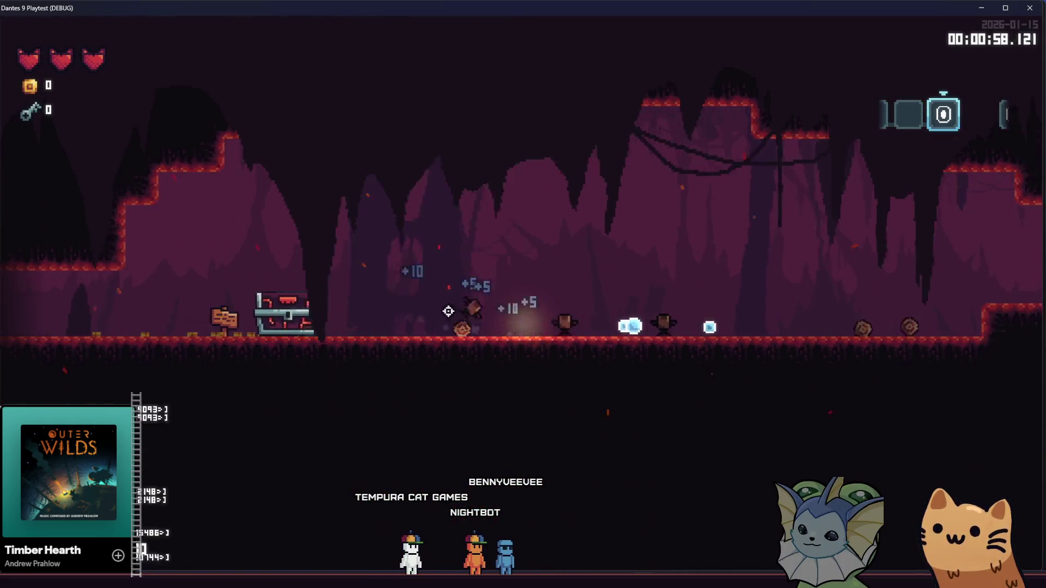
# - Head back left, break the chest, open the card pack and take Salmon Storm
pyautogui.press('a')
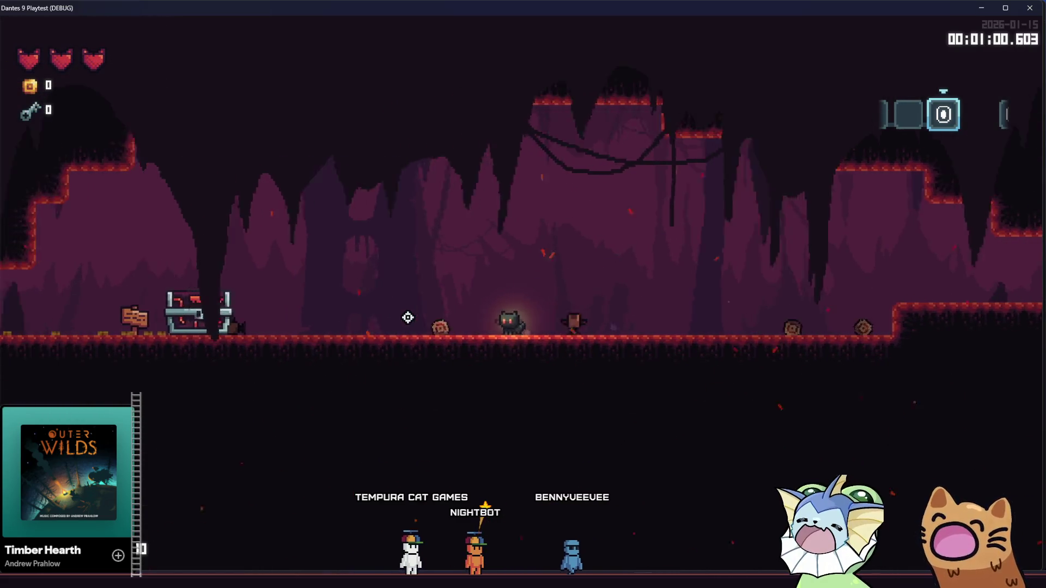
pyautogui.press('a')
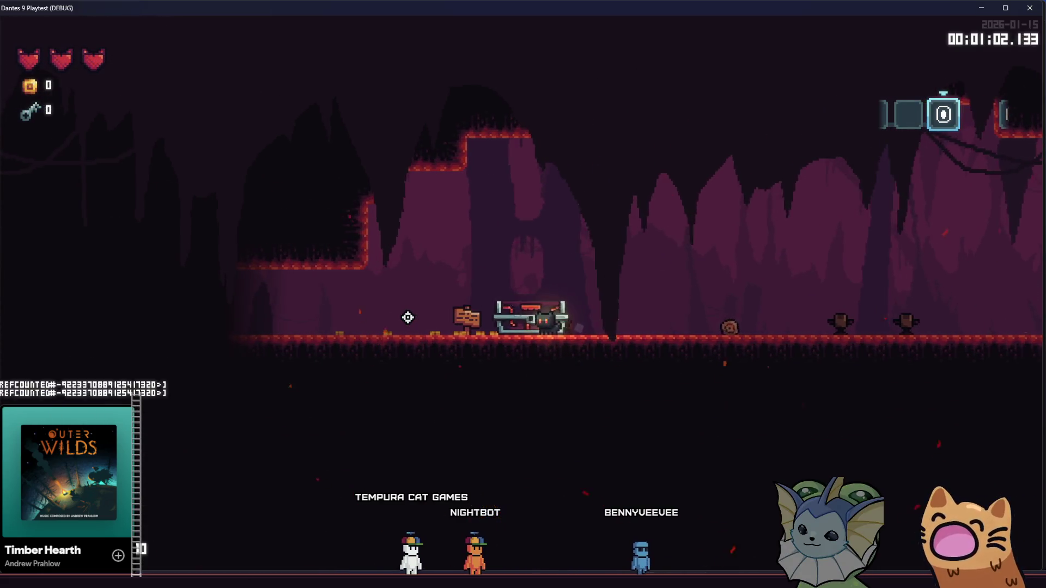
pyautogui.click(408, 318)
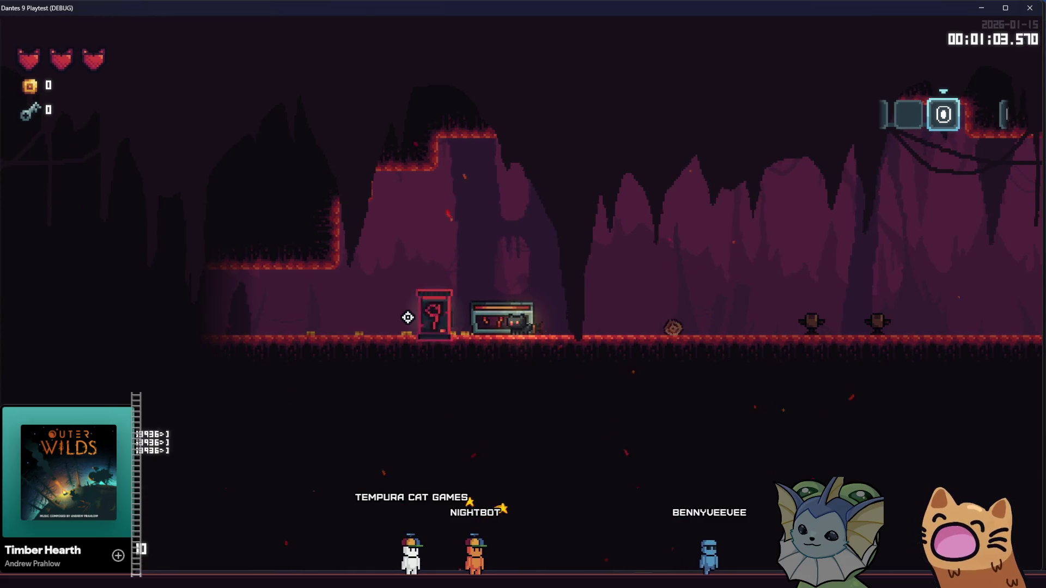
pyautogui.press('a')
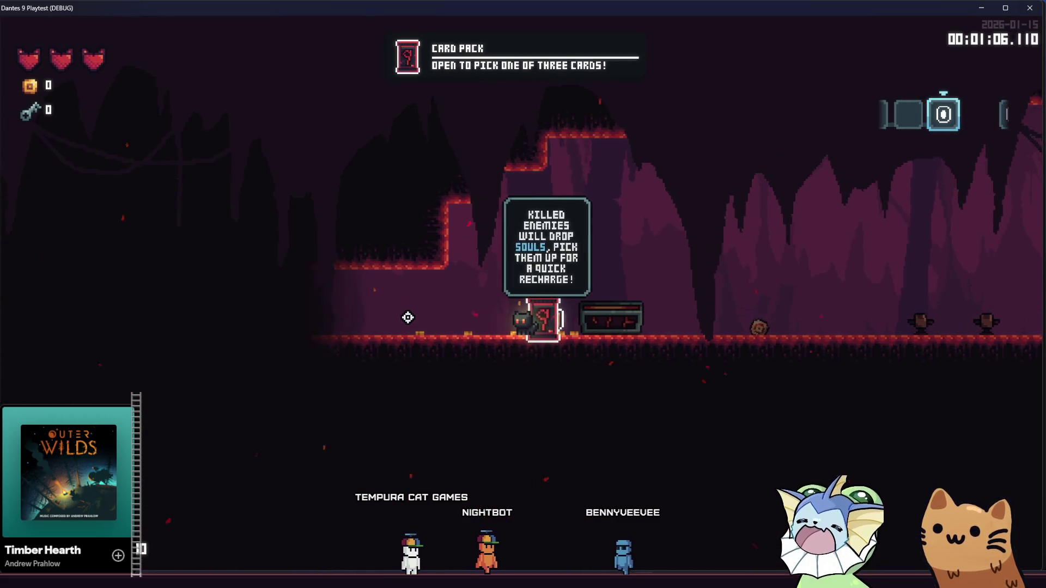
pyautogui.press('e')
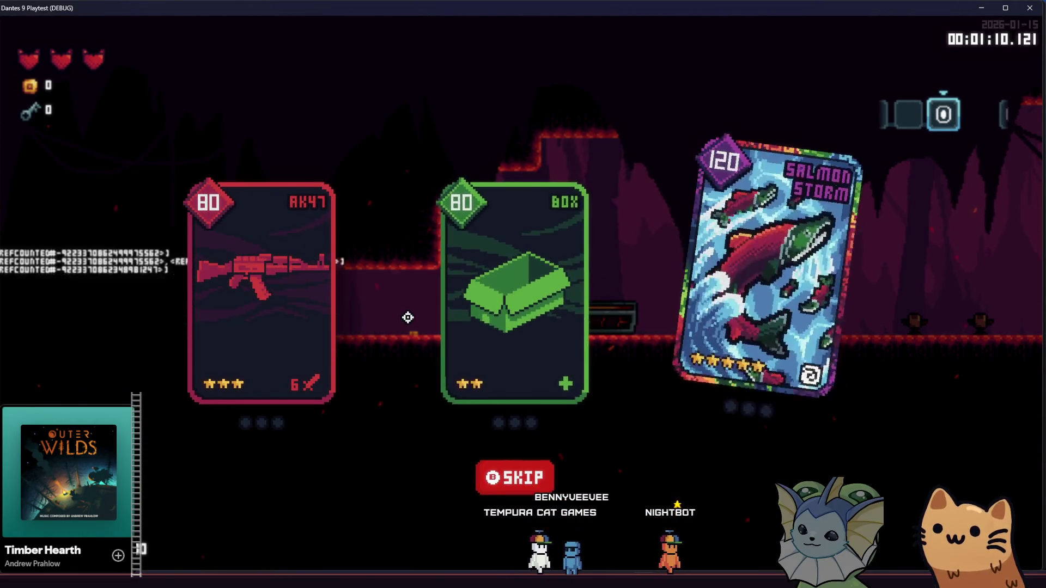
pyautogui.click(708, 335)
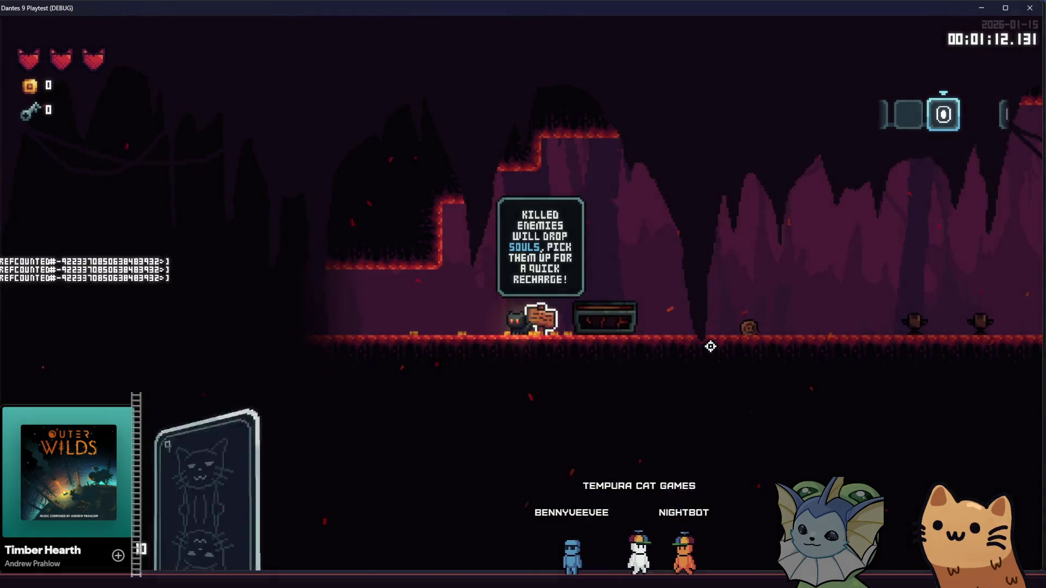
# - Walk back through the room and quit the game to the tutorial_4 canvas
pyautogui.press('a')
pyautogui.press('d')
pyautogui.press('a')
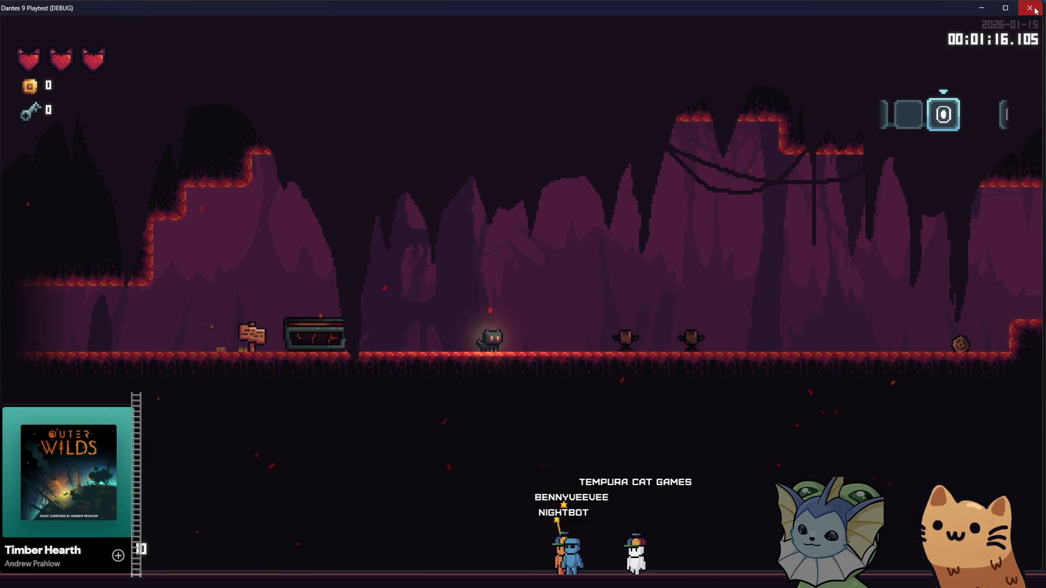
pyautogui.press('F8')
pyautogui.moveTo(630, 236); pyautogui.dragTo(598, 231)
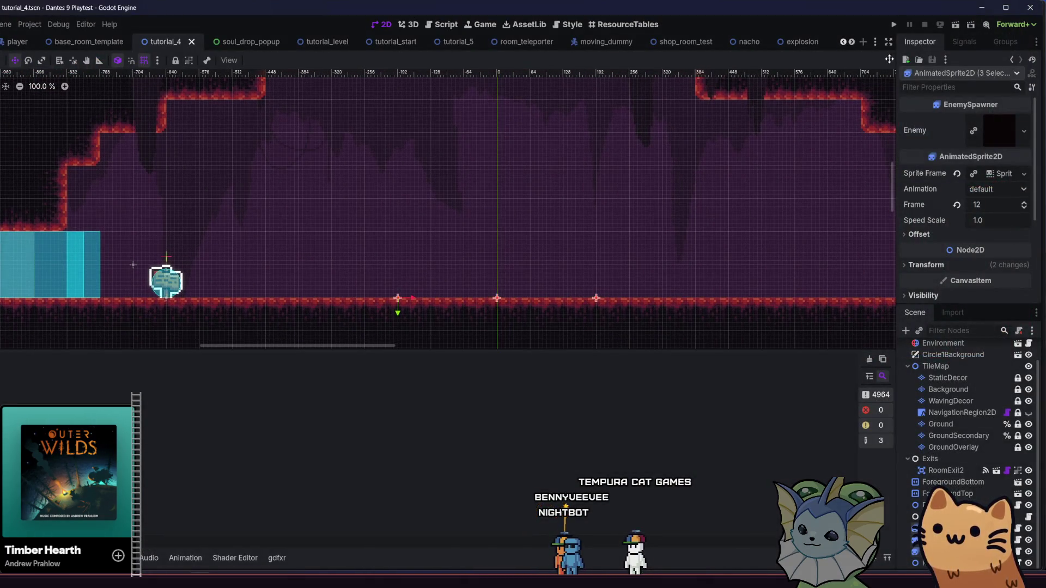
# - Run the project again to bring up the Dante's 9 playtest title screen
pyautogui.click(895, 25)
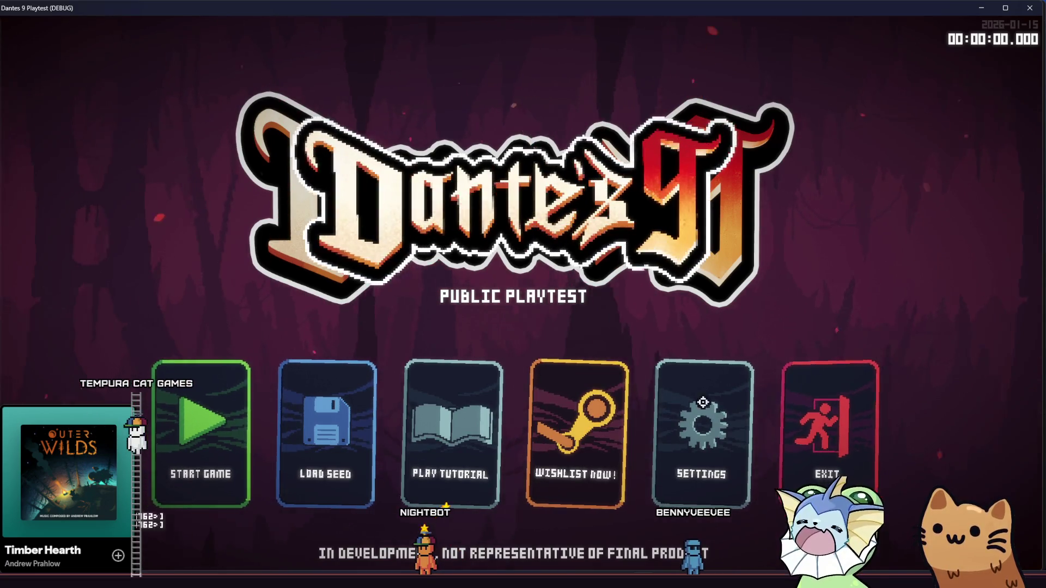
# - Start the tutorial, run right to the target dummy and slash it three times
pyautogui.click(443, 420)
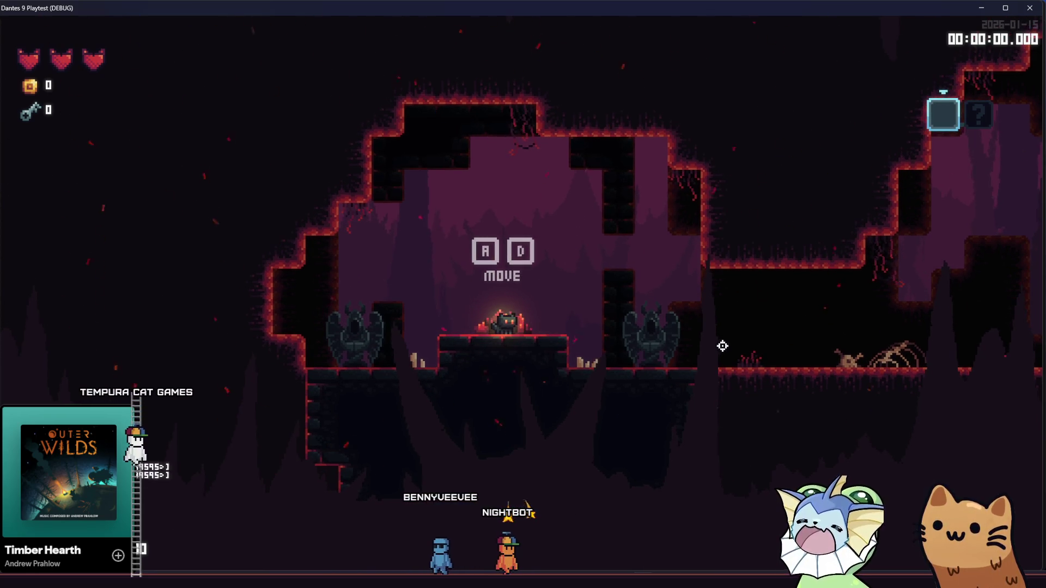
pyautogui.press('d')
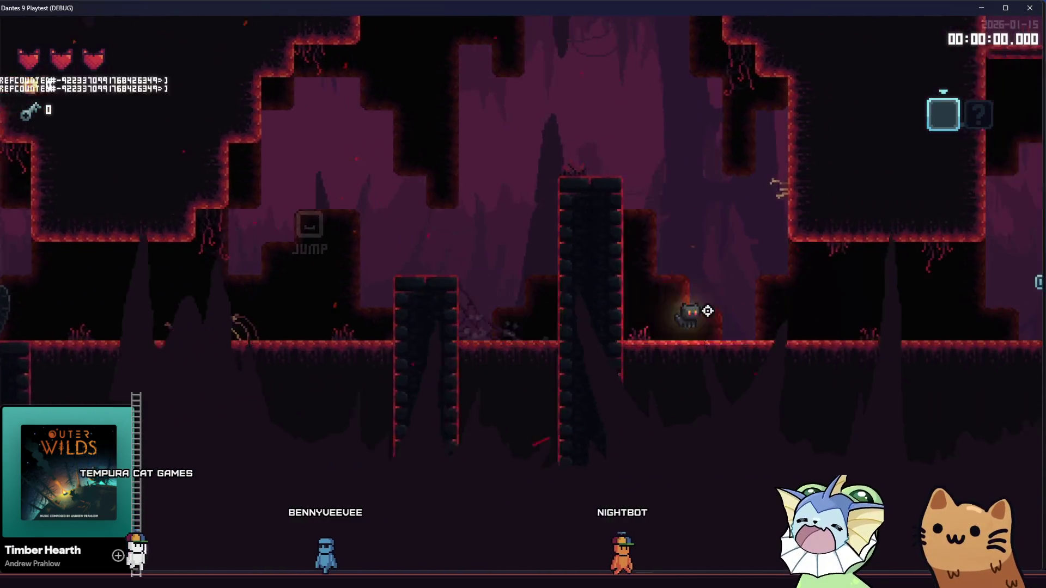
pyautogui.press('d')
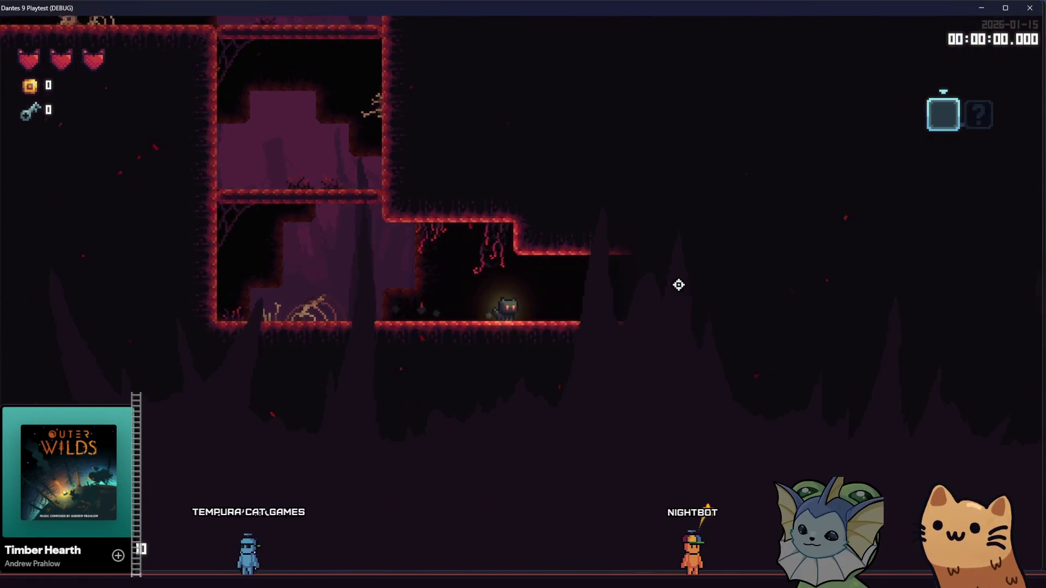
pyautogui.press('d')
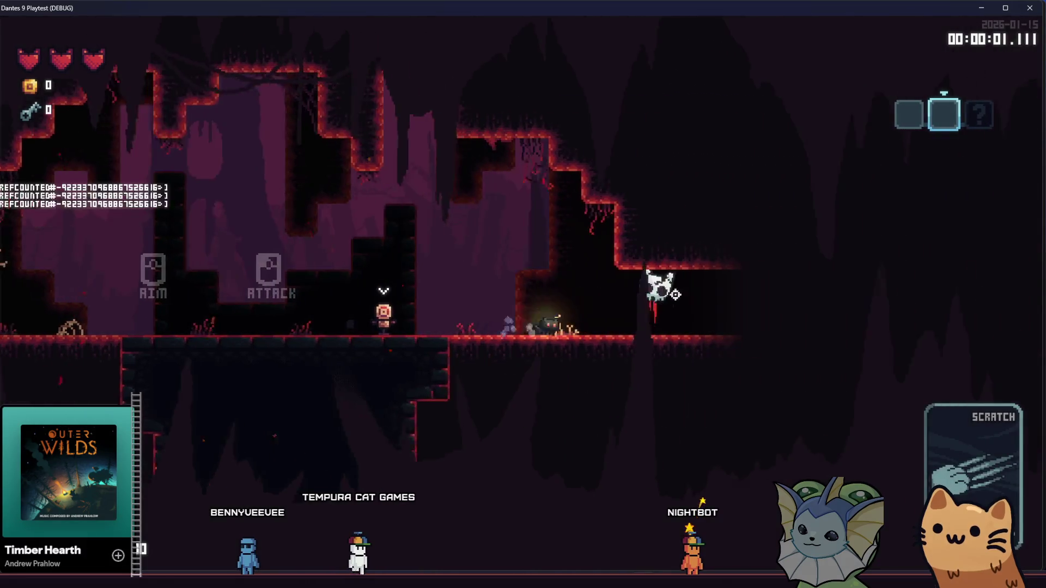
pyautogui.press('a')
pyautogui.click(321, 316)
pyautogui.click(321, 316)
pyautogui.click(321, 316)
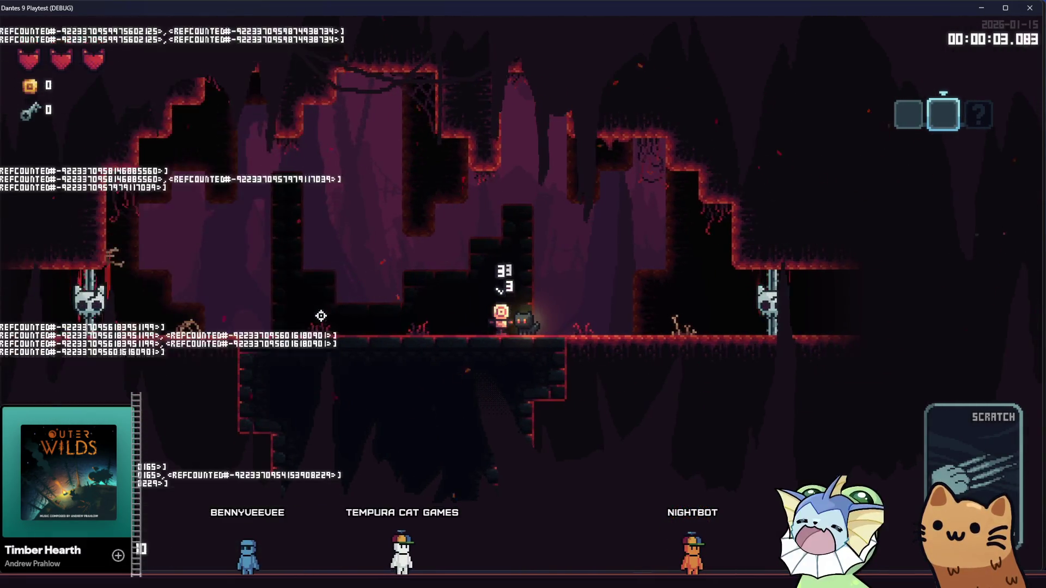
# - Move into the next room, fire the Rusty Pistol and deploy the Auto Turret card
pyautogui.press('d')
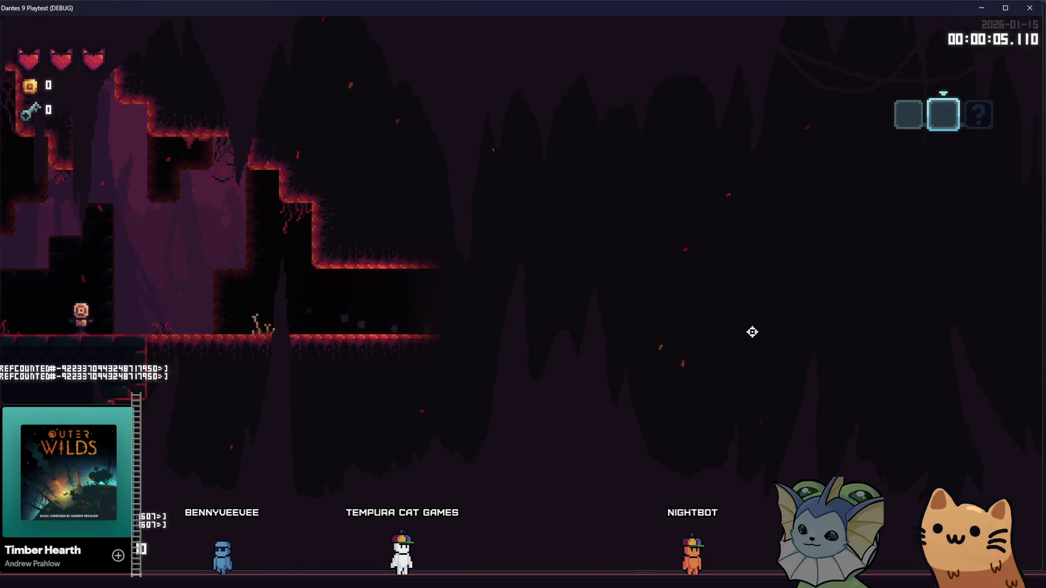
pyautogui.press('d')
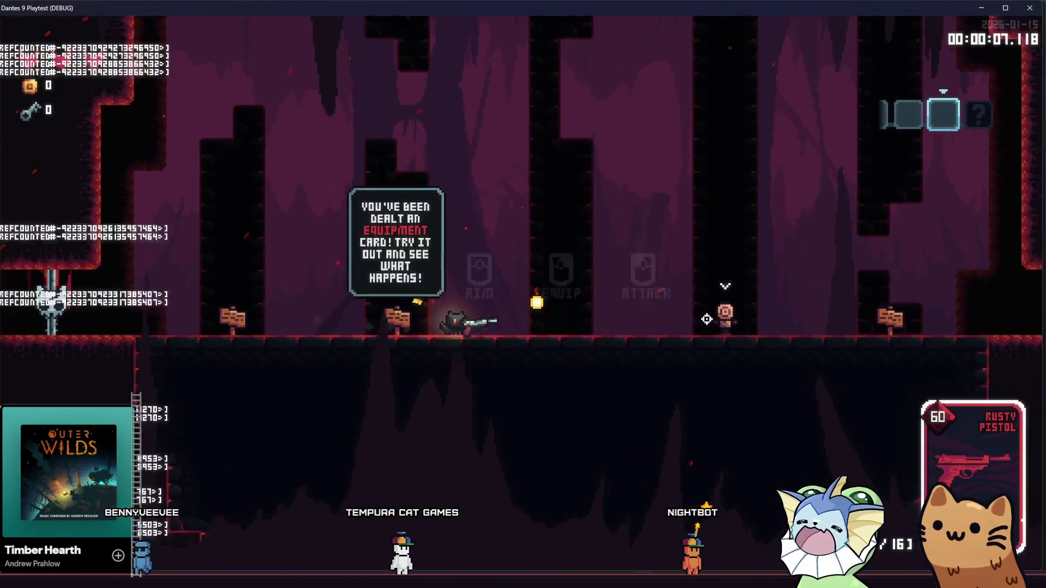
pyautogui.press('d')
pyautogui.click(706, 320)
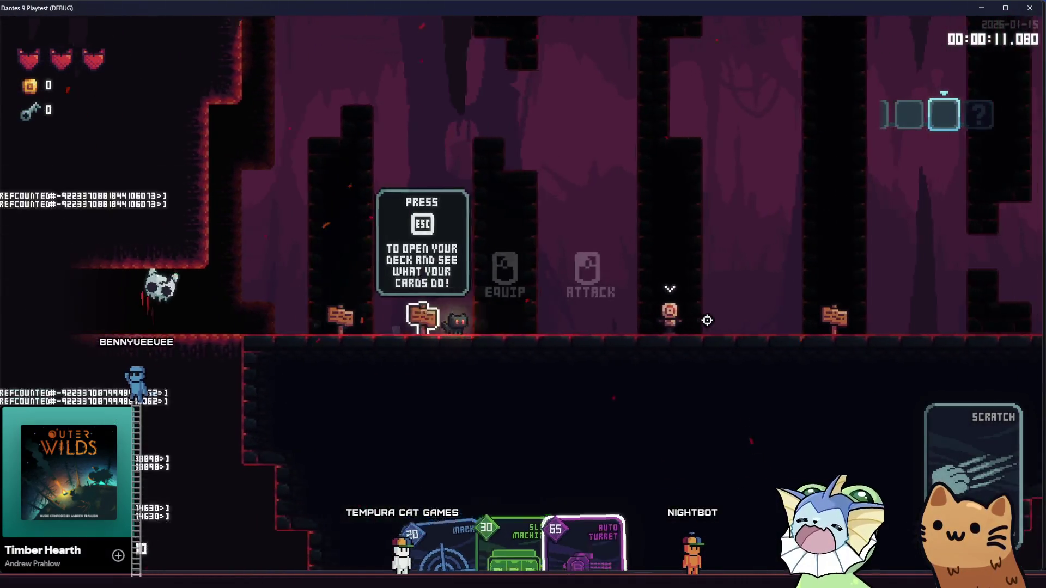
pyautogui.press('r')
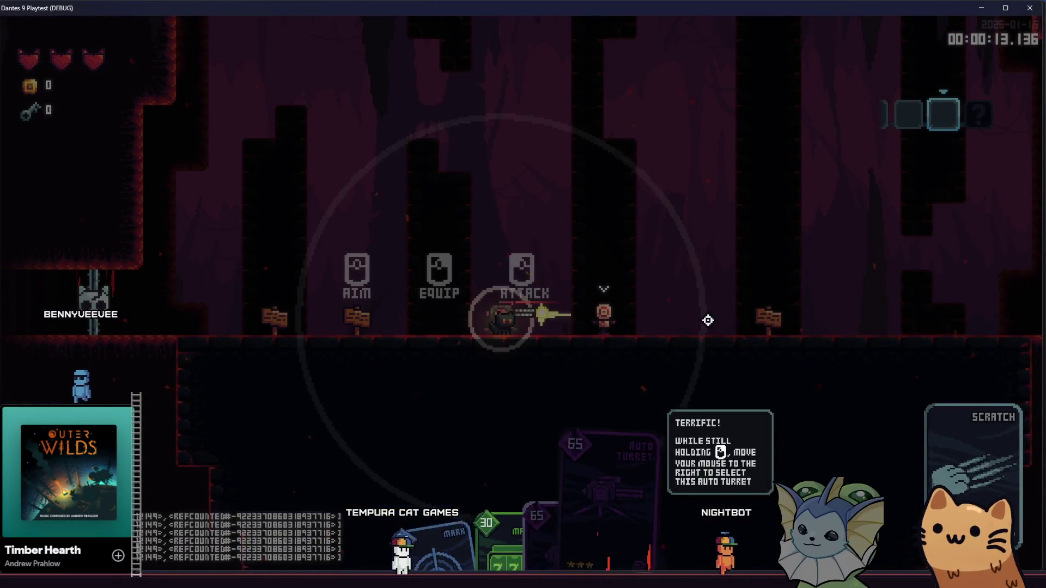
pyautogui.press('d')
pyautogui.press('d')
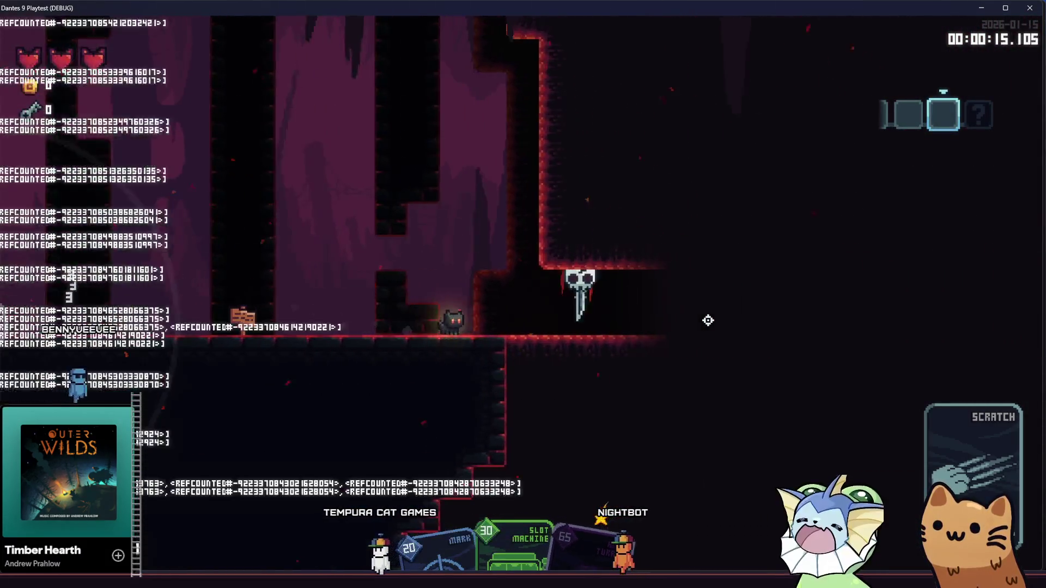
pyautogui.press('d')
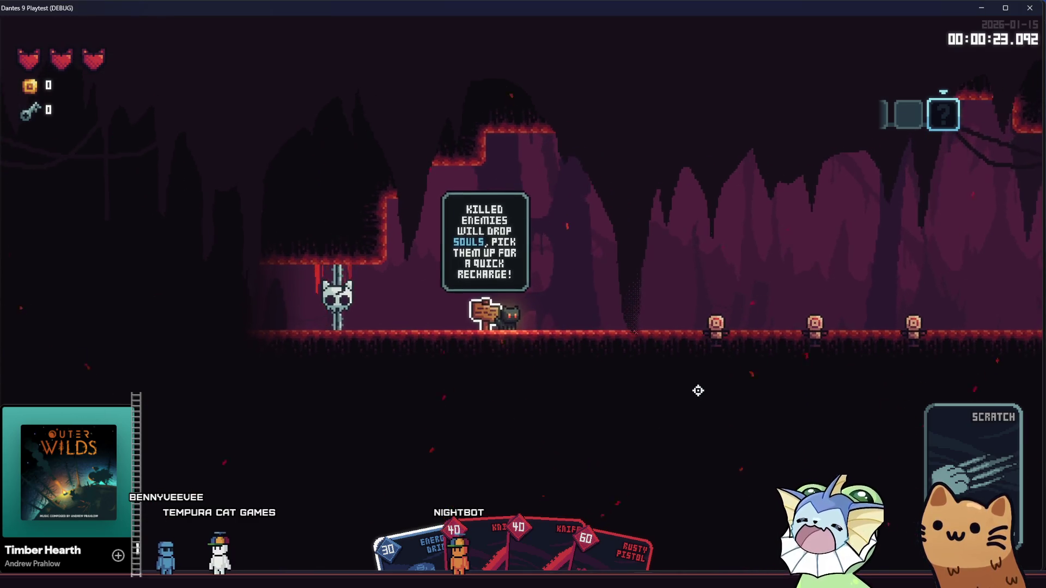
# - Run past the three floor target dummies and back, then quit the game
pyautogui.press('d')
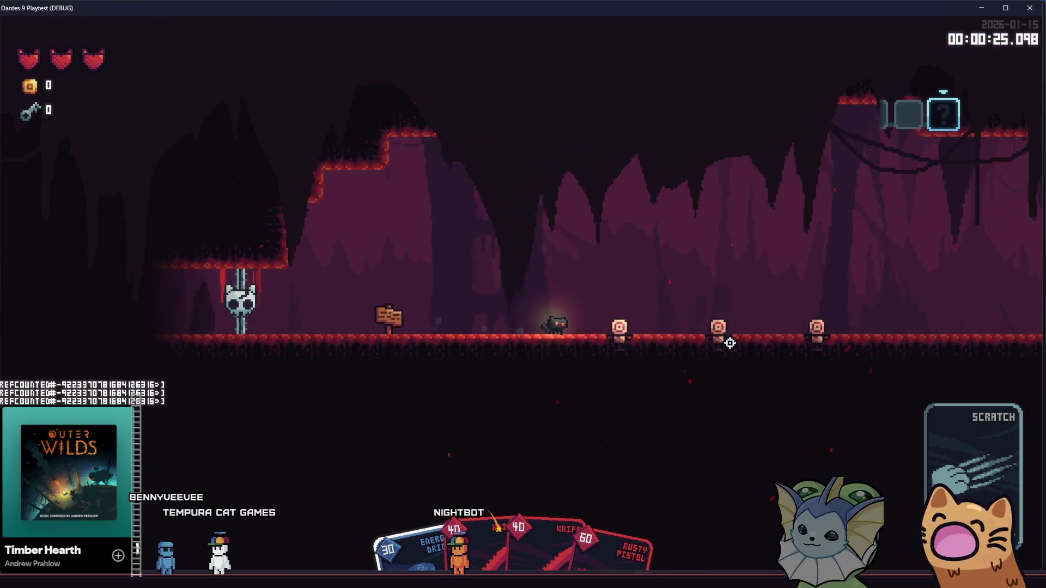
pyautogui.press('a')
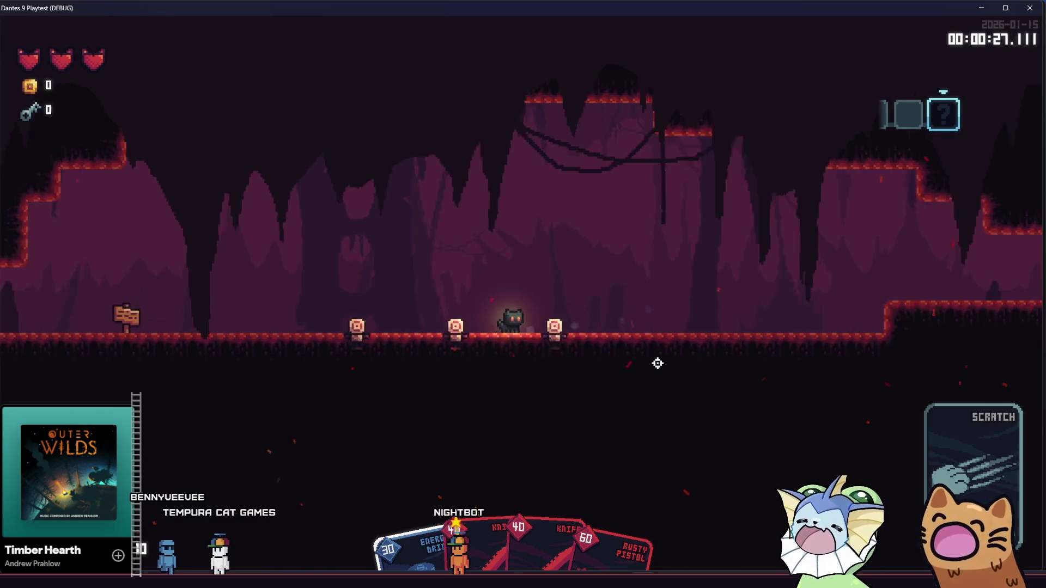
pyautogui.press('F8')
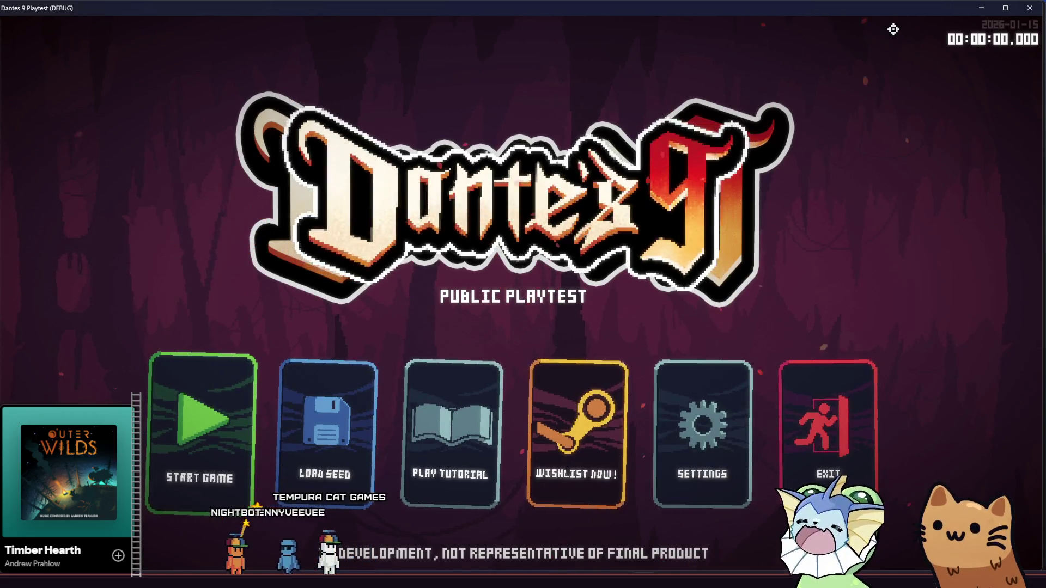
# - Start a new game, go back to the menu from the pause screen, then launch the tutorial
pyautogui.click(172, 407)
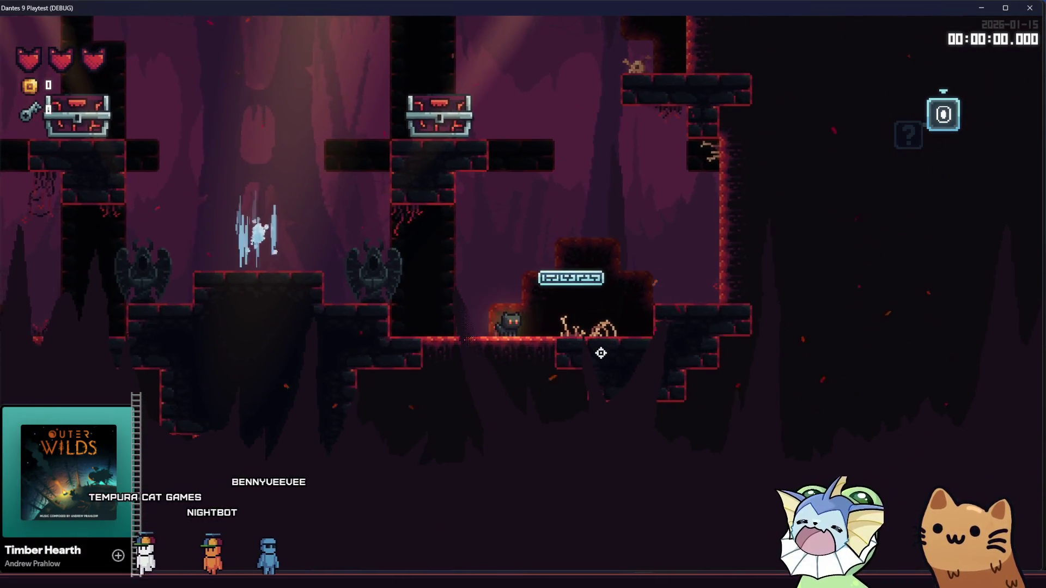
pyautogui.press('Escape')
pyautogui.press('Escape')
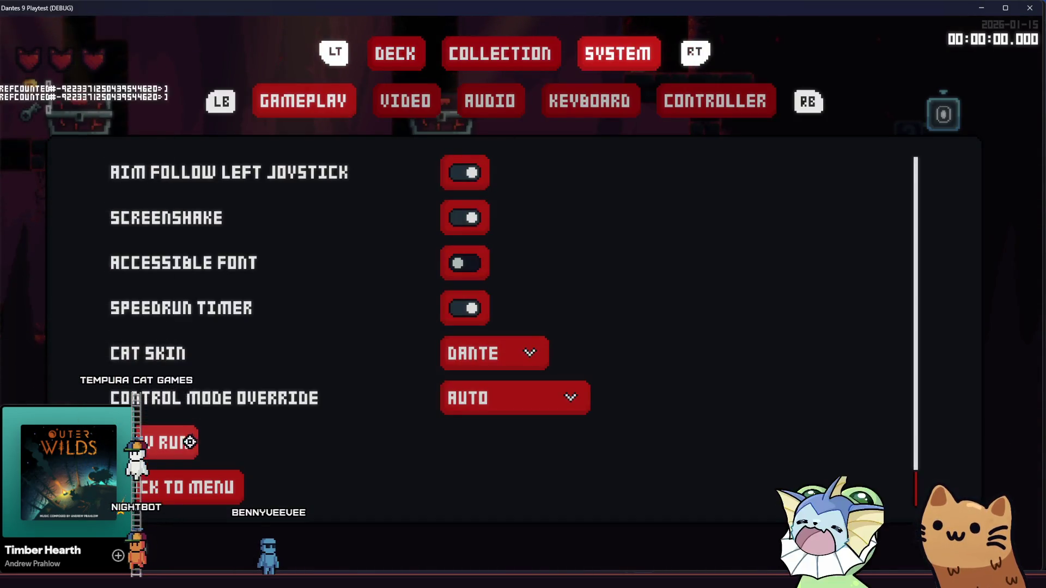
pyautogui.click(178, 481)
pyautogui.click(448, 415)
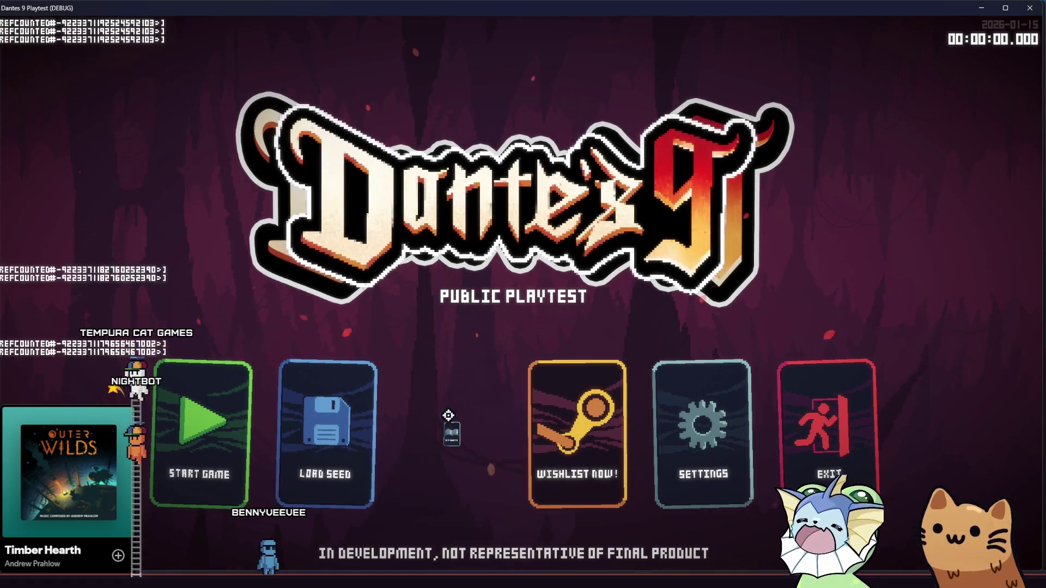
# - Run through the cave, hit the target dummy, then fire the newly picked-up pistol
pyautogui.press('d')
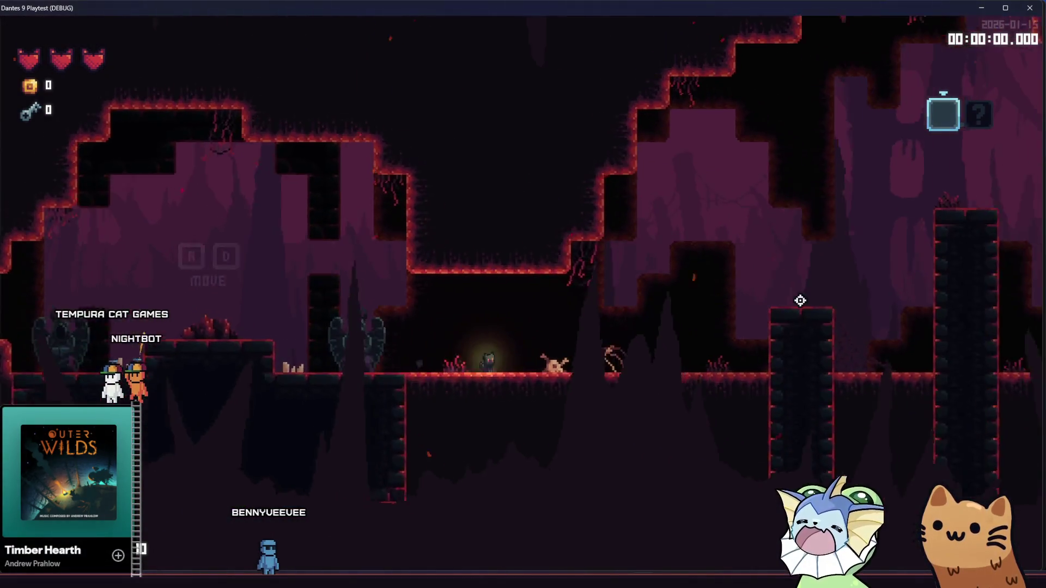
pyautogui.press('d')
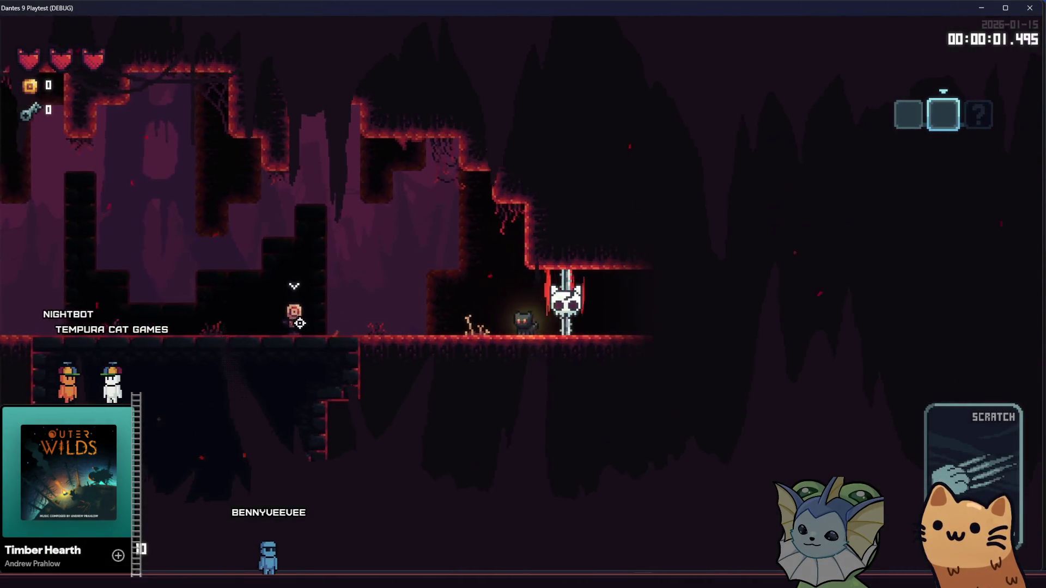
pyautogui.press('a')
pyautogui.click(298, 322)
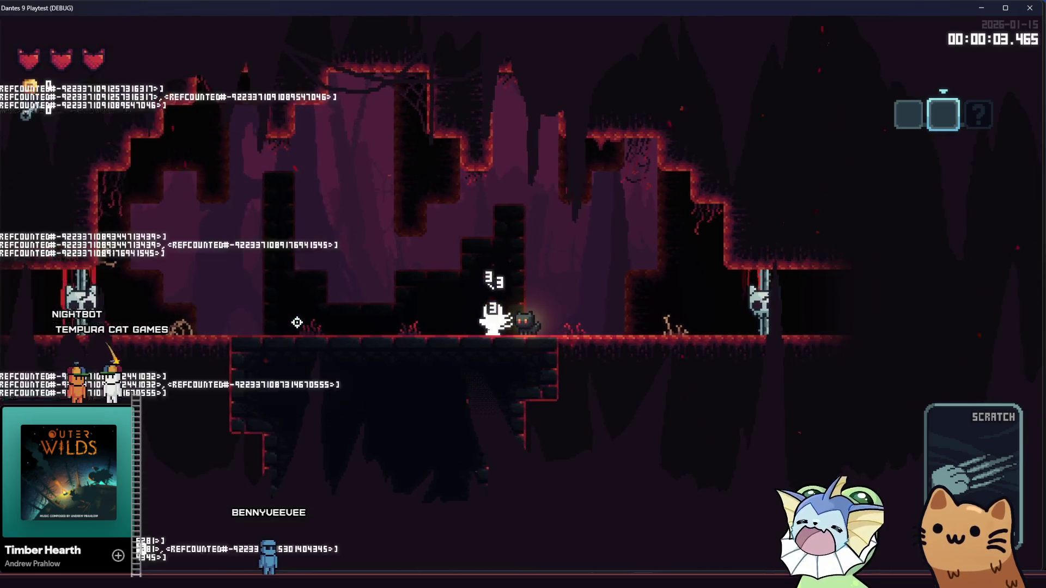
pyautogui.press('d')
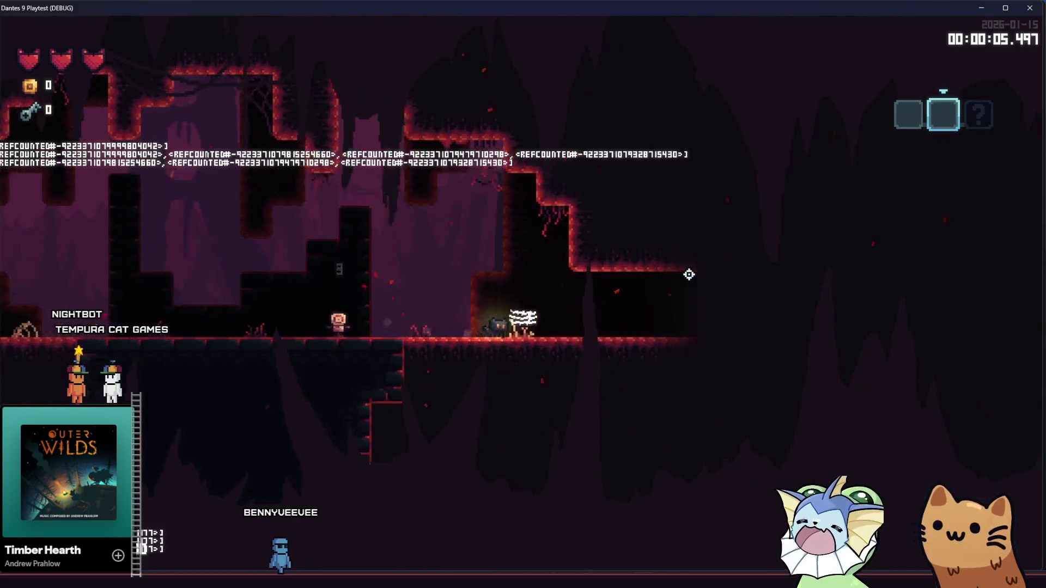
pyautogui.click(600, 324)
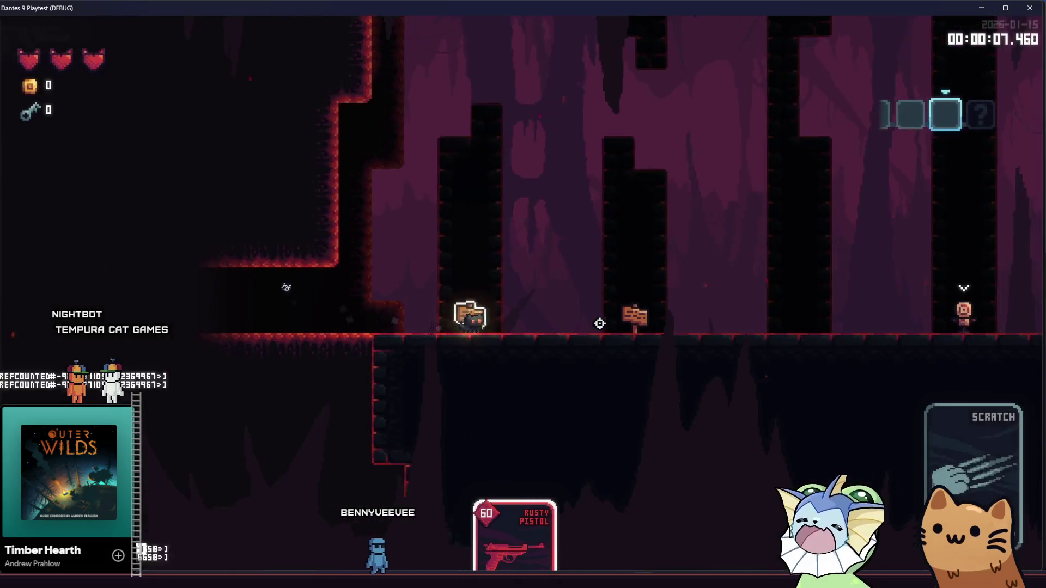
pyautogui.click(626, 325)
pyautogui.press('d')
pyautogui.click(626, 325)
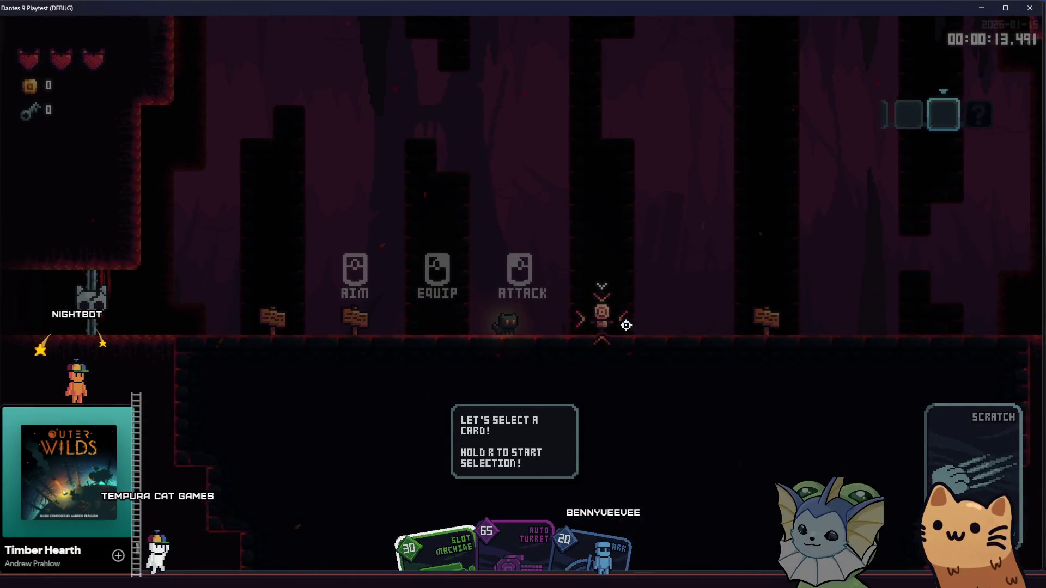
# - Pick the Auto Turret card and place it near the dummy, then walk left
pyautogui.rightClick(626, 325)
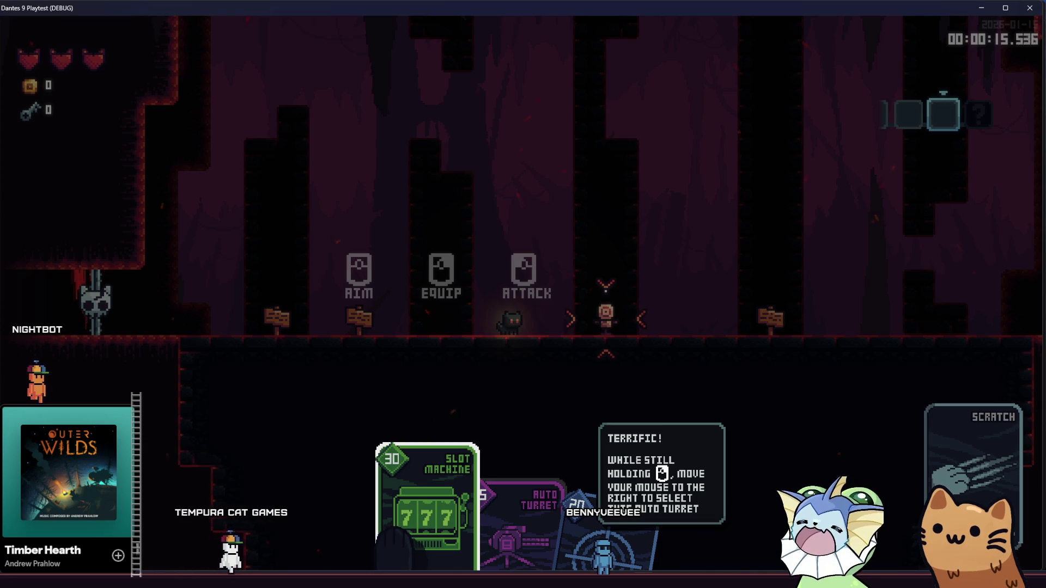
pyautogui.rightClick(606, 319)
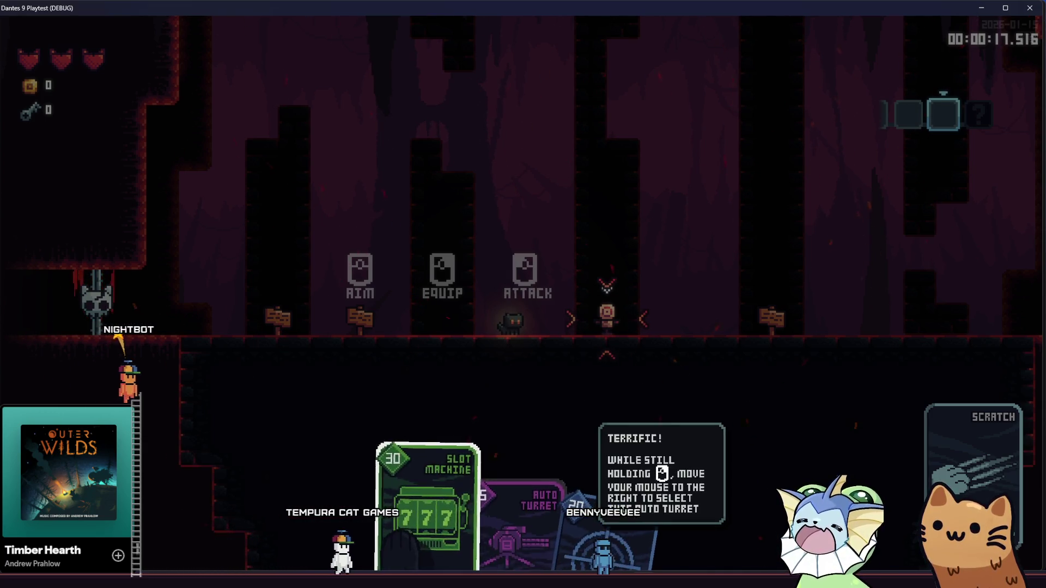
pyautogui.rightClick(607, 319)
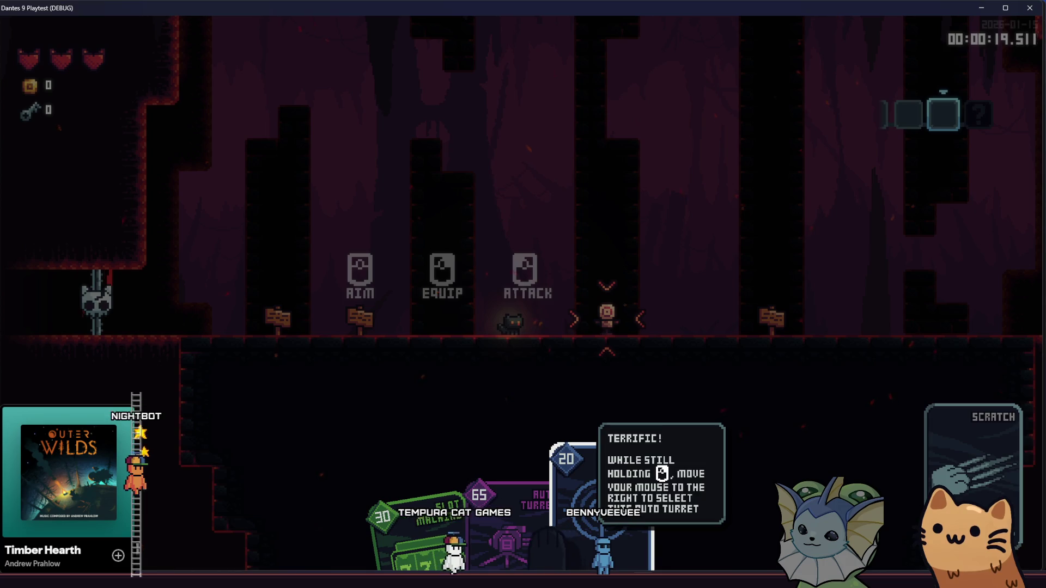
pyautogui.click(607, 319)
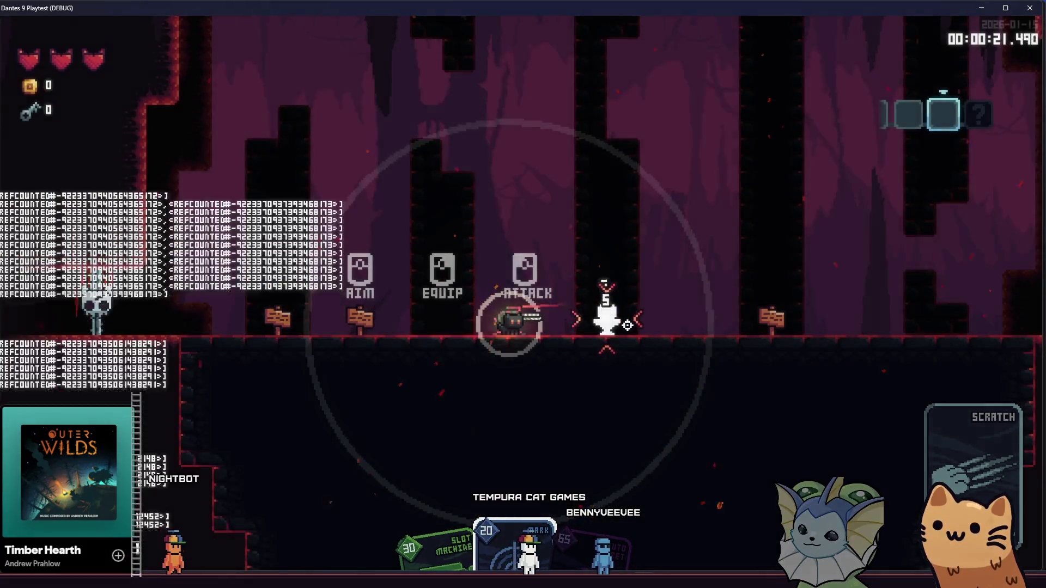
pyautogui.press('a')
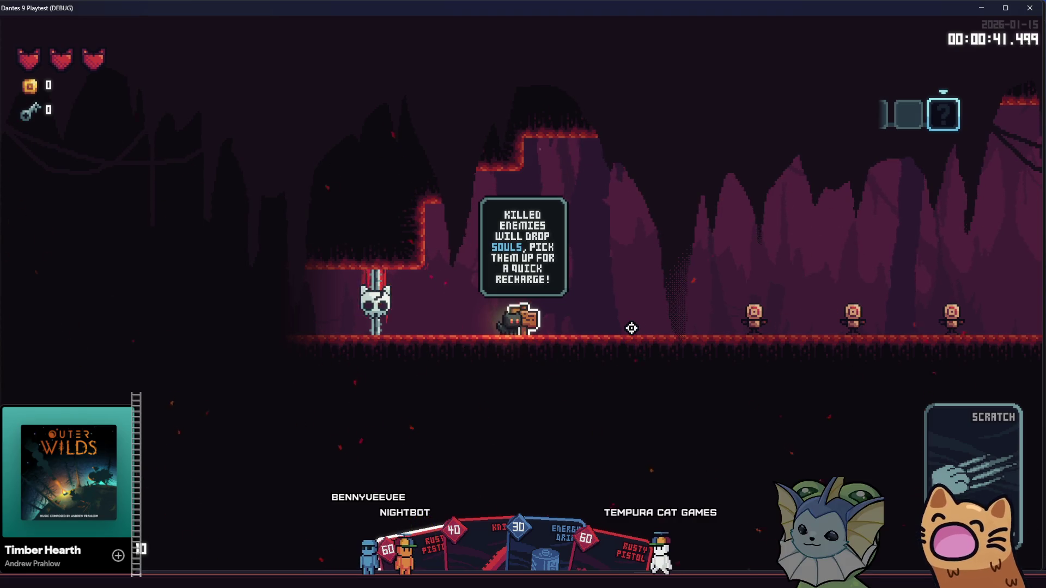
# - Walk right and shoot down all the floor target dummies with the Rusty Pistol
pyautogui.press('d')
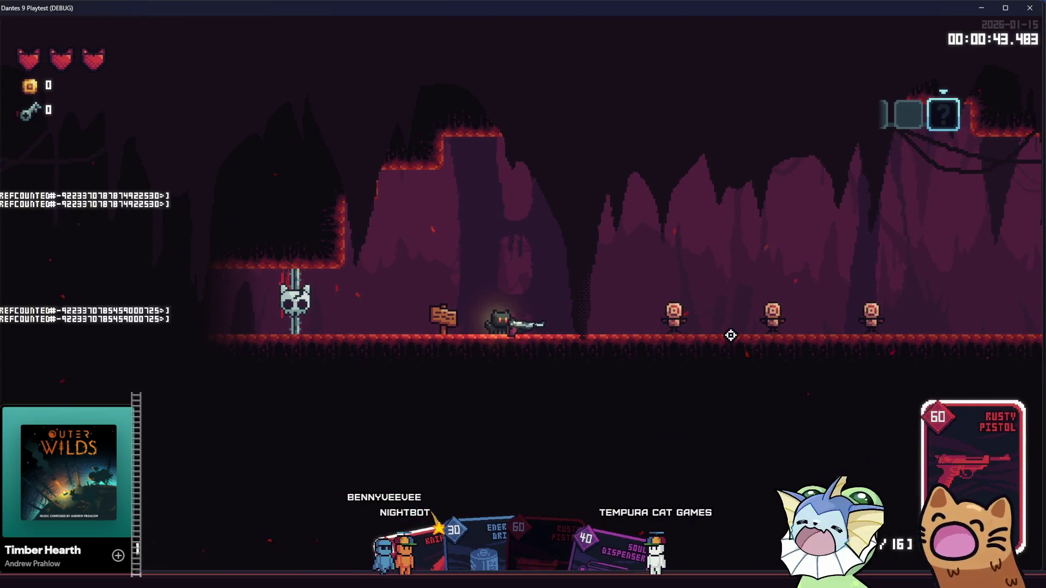
pyautogui.click(756, 314)
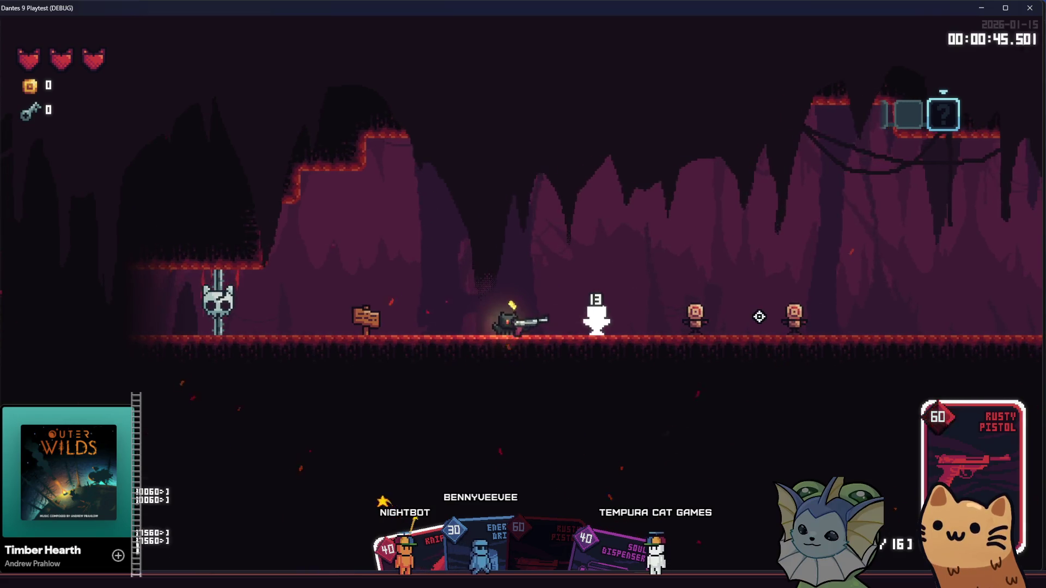
pyautogui.click(759, 316)
pyautogui.click(759, 317)
pyautogui.click(759, 317)
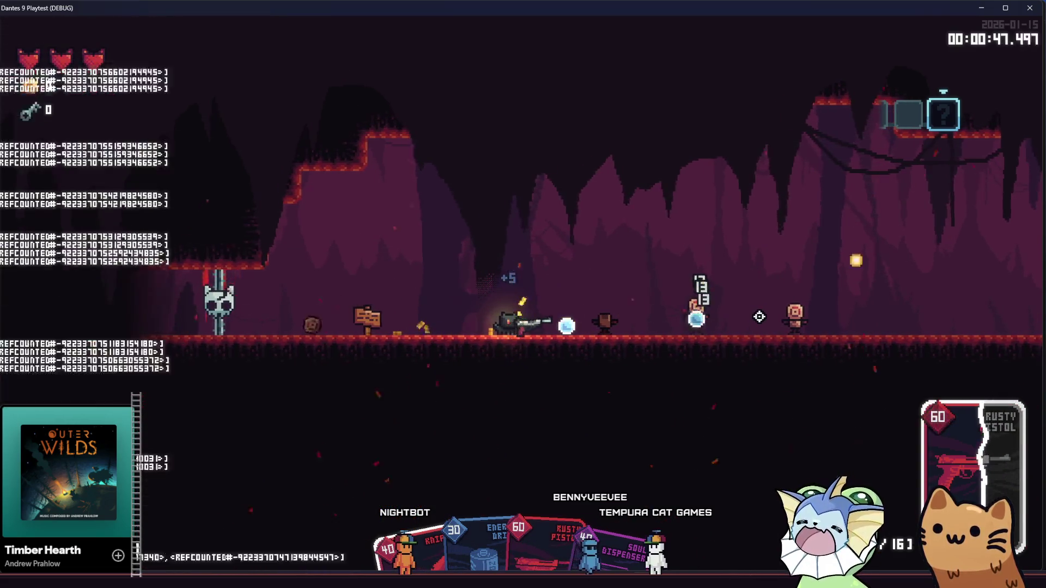
pyautogui.click(760, 317)
pyautogui.click(762, 316)
pyautogui.click(794, 318)
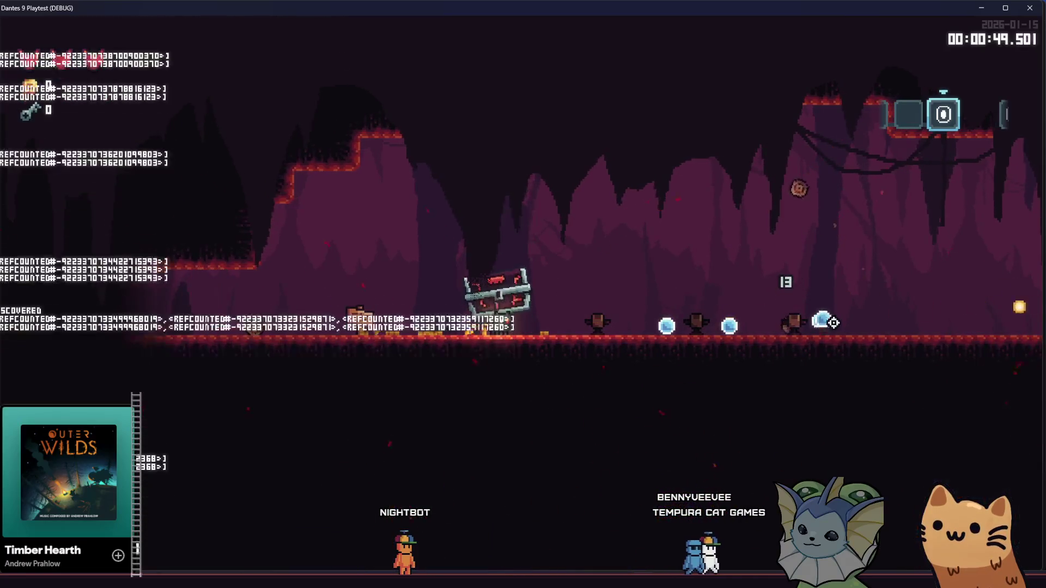
# - Collect the heart drop and the Joker card from the opened crate
pyautogui.press('d')
pyautogui.press('a')
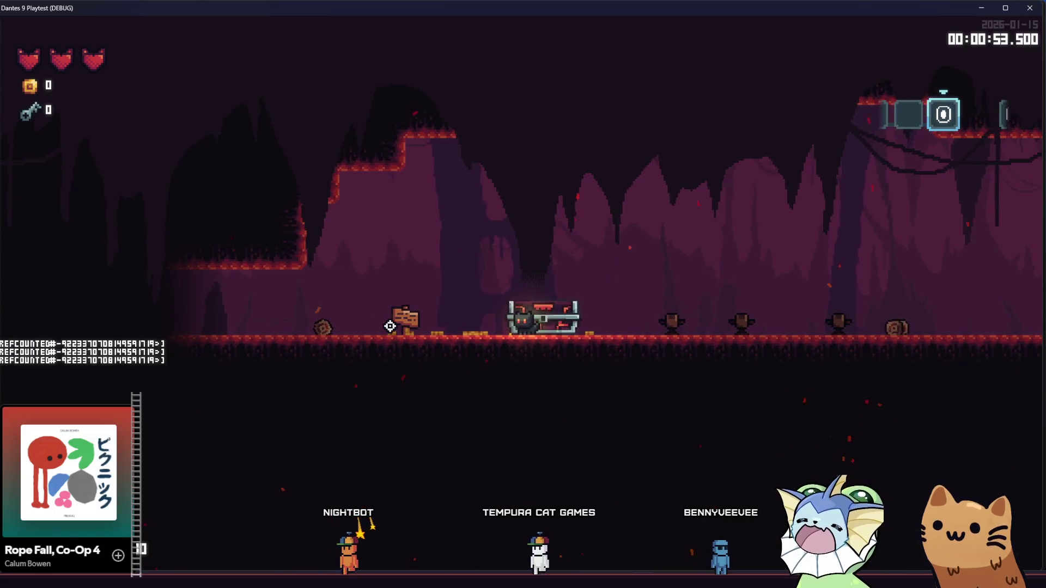
pyautogui.press('a')
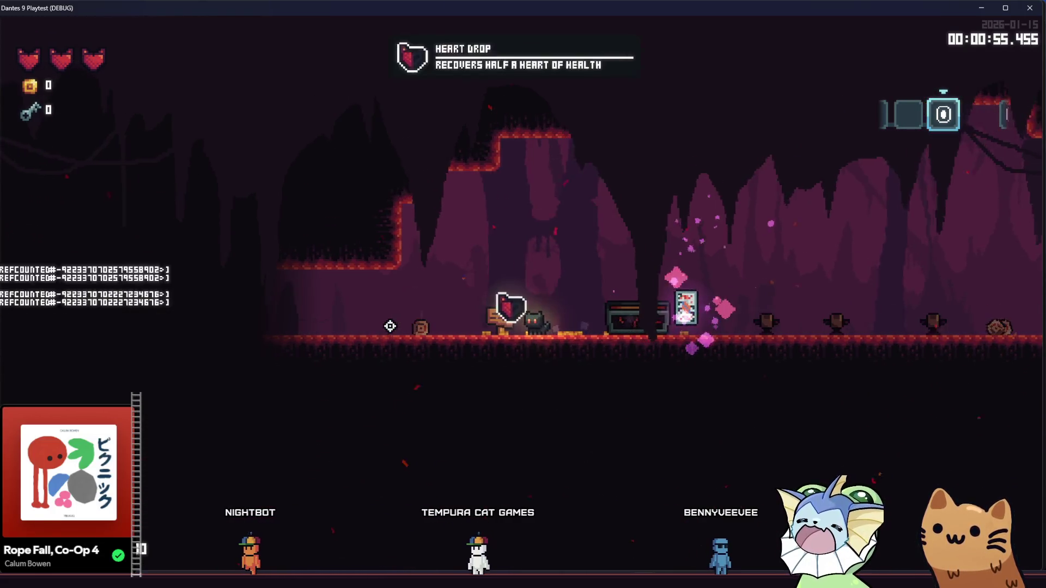
pyautogui.press('d')
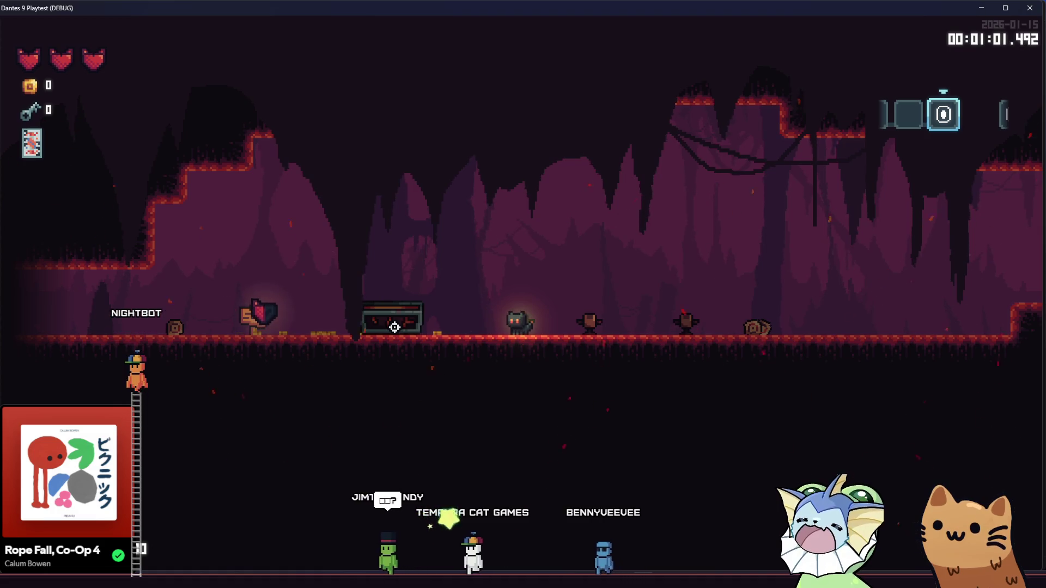
# - Run right, jump onto the raised teleporter ledge and take the first teleport
pyautogui.press('d')
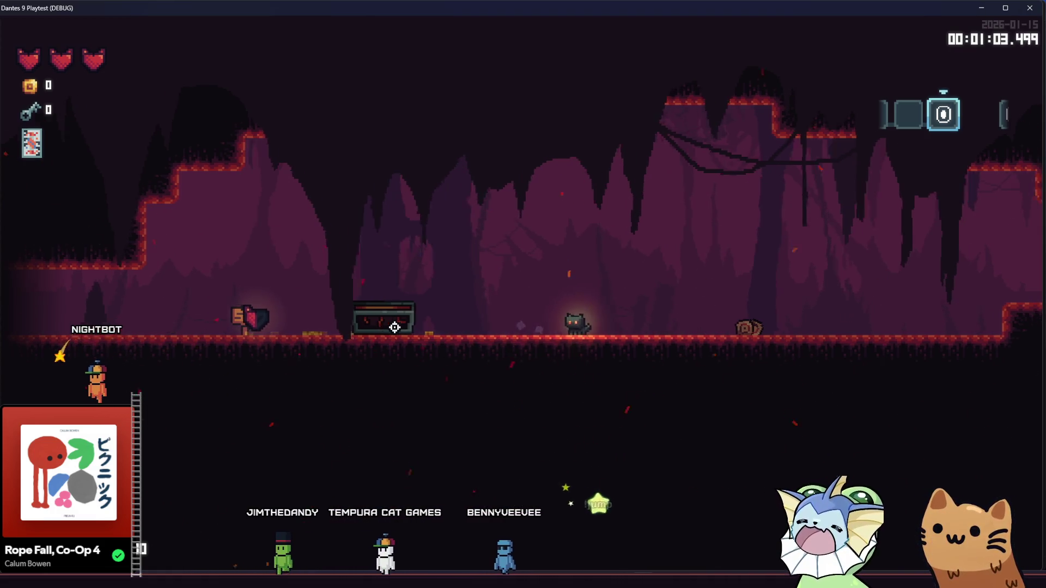
pyautogui.press('d')
pyautogui.press('space')
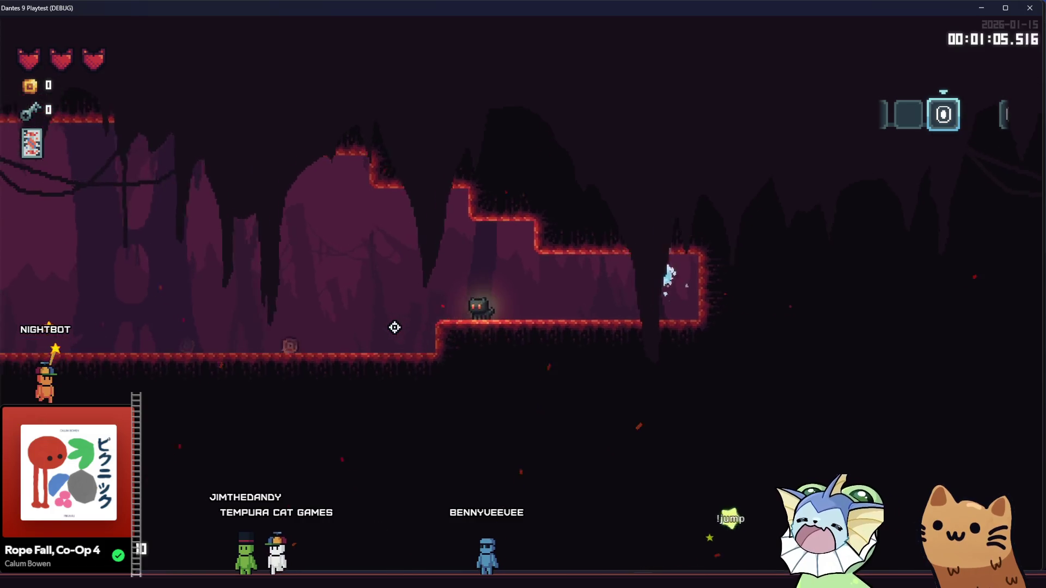
pyautogui.press('Tab')
pyautogui.press('space')
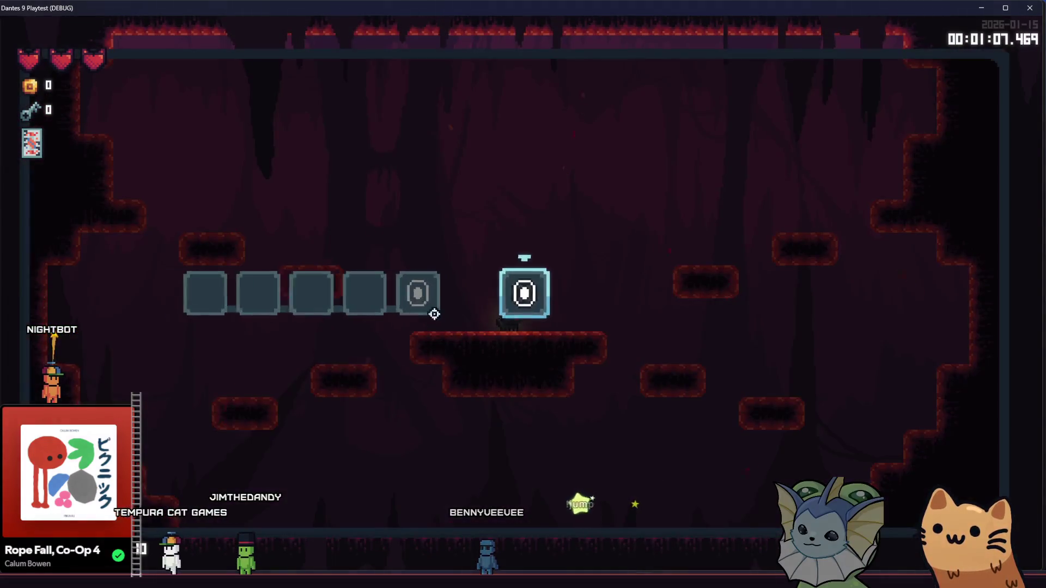
# - Use the teleport map to hop between the cave rooms several times
pyautogui.press('Tab')
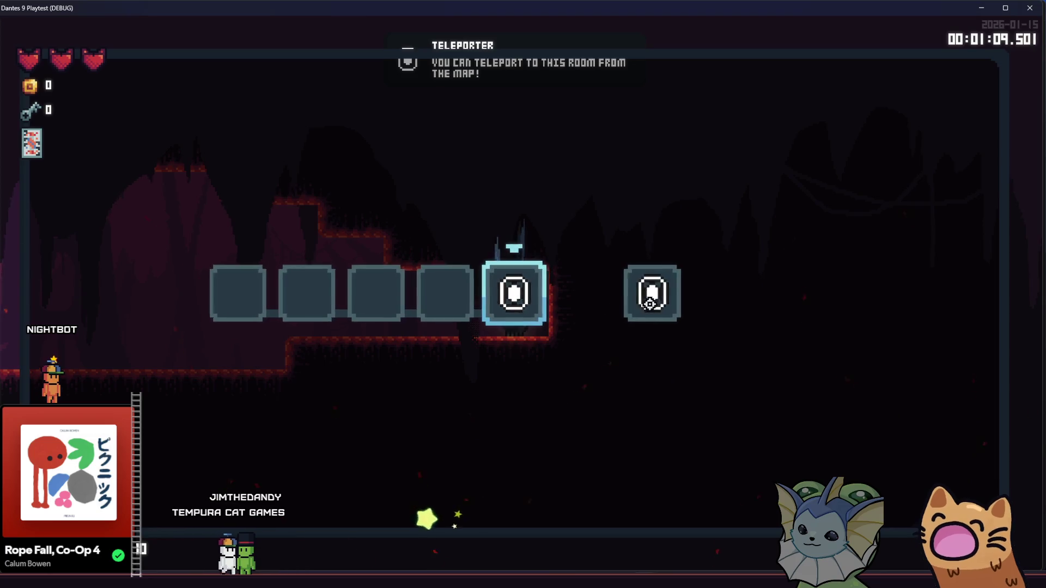
pyautogui.click(642, 305)
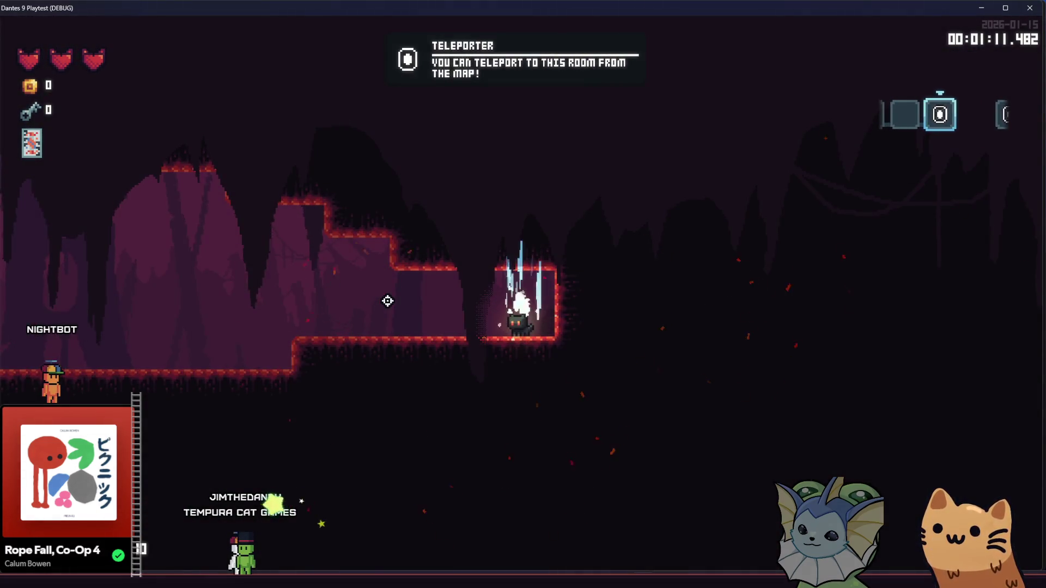
pyautogui.press('Tab')
pyautogui.click(645, 298)
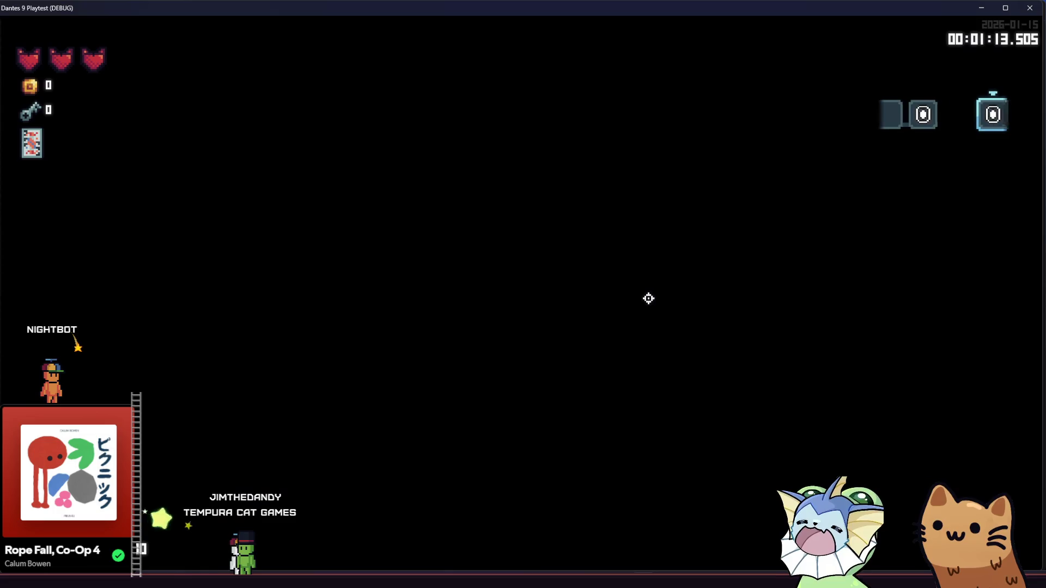
pyautogui.press('Tab')
pyautogui.click(443, 304)
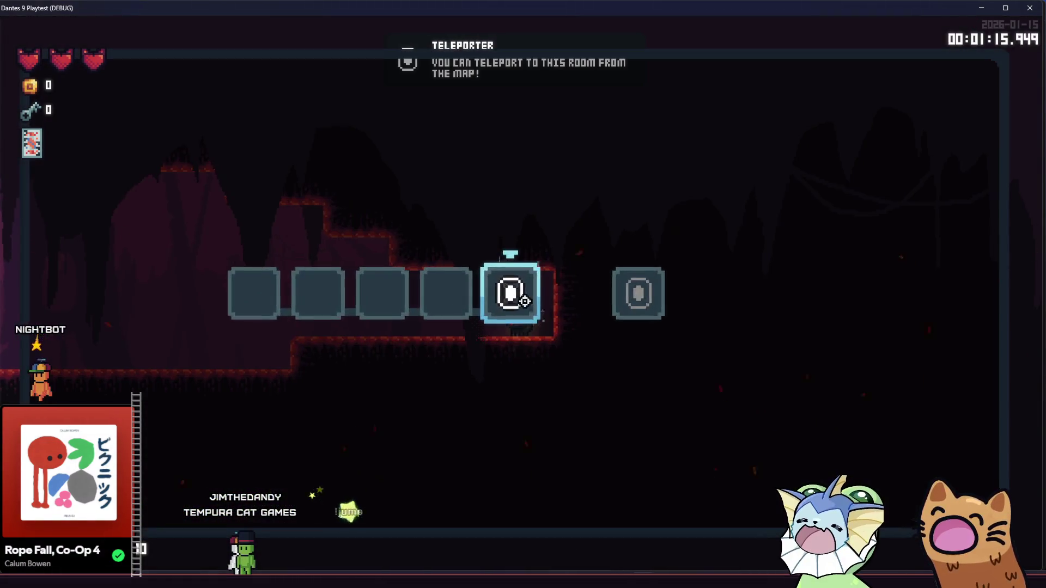
pyautogui.click(640, 296)
pyautogui.press('Tab')
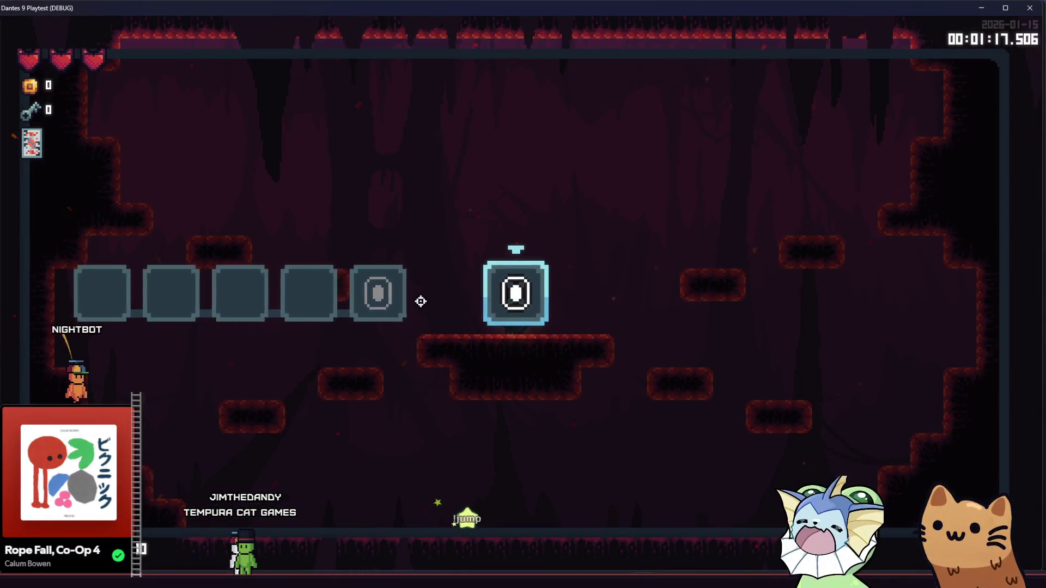
pyautogui.click(407, 294)
pyautogui.click(628, 301)
pyautogui.press('Tab')
# - Teleport into the black dark room and back to the cave repeatedly
pyautogui.click(403, 303)
pyautogui.click(629, 294)
pyautogui.press('Tab')
pyautogui.click(388, 302)
pyautogui.click(632, 298)
pyautogui.click(403, 301)
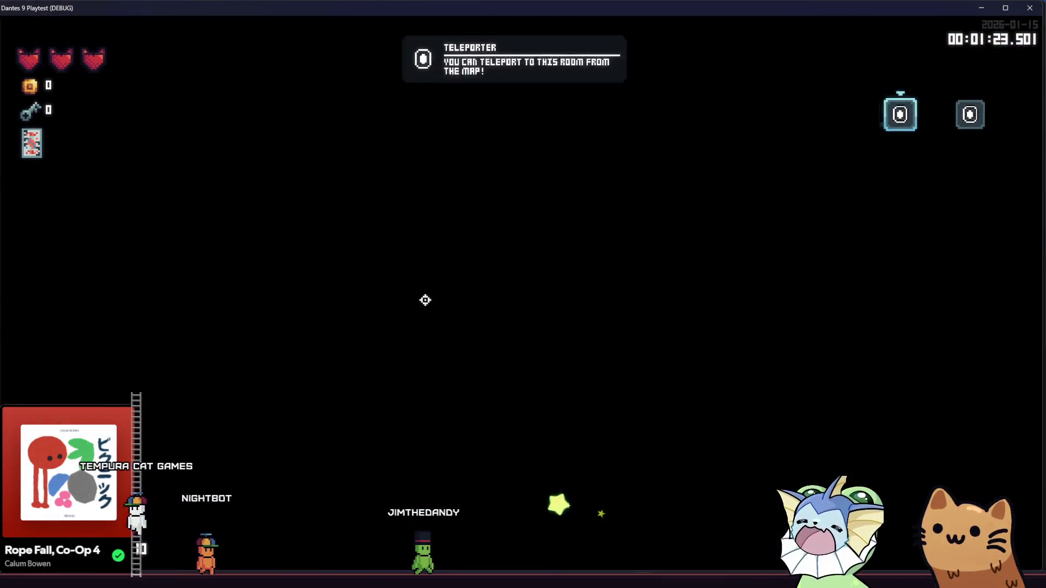
pyautogui.click(424, 304)
pyautogui.click(438, 306)
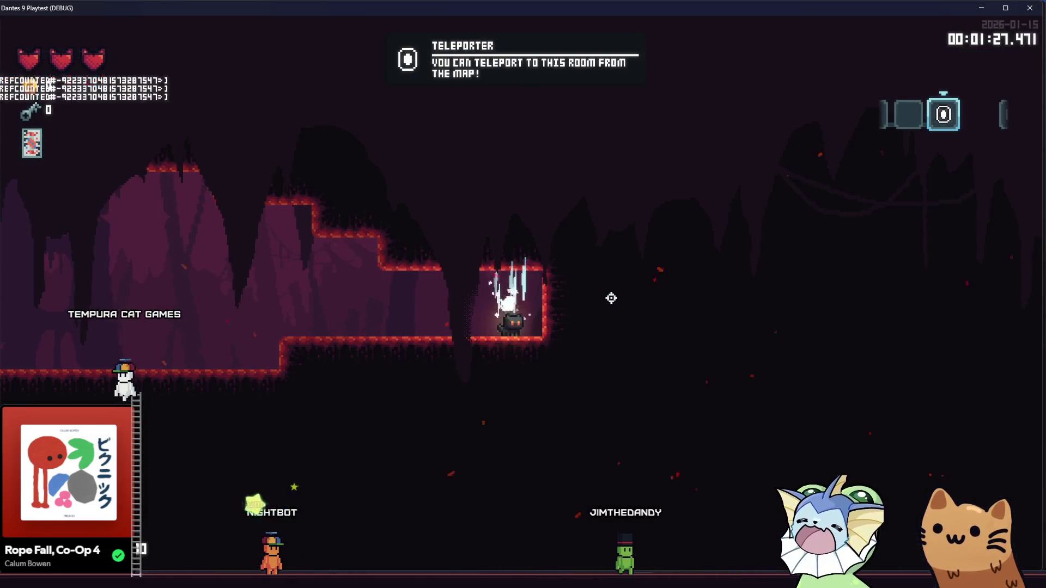
pyautogui.click(627, 297)
pyautogui.click(411, 297)
pyautogui.click(627, 303)
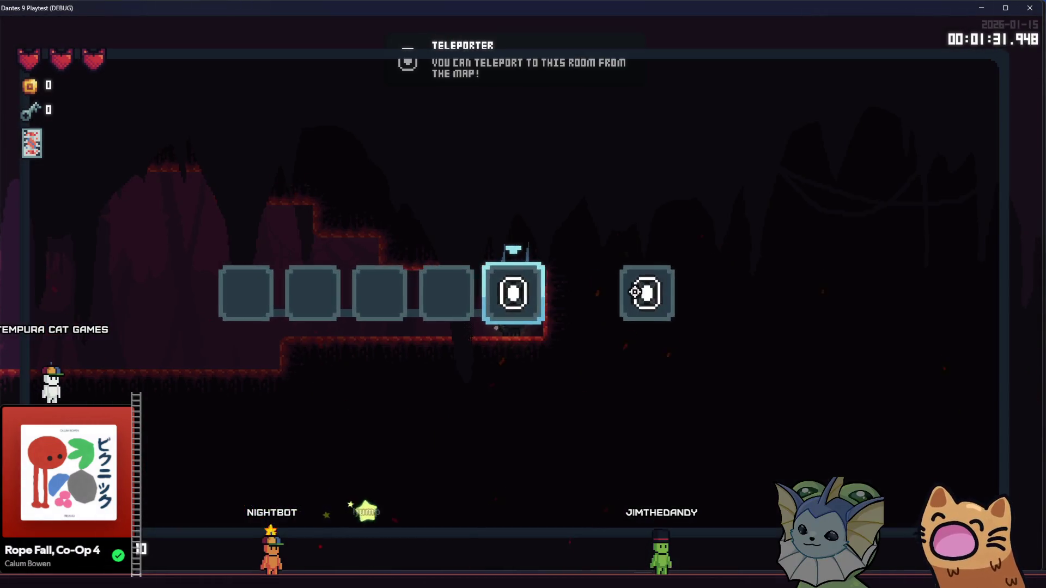
# - Teleport into the large red cavern and jump onto the central floating platform
pyautogui.click(654, 292)
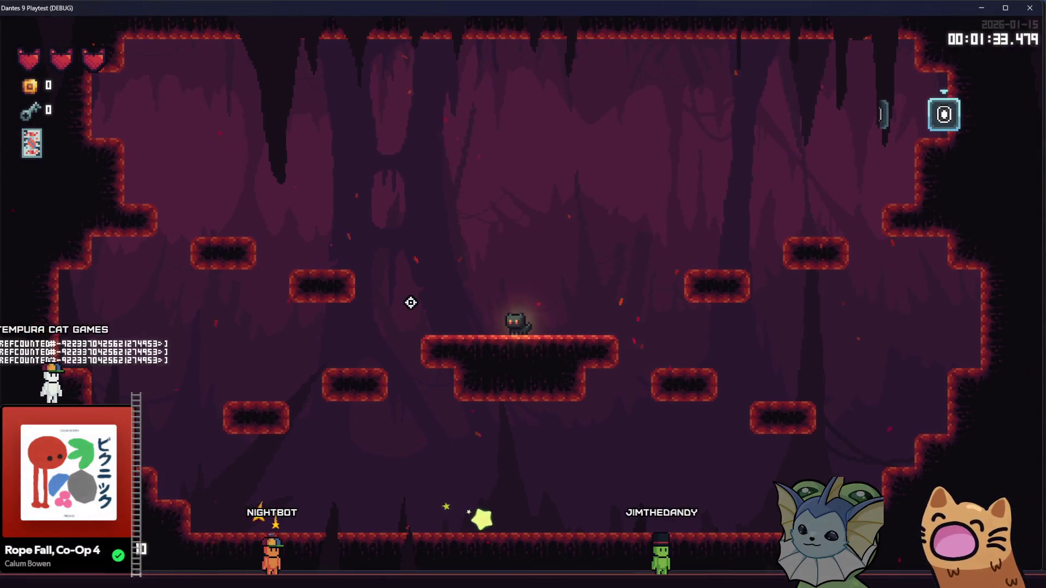
pyautogui.press('space')
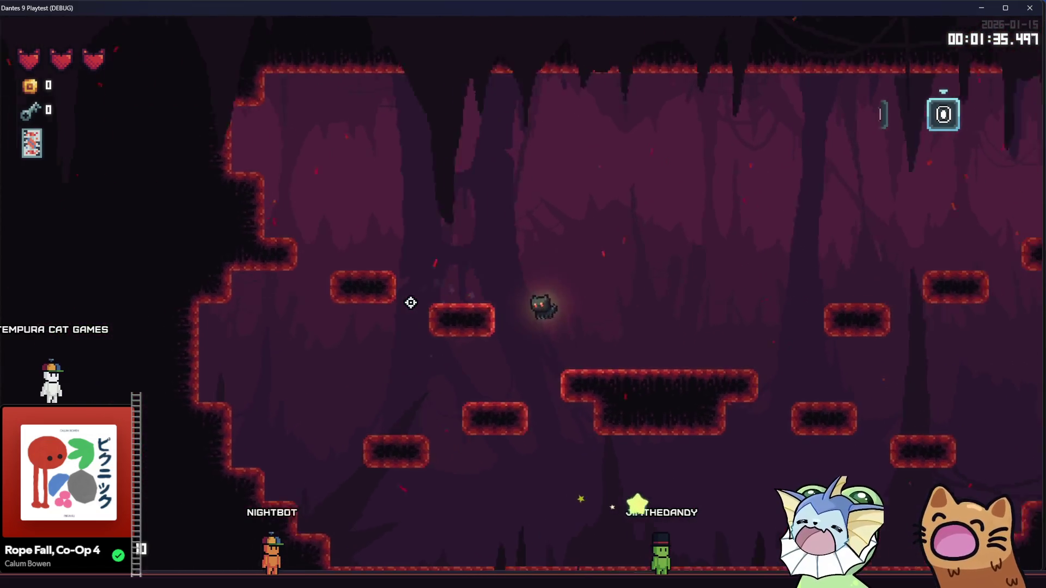
pyautogui.press('d')
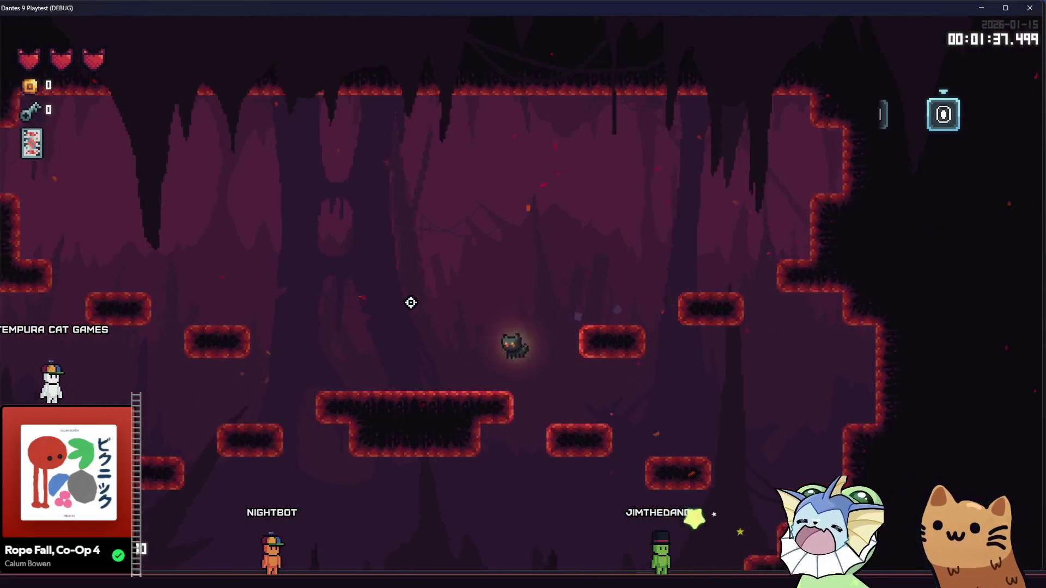
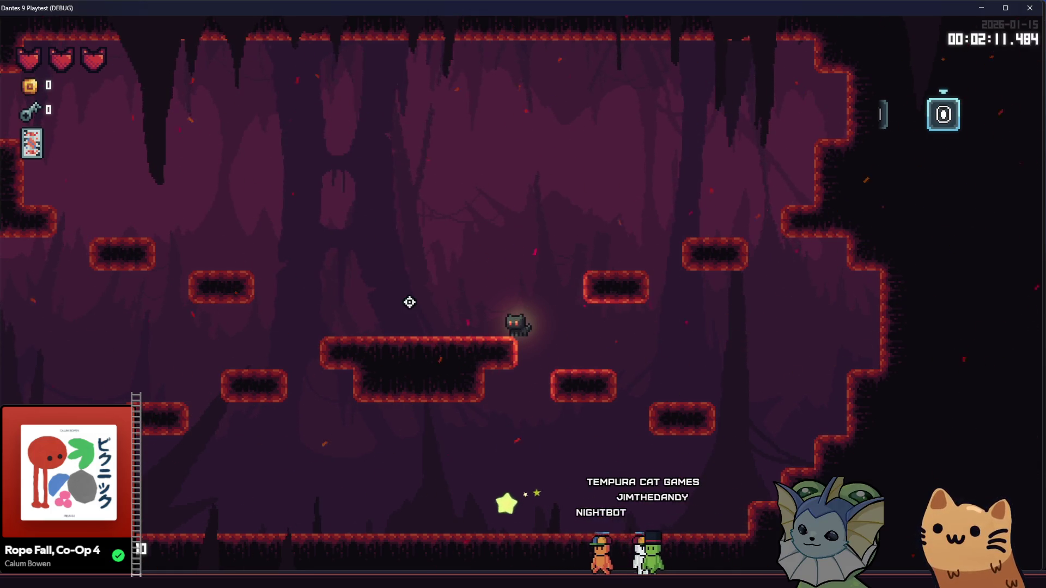
# - Teleport the cat to another room and run left back through the card tutorial rooms
pyautogui.press('t')
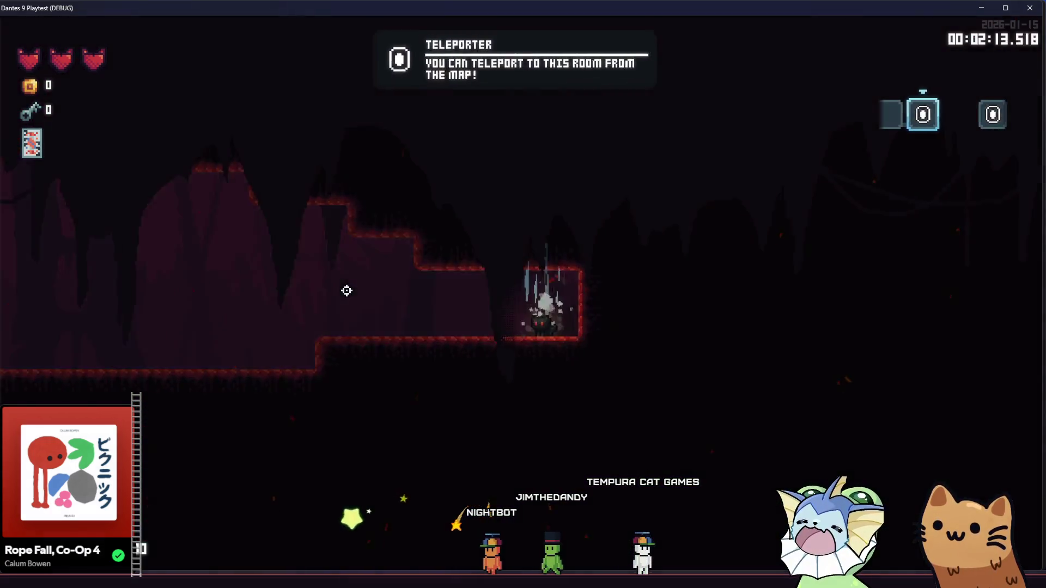
pyautogui.press('Left')
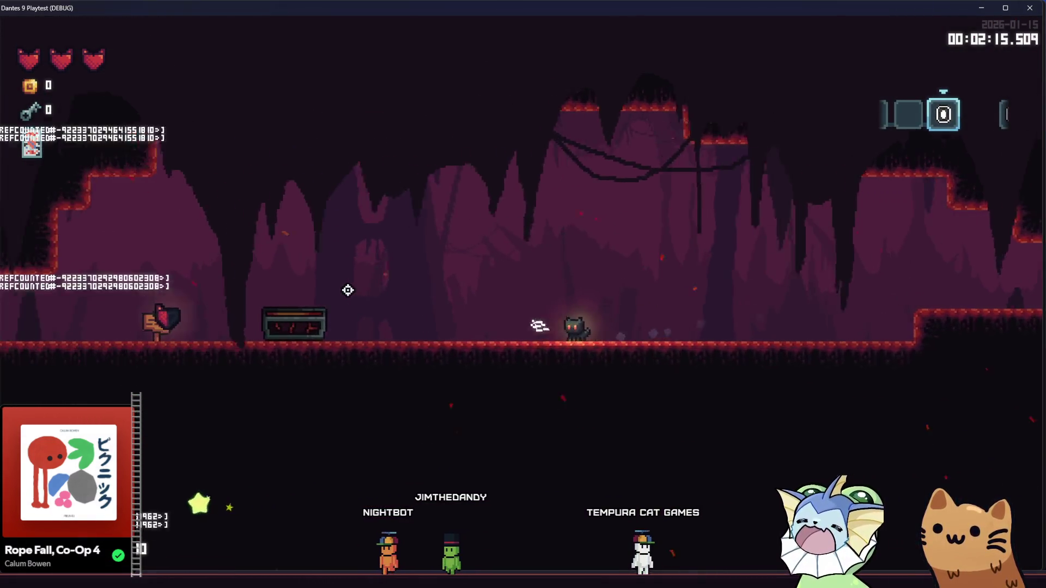
pyautogui.press('Left')
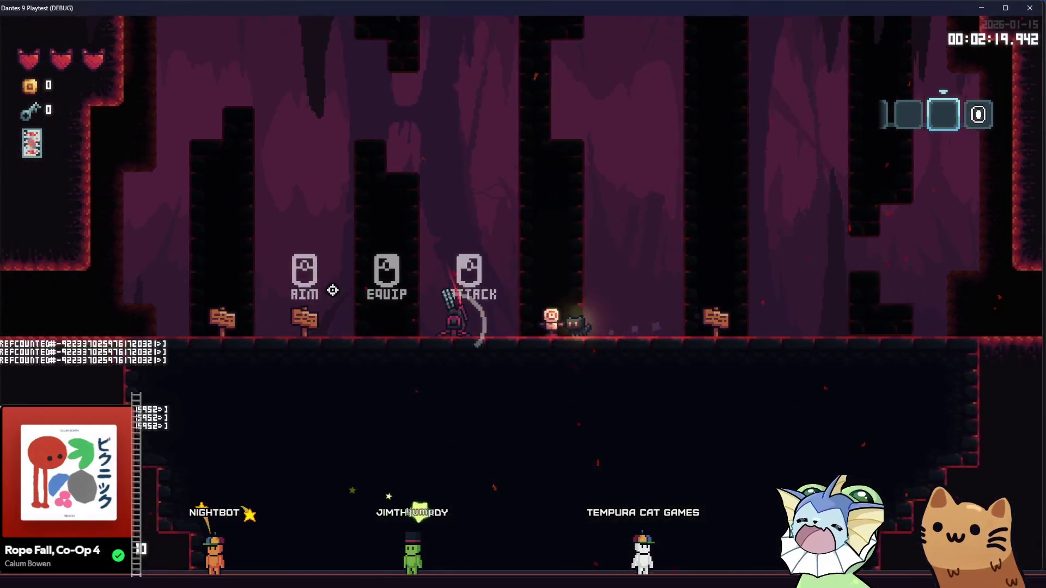
pyautogui.press('Left')
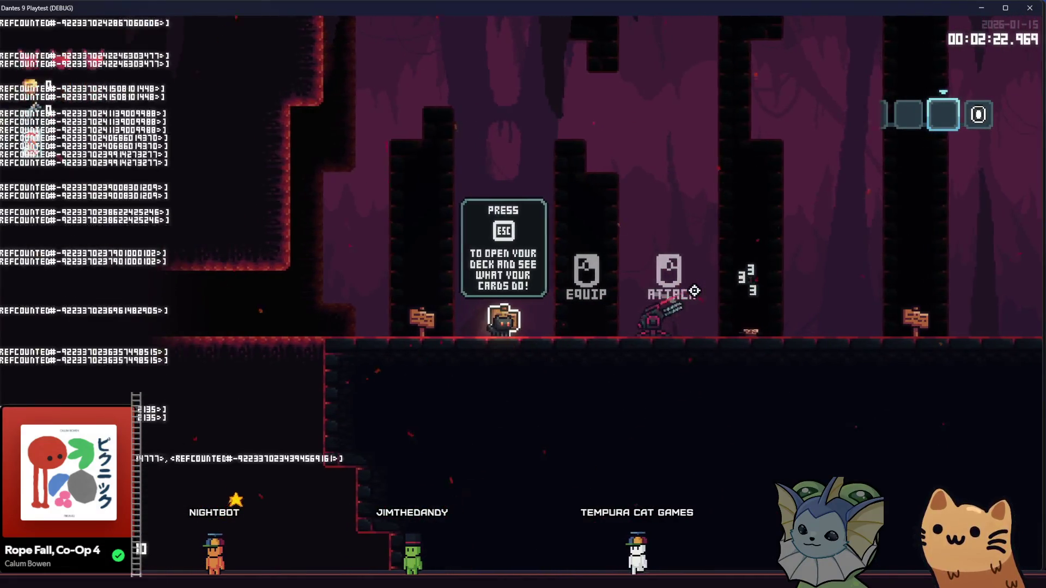
# - Pause the game and quit the run back to the title screen
pyautogui.press('Escape')
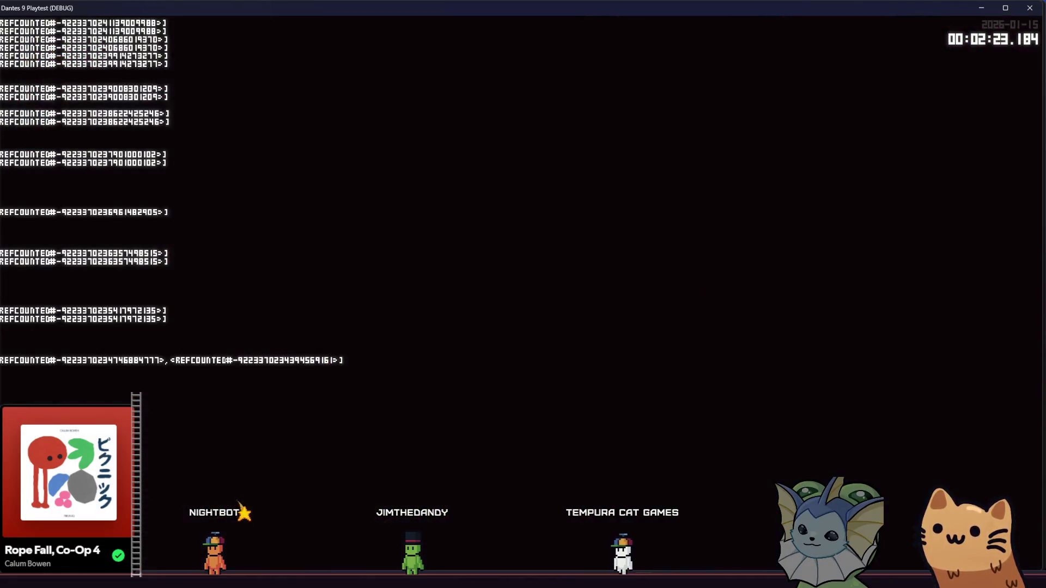
pyautogui.scroll(-1, 301, 383)
pyautogui.click(184, 446)
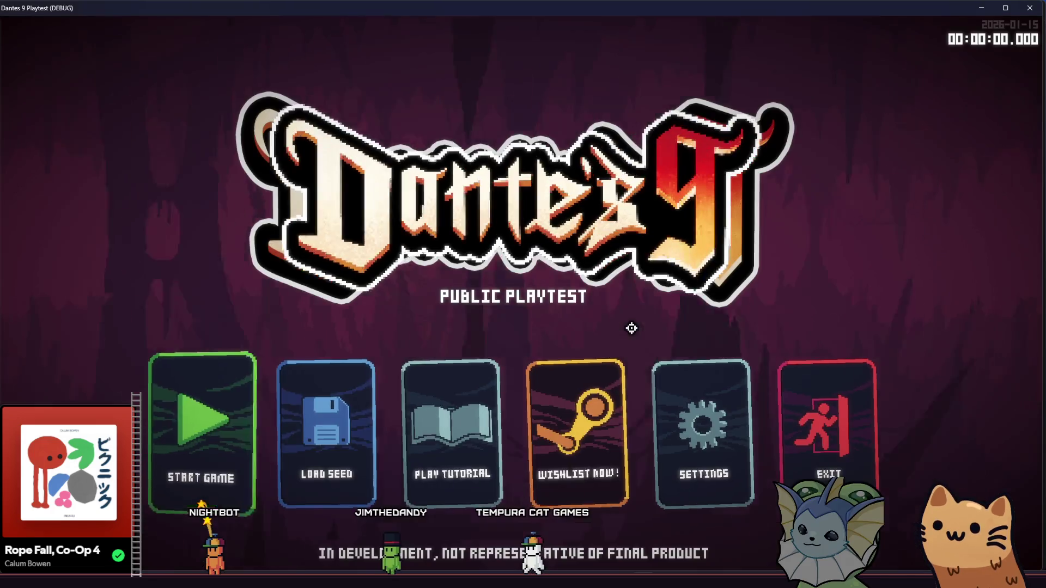
# - Start the tutorial, walk right to the target dummy and hit it three times
pyautogui.click(478, 415)
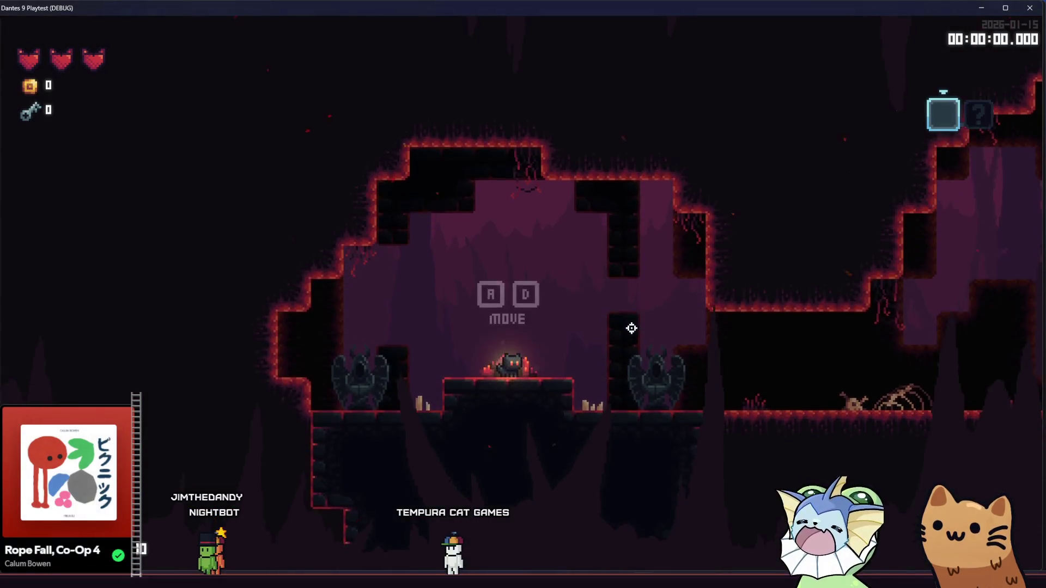
pyautogui.press('d')
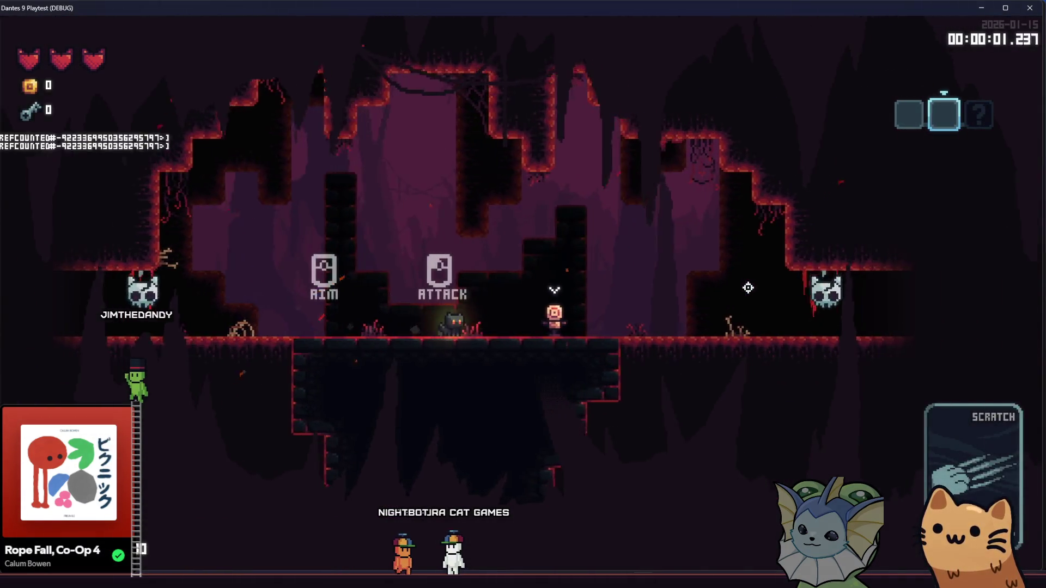
pyautogui.press('d')
pyautogui.click(748, 288)
pyautogui.click(749, 288)
pyautogui.click(748, 288)
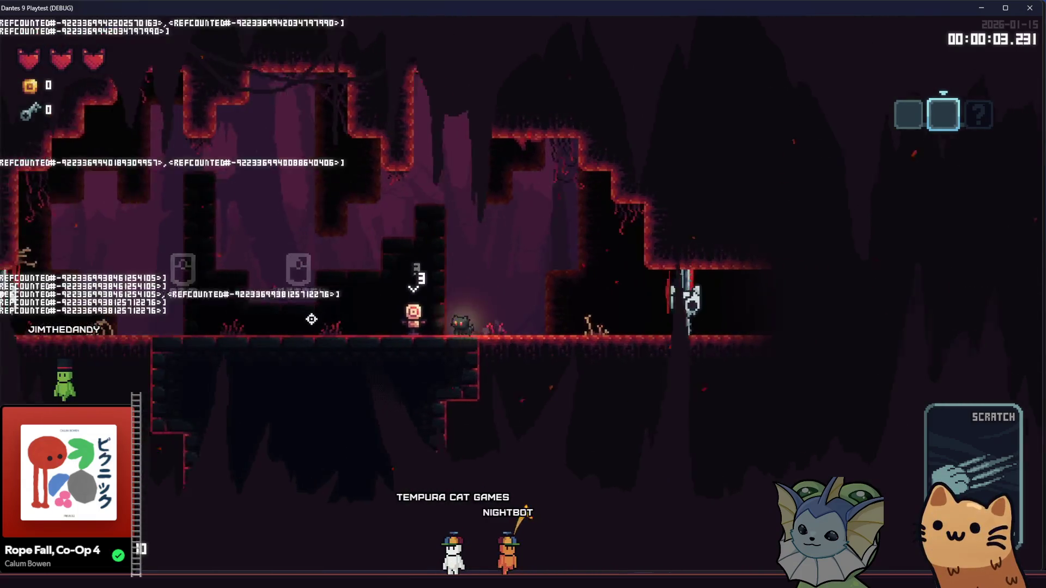
# - Walk right through the pistol room to the card tutorial signs
pyautogui.press('d')
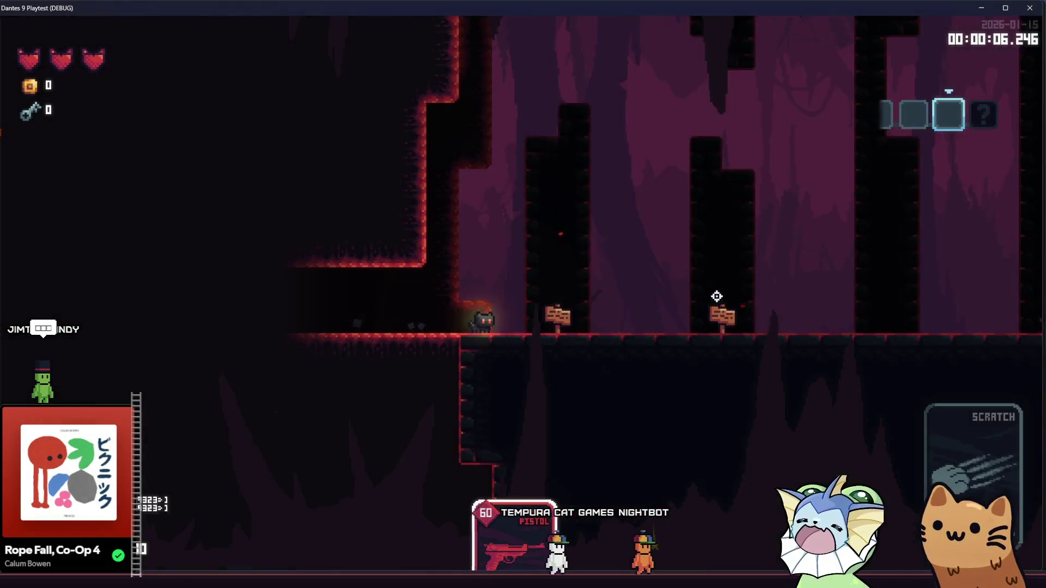
pyautogui.press('d')
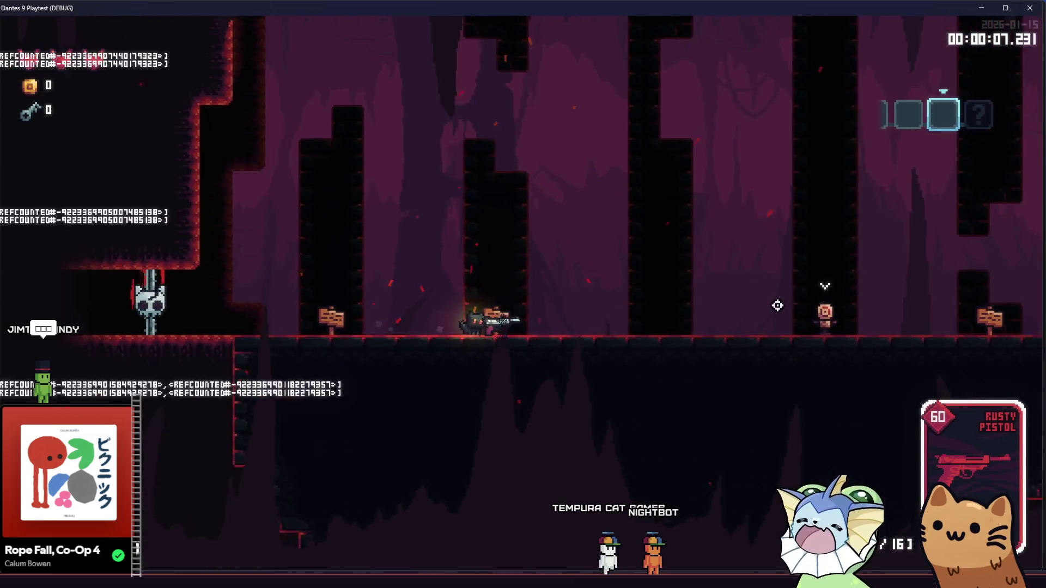
pyautogui.press('d')
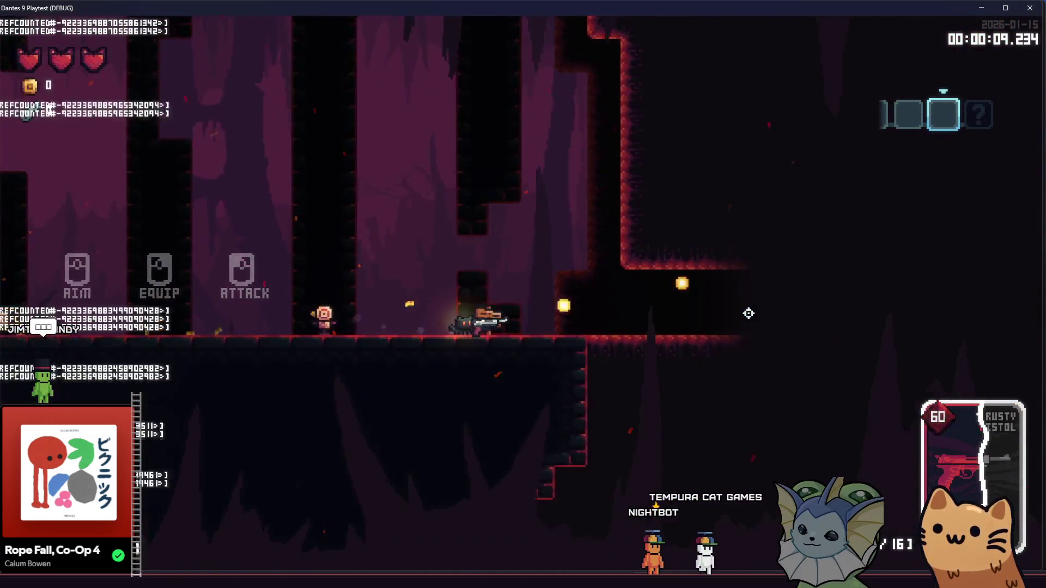
pyautogui.press('d')
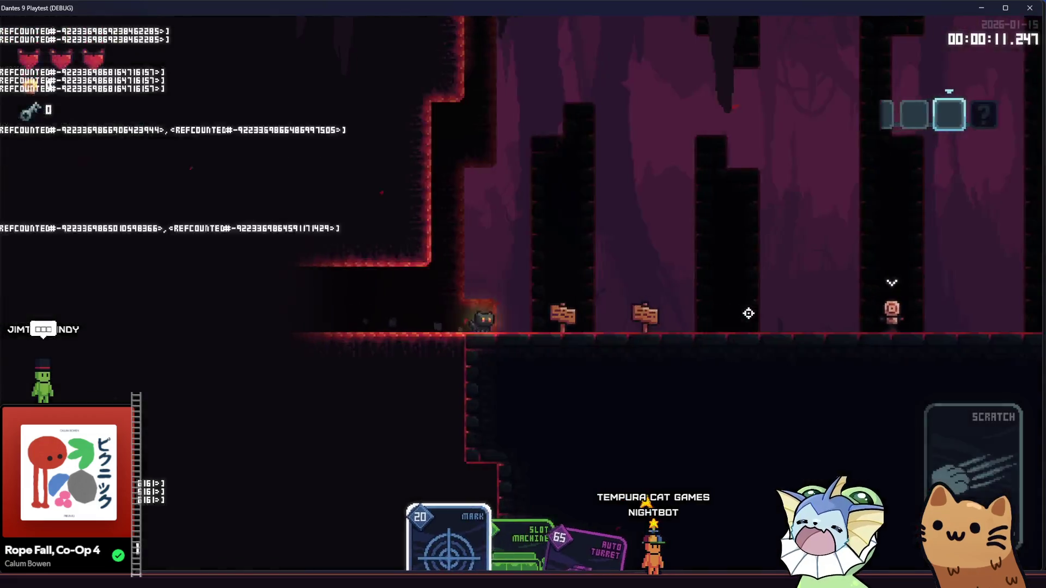
pyautogui.press('d')
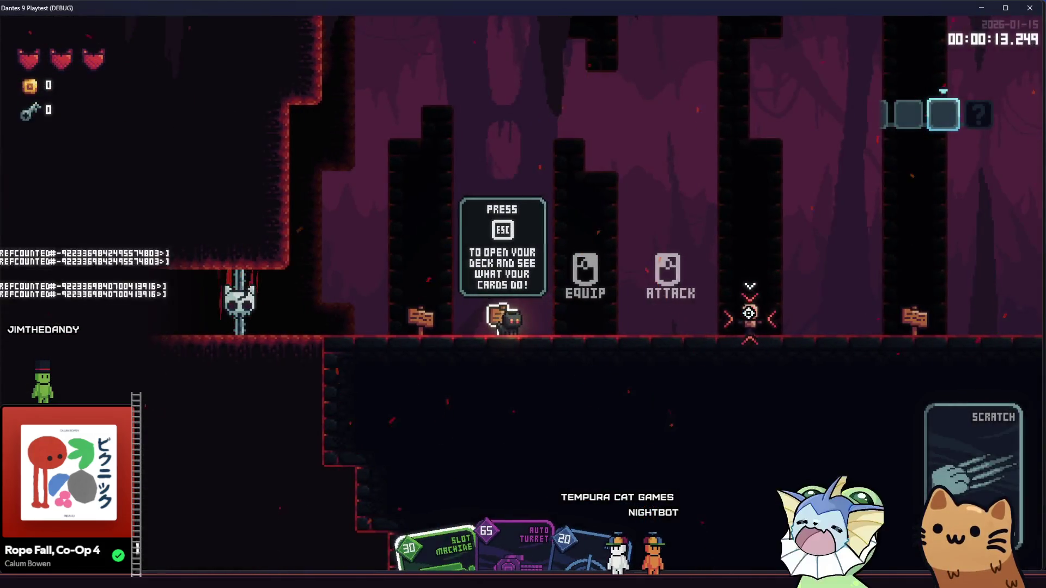
# - Choose and deploy the Auto Turret card from the hand, then pause the game
pyautogui.click(749, 312)
pyautogui.press('d')
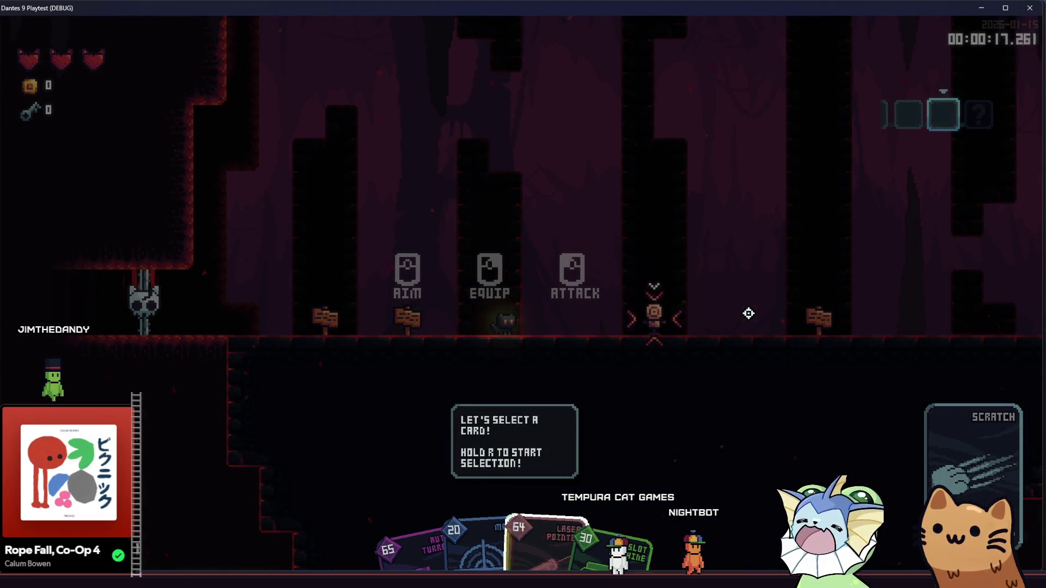
pyautogui.press('r')
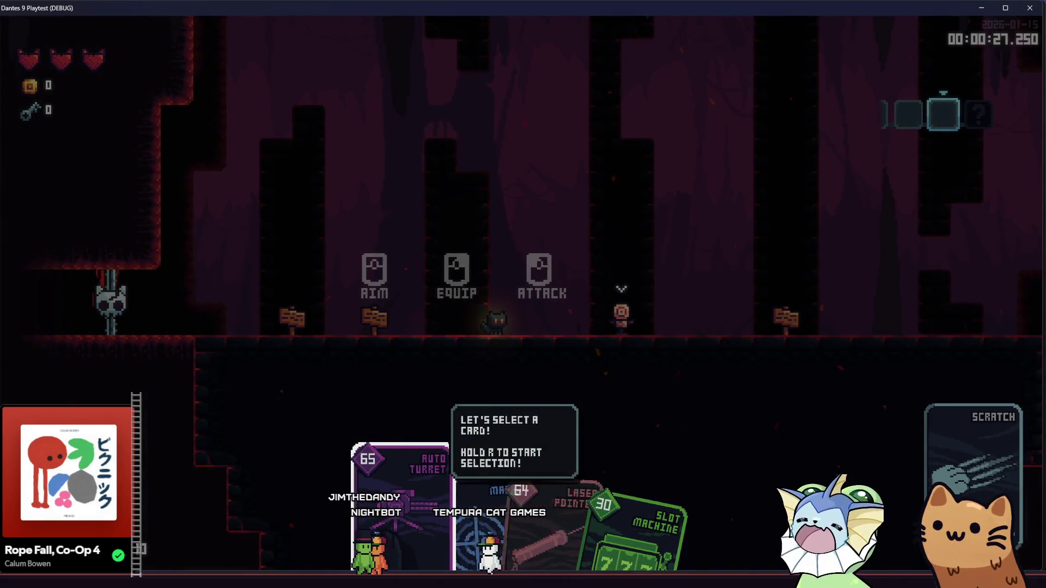
pyautogui.scroll(-1, 512, 507)
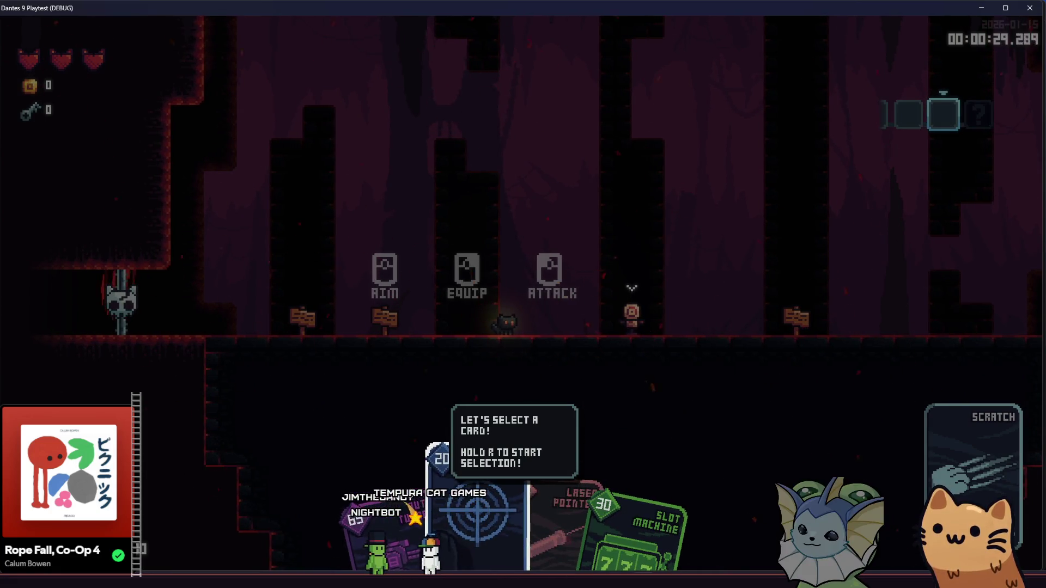
pyautogui.click(752, 313)
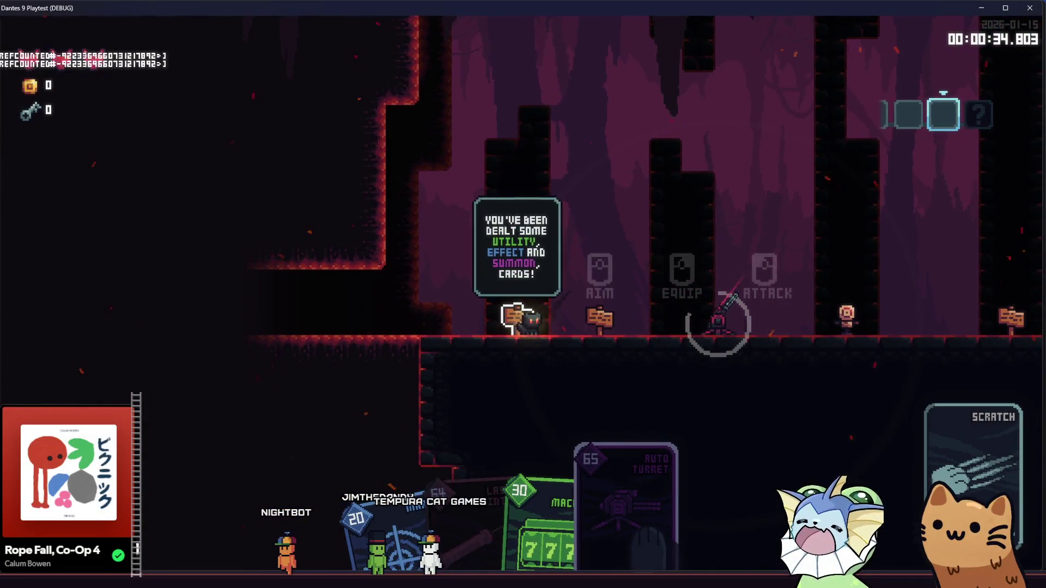
pyautogui.press('d')
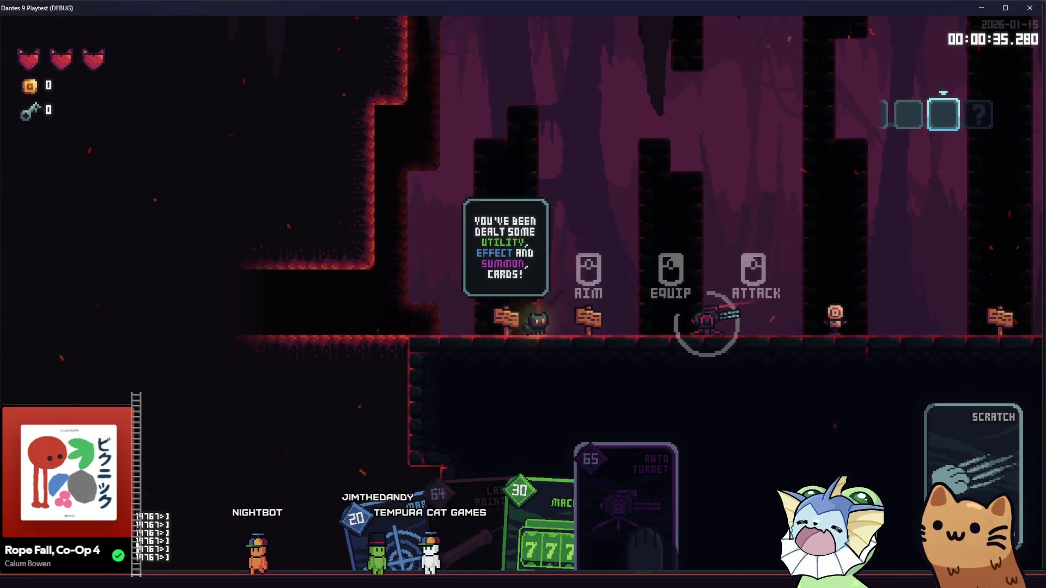
pyautogui.press('a')
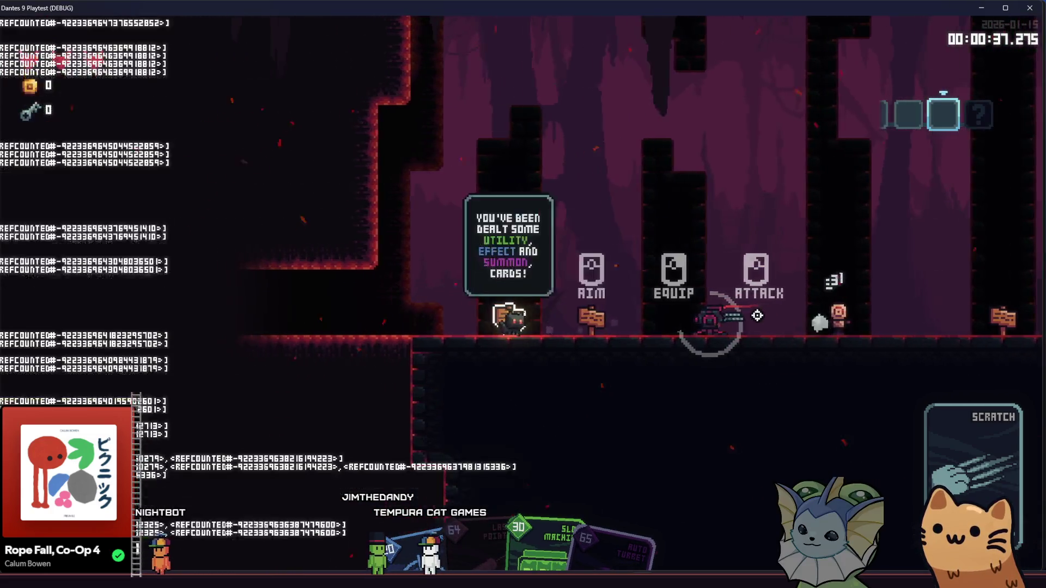
pyautogui.press('Escape')
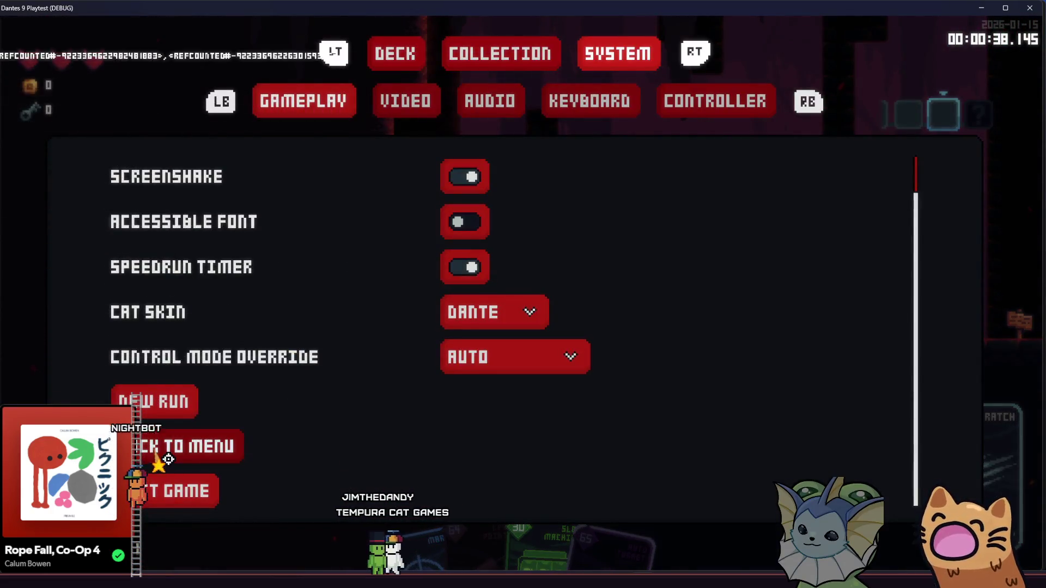
# - Return to the title screen, restart the tutorial and run right to the Rusty Pistol
pyautogui.press('Return')
pyautogui.click(459, 403)
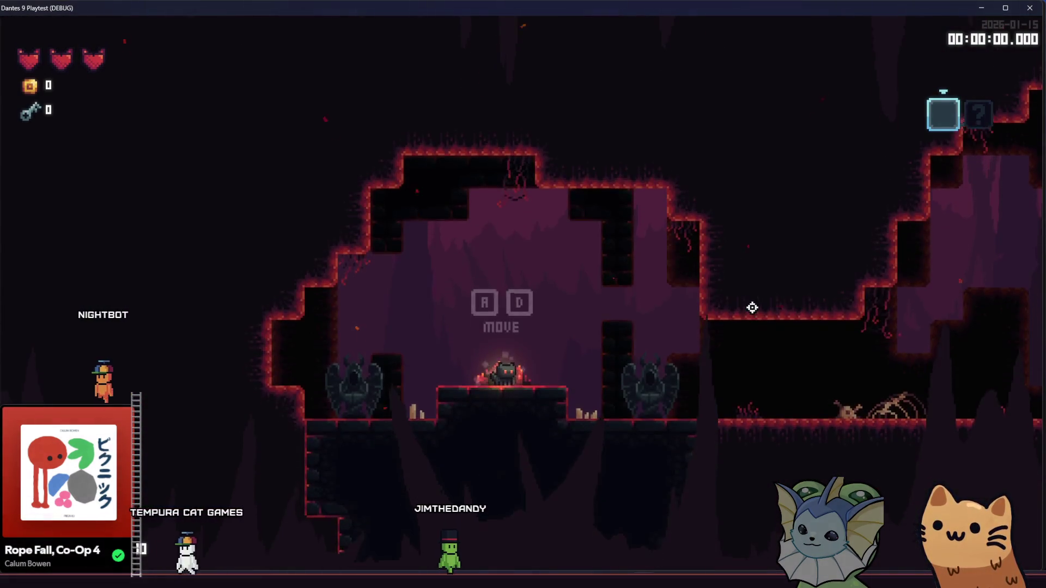
pyautogui.press('d')
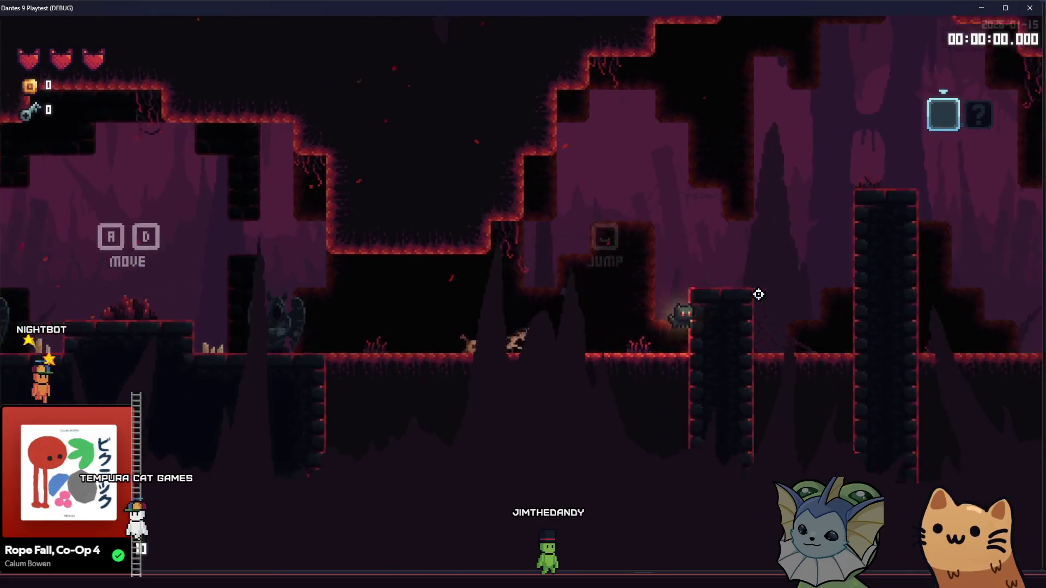
pyautogui.press('d')
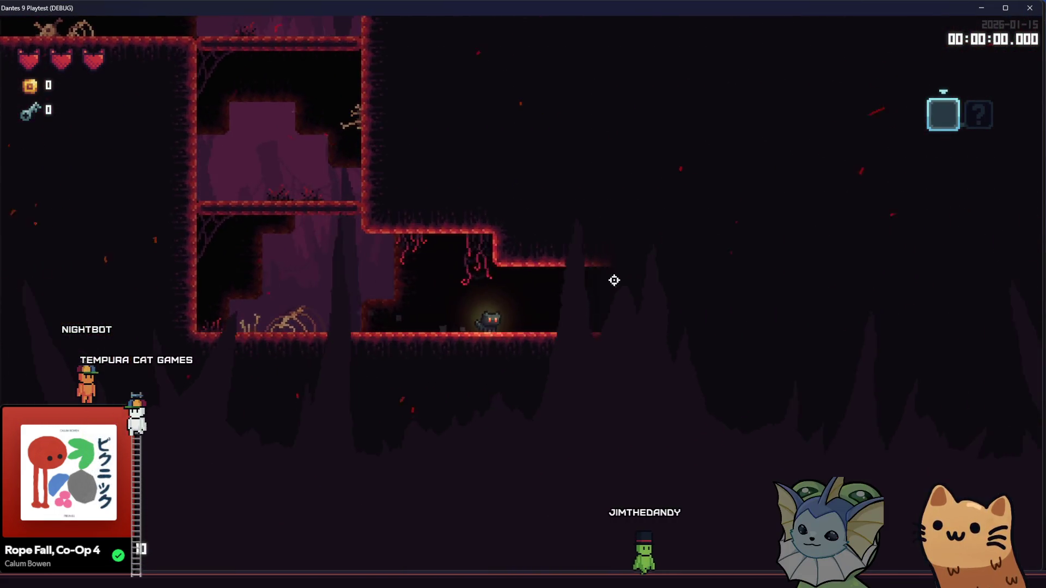
pyautogui.press('d')
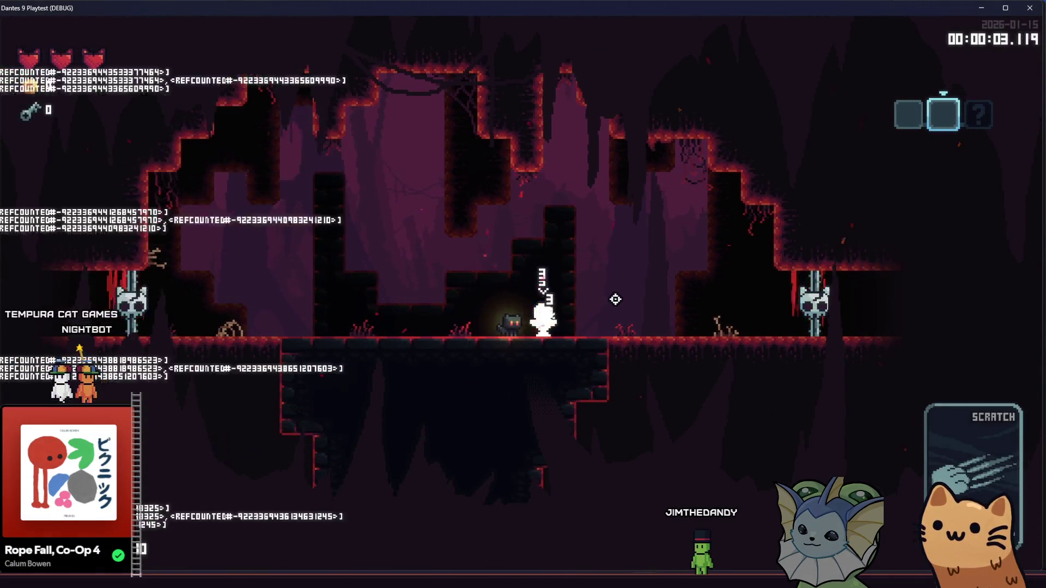
pyautogui.press('d')
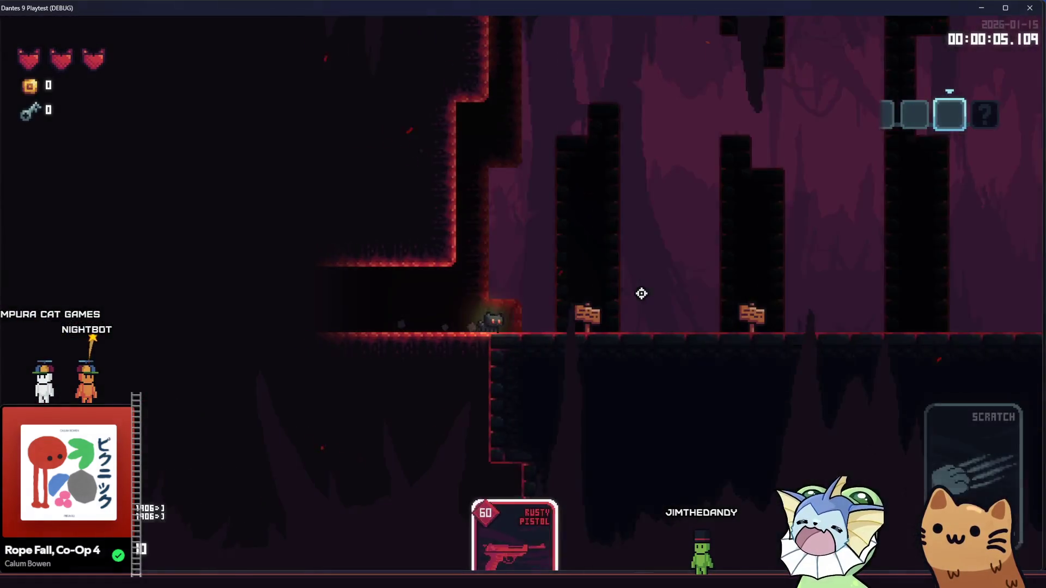
pyautogui.press('d')
# - Fire the Rusty Pistol and walk right through the card room to the selection prompt
pyautogui.click(721, 303)
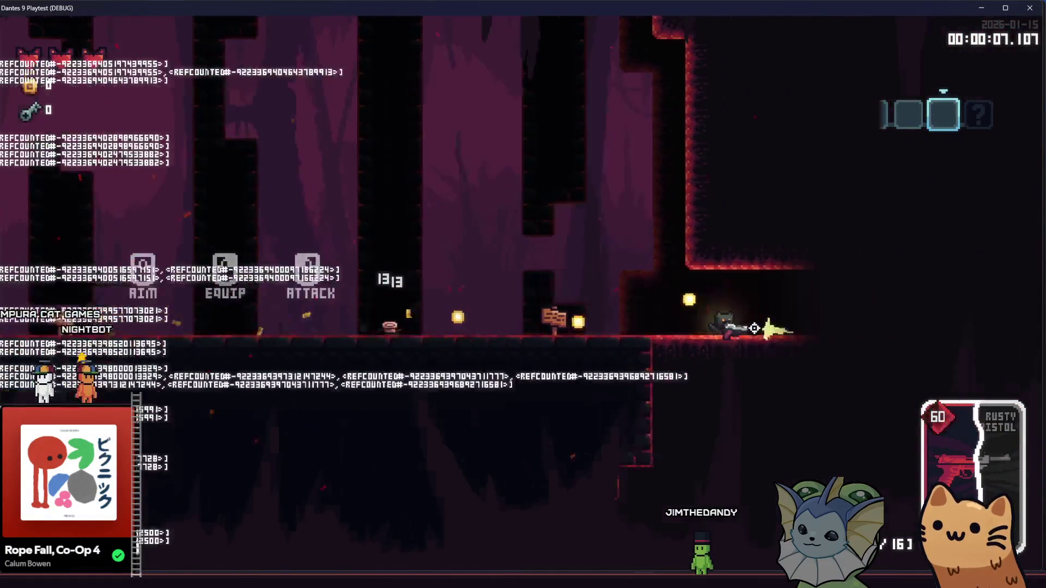
pyautogui.press('d')
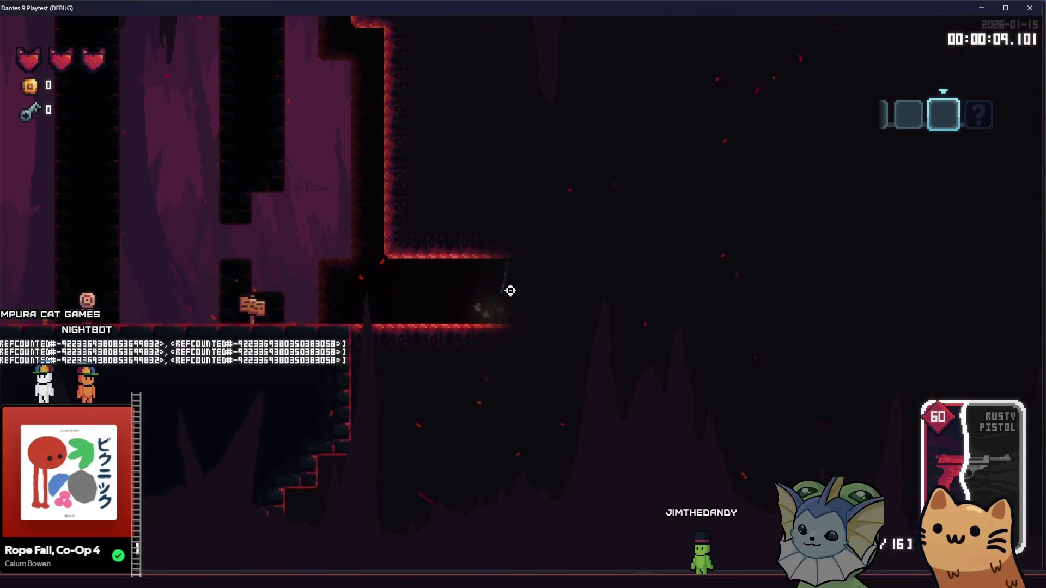
pyautogui.press('d')
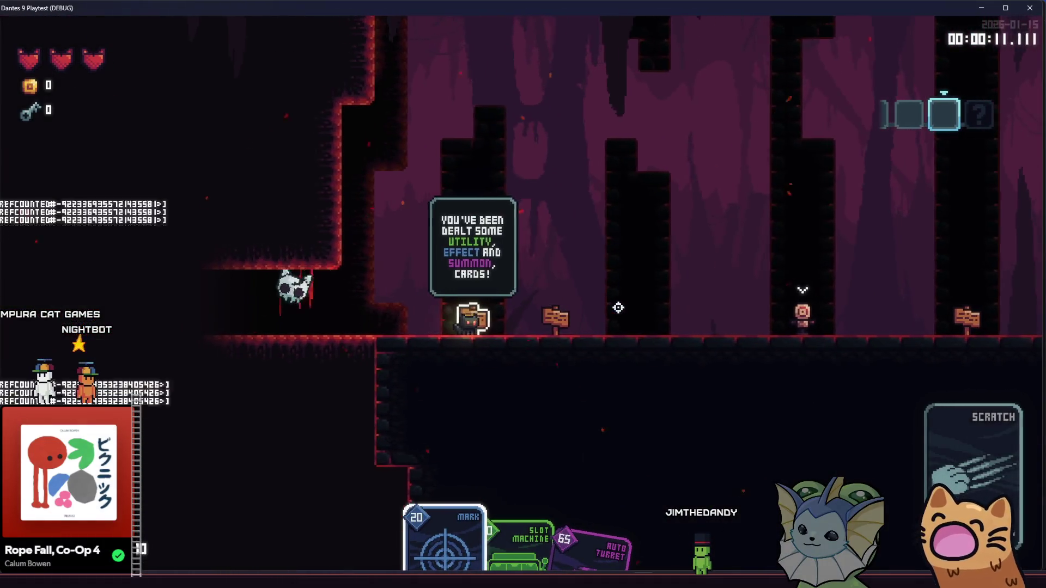
pyautogui.press('d')
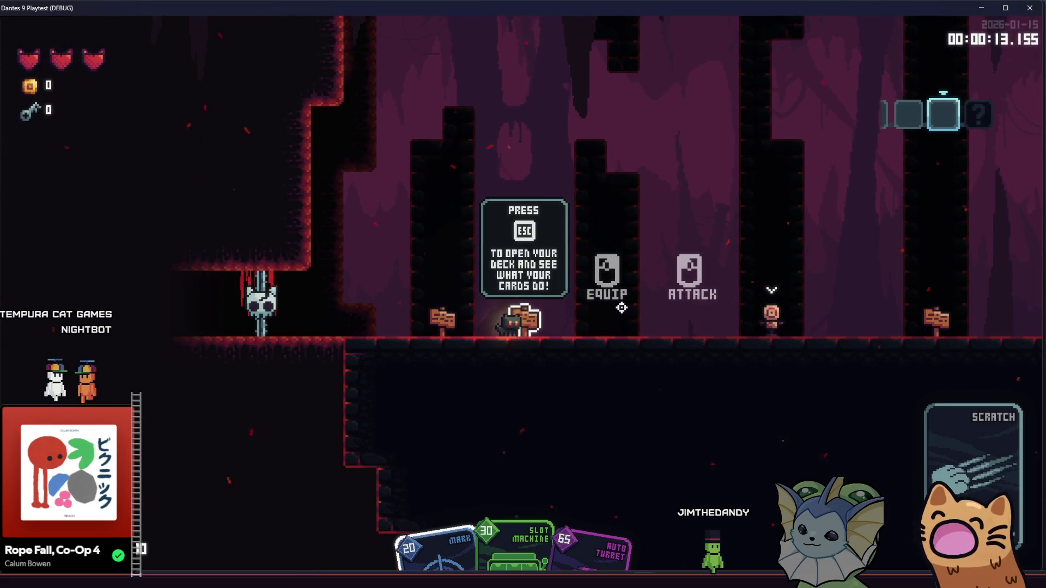
pyautogui.moveTo(430, 517)
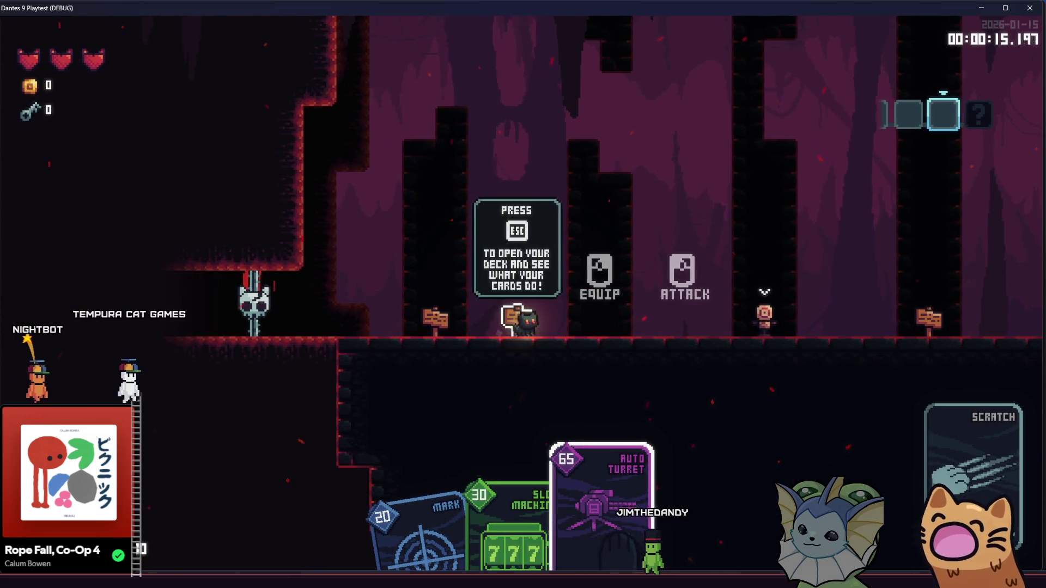
pyautogui.press('d')
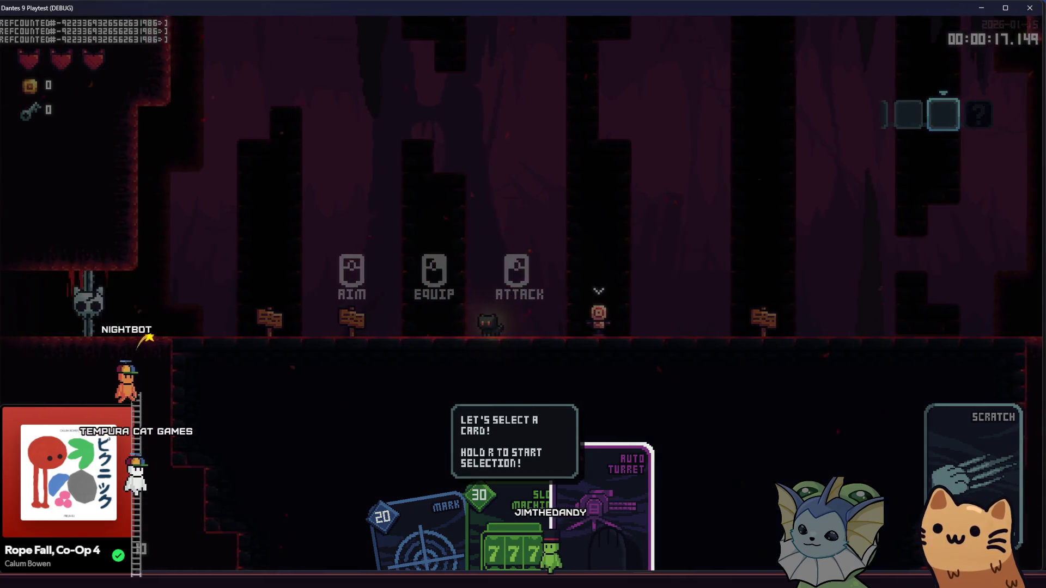
# - Attack the dummy, deploy the auto turret, then pause and quit to the title screen
pyautogui.click(571, 258)
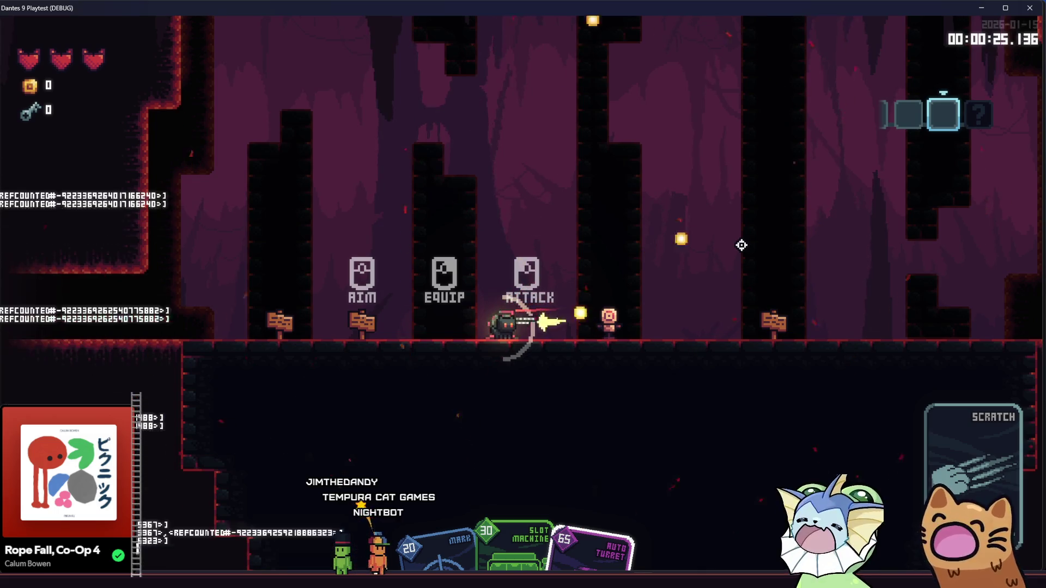
pyautogui.press('a')
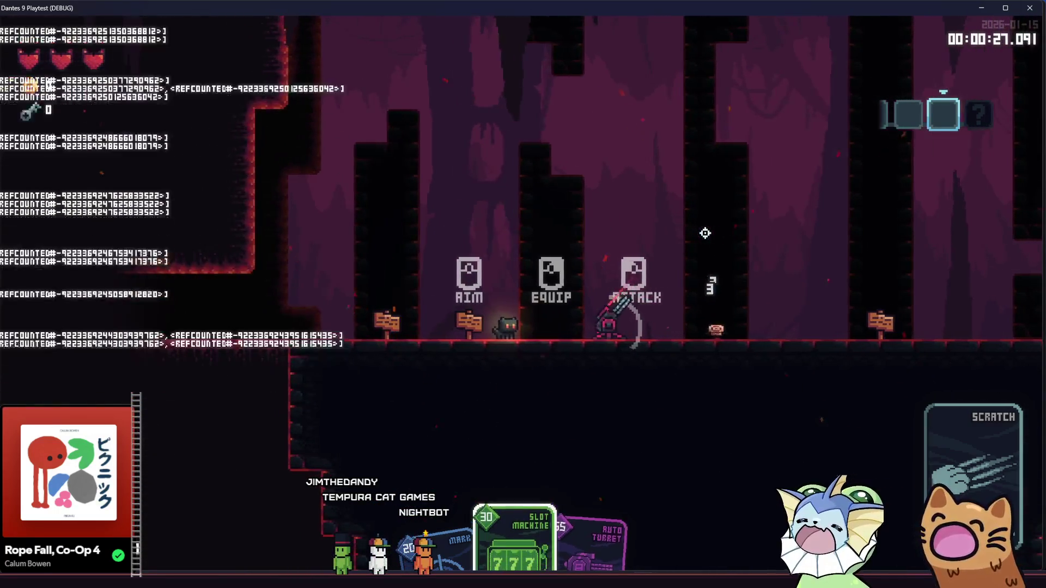
pyautogui.press('Escape')
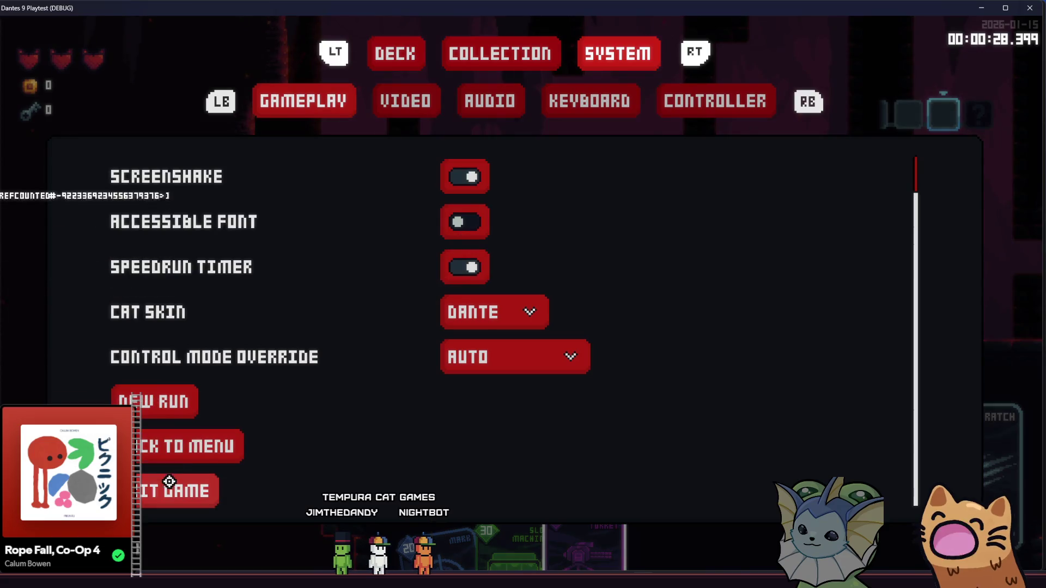
pyautogui.click(183, 444)
# - Restart the tutorial, debug-teleport via Level > TP to Room to RCardSelectRoom, and use the Slot Machine card
pyautogui.click(485, 371)
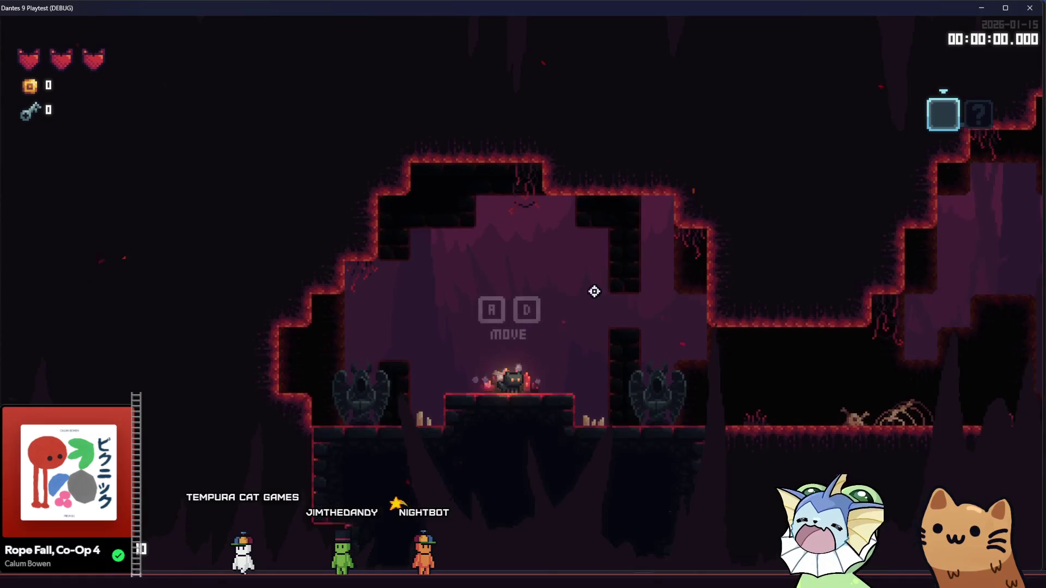
pyautogui.press('F1')
pyautogui.click(102, 263)
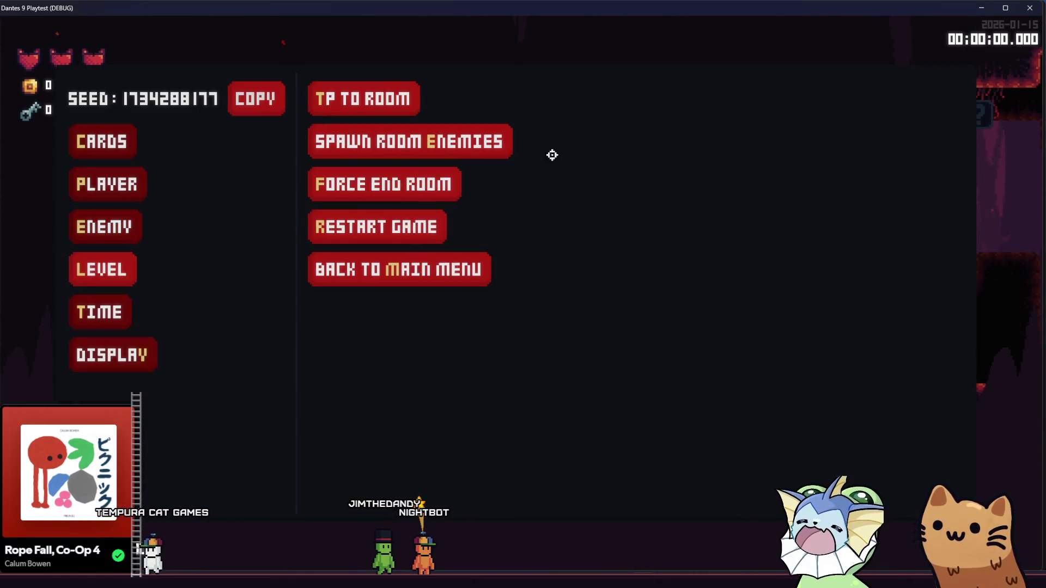
pyautogui.click(357, 109)
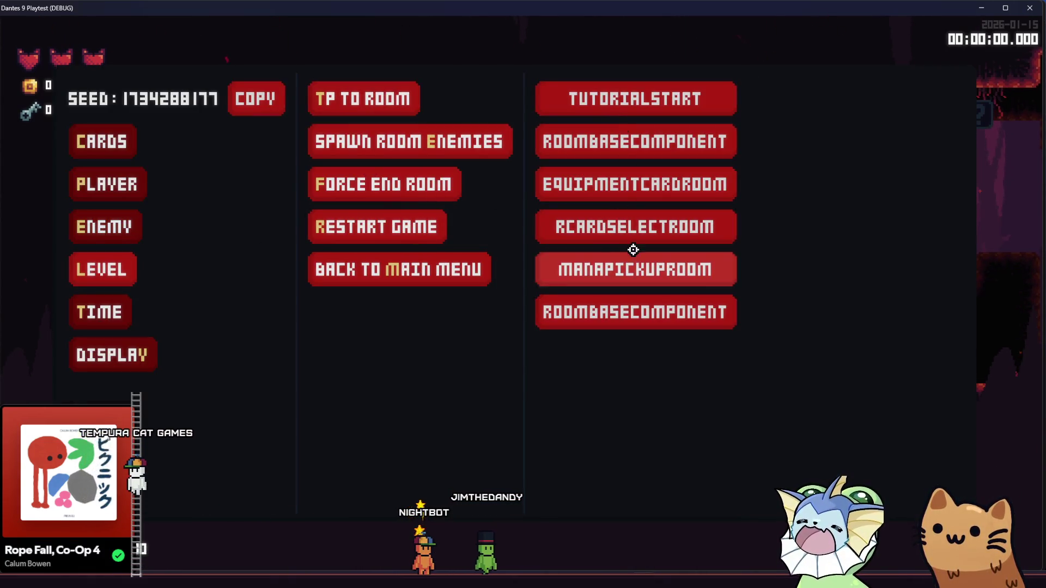
pyautogui.click(605, 229)
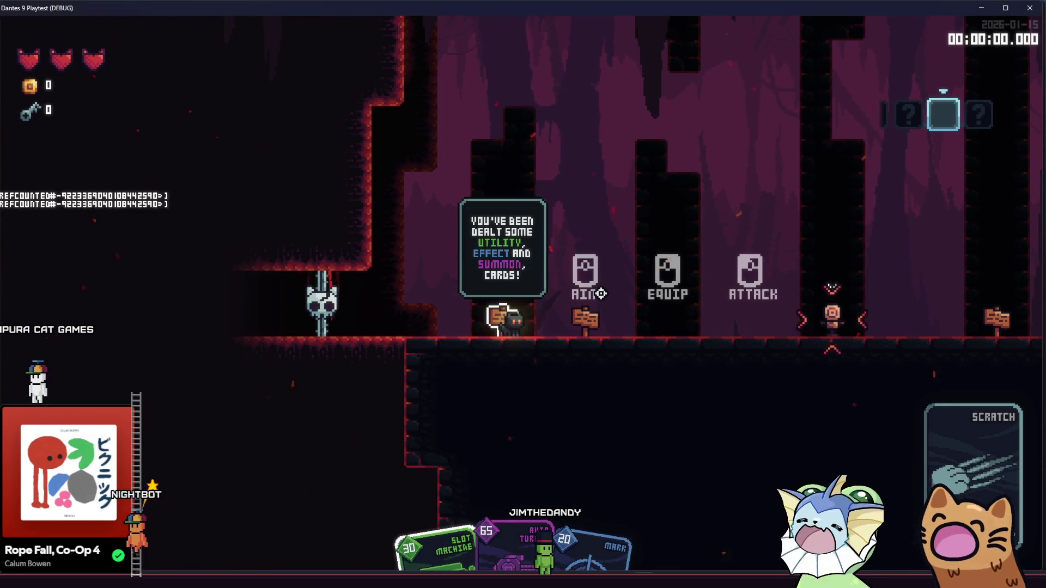
pyautogui.click(601, 293)
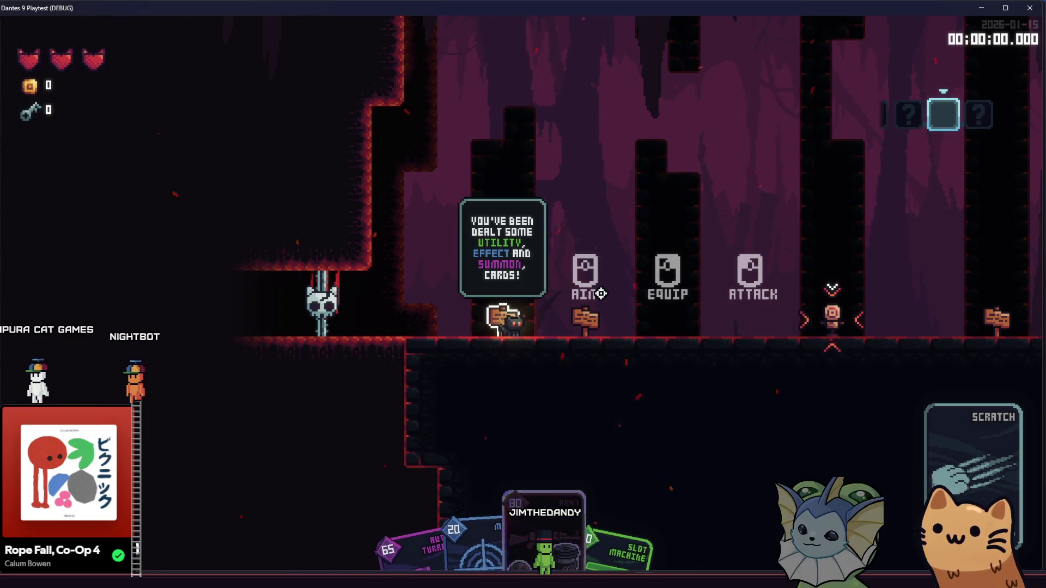
# - Walk right, equip the Auto Turret card from card selection, and close the playtest window
pyautogui.press('d')
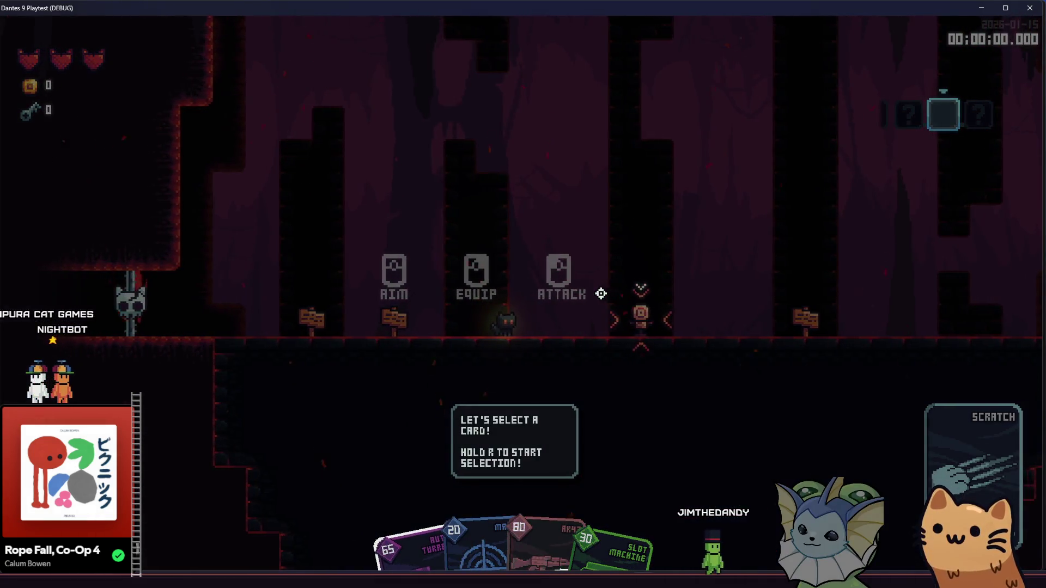
pyautogui.rightClick(600, 293)
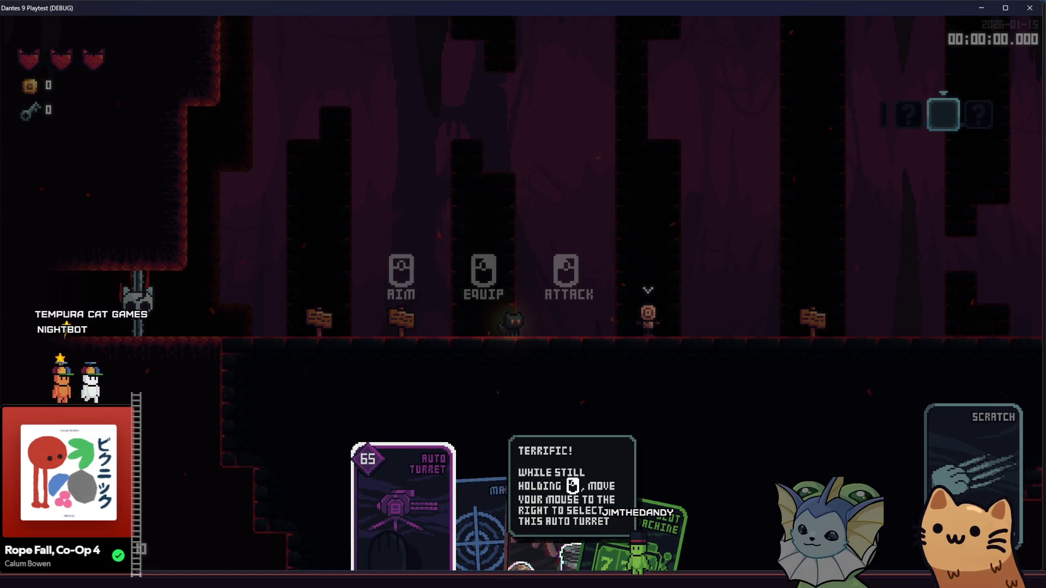
pyautogui.click(600, 294)
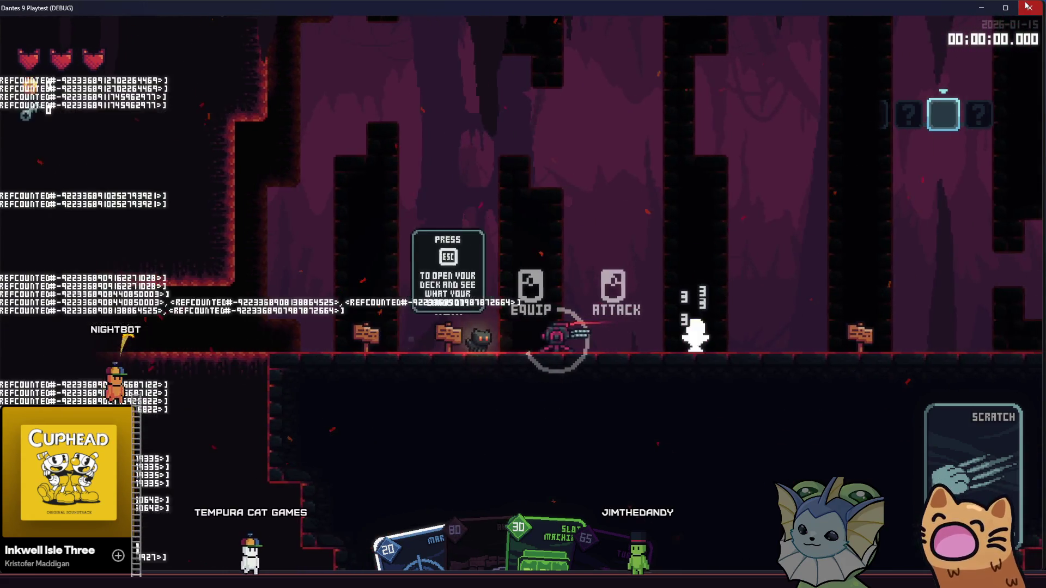
pyautogui.click(1026, 6)
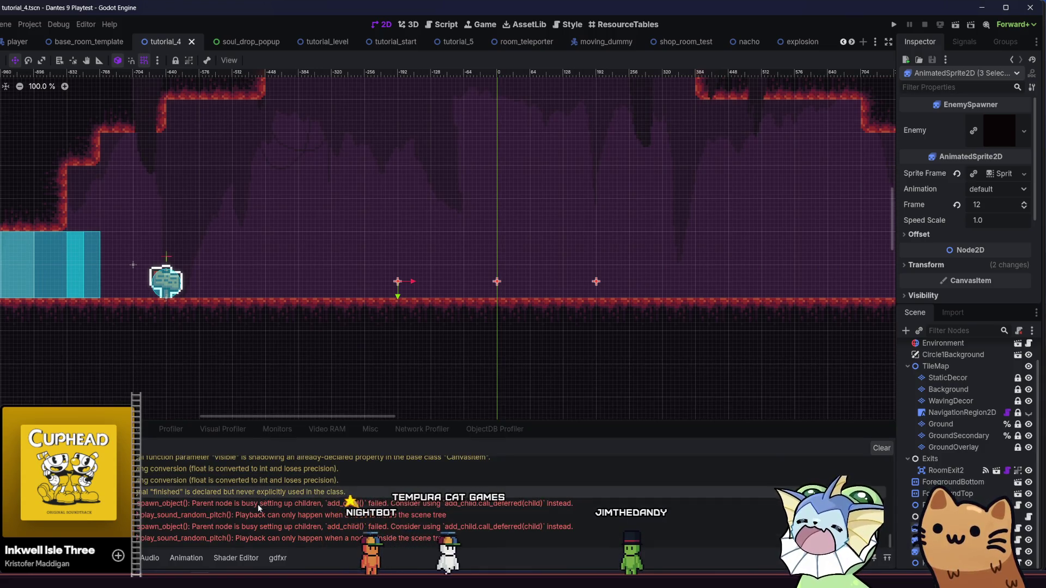
# - Show the FileSystem dock, pan the view to frame tutorial_4, and deselect the enemy sprites
pyautogui.hotkey('alt', 'f')
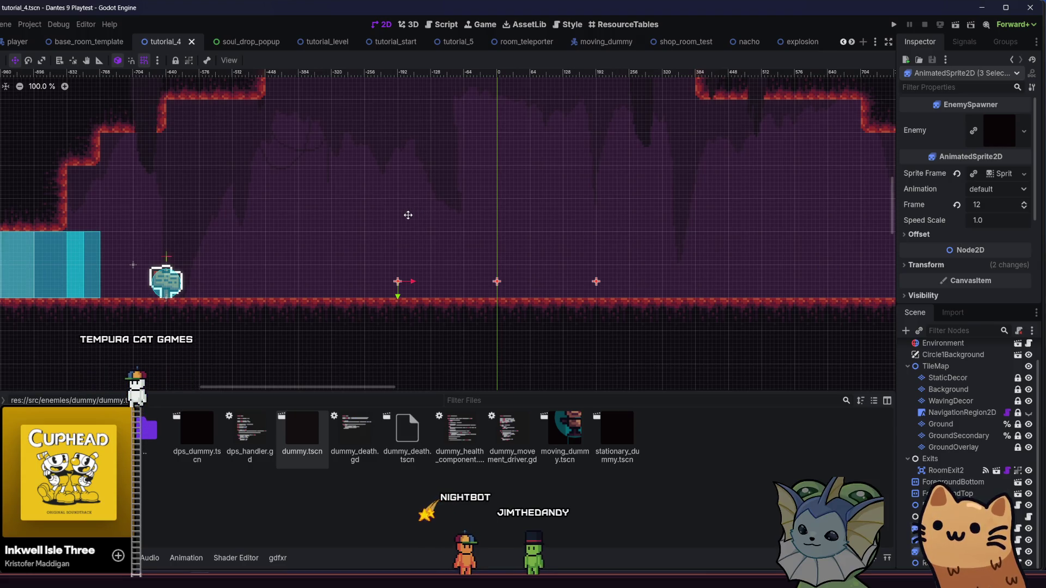
pyautogui.moveTo(395, 189)
pyautogui.mouseDown()
pyautogui.moveTo(332, 269)
pyautogui.moveTo(241, 274)
pyautogui.mouseUp()
pyautogui.scroll(-2, 332, 267)
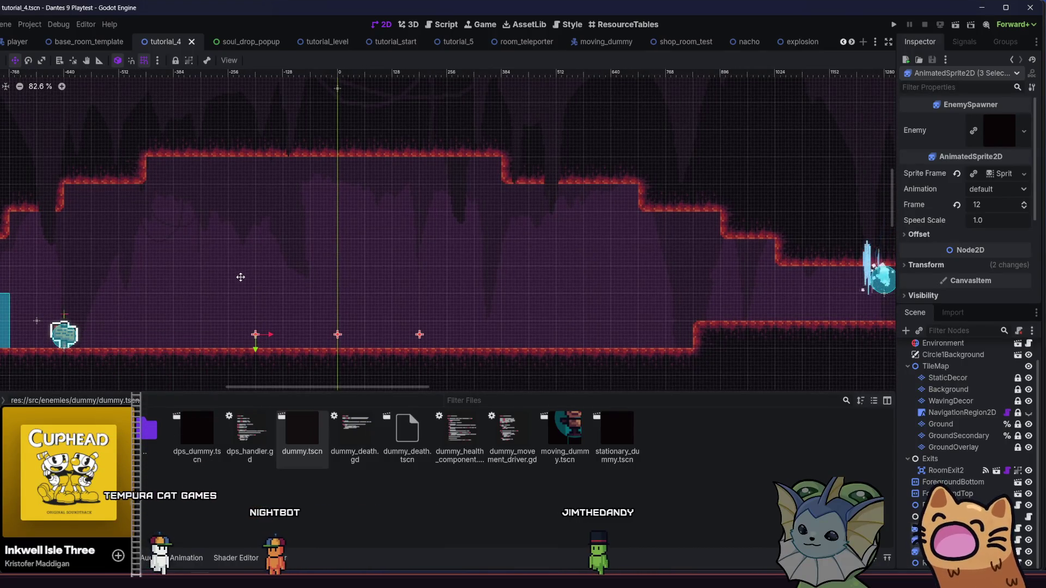
pyautogui.moveTo(240, 274); pyautogui.dragTo(243, 272)
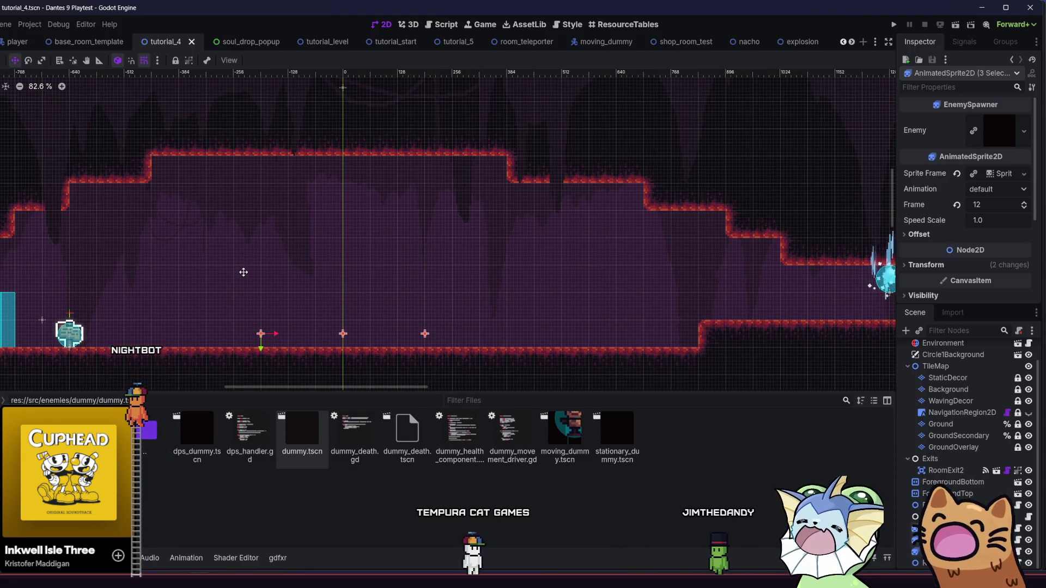
pyautogui.moveTo(246, 254); pyautogui.dragTo(238, 257)
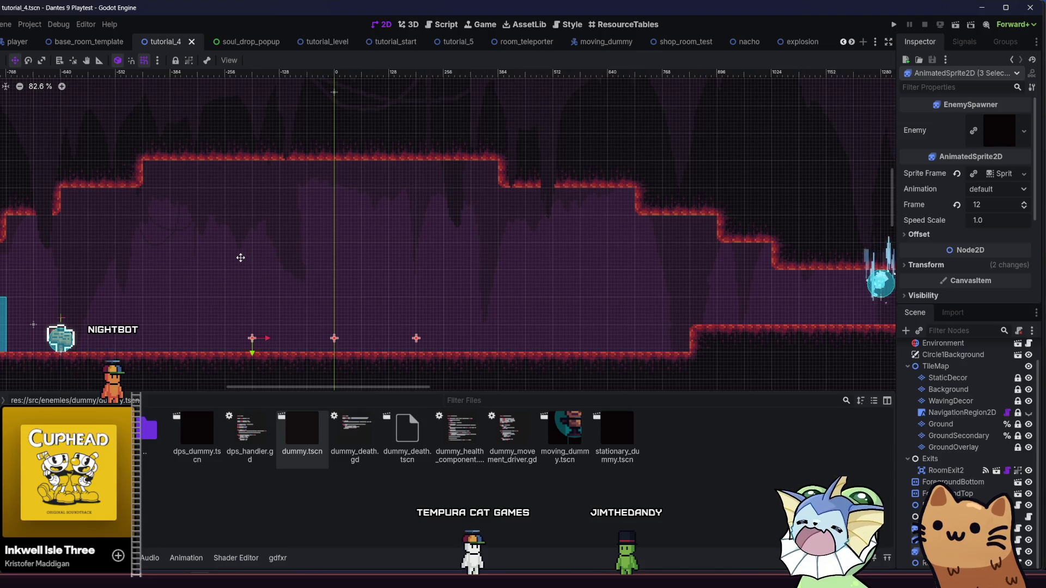
pyautogui.moveTo(244, 253); pyautogui.dragTo(243, 250)
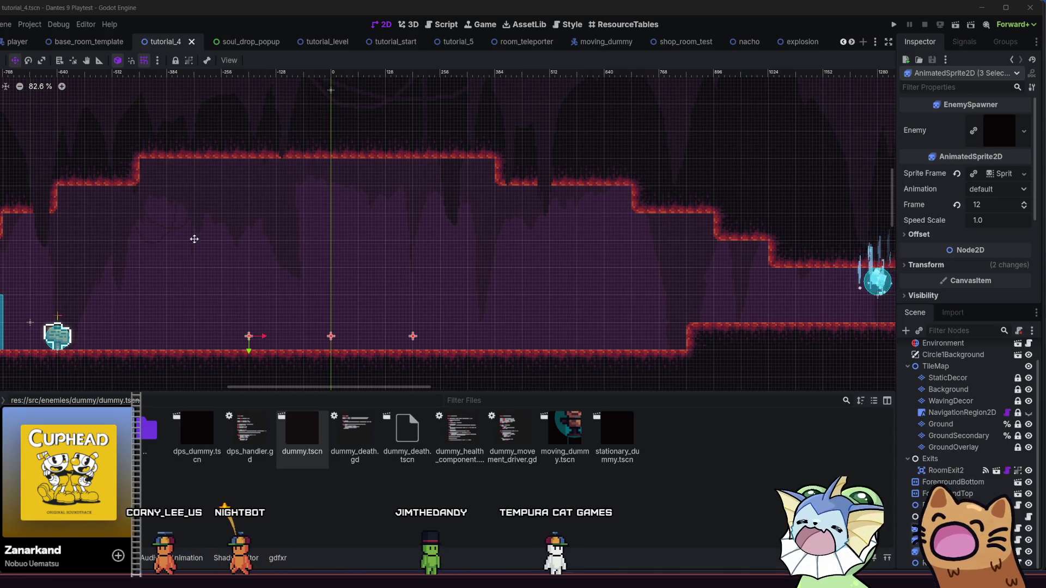
pyautogui.scroll(-3, 448, 230)
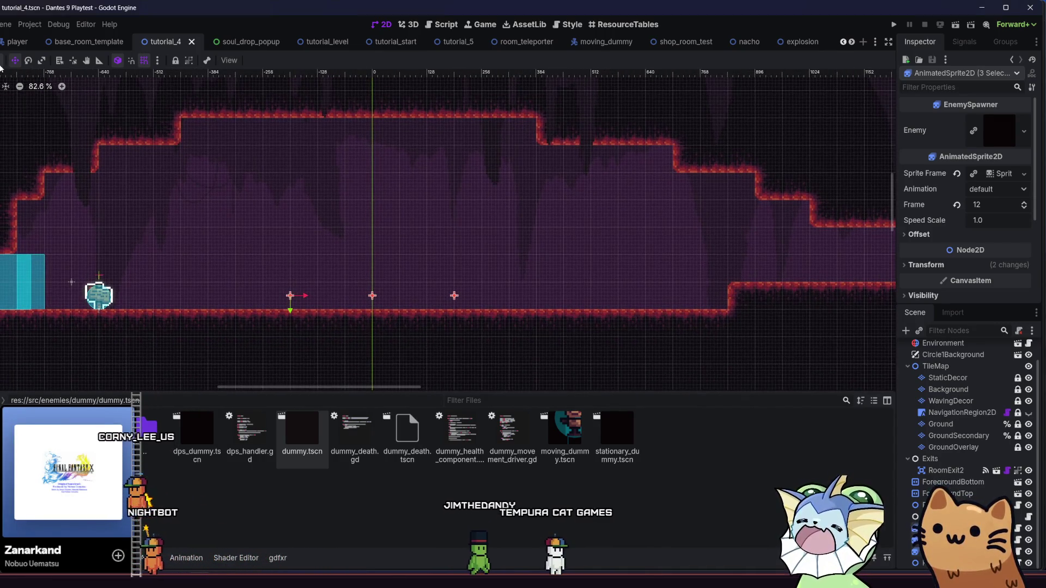
pyautogui.click(185, 240)
# - Reframe the room view and select the Ground TileMapLayer for tile editing
pyautogui.moveTo(185, 240); pyautogui.dragTo(201, 270)
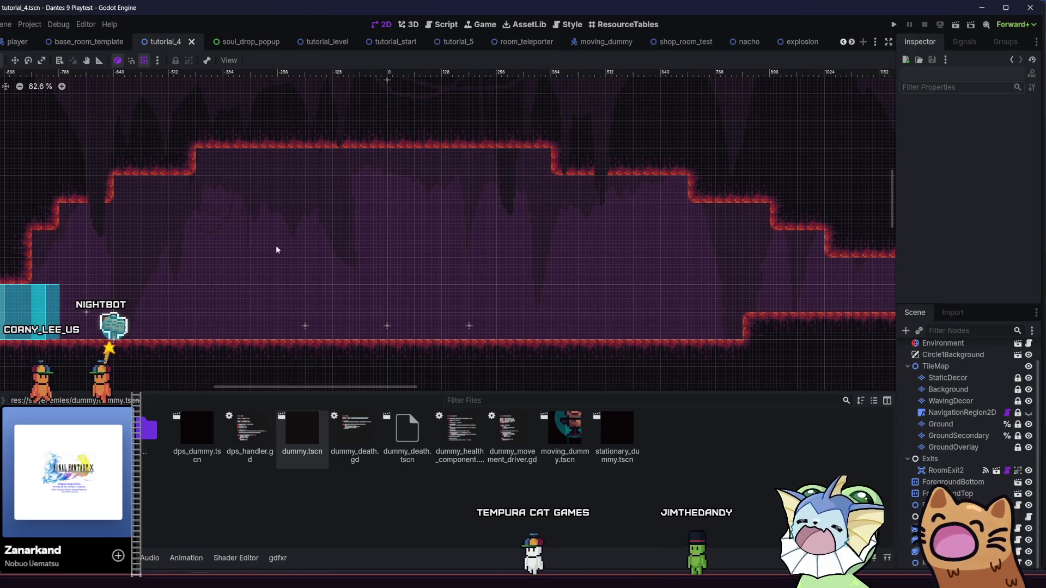
pyautogui.moveTo(285, 253); pyautogui.dragTo(303, 254)
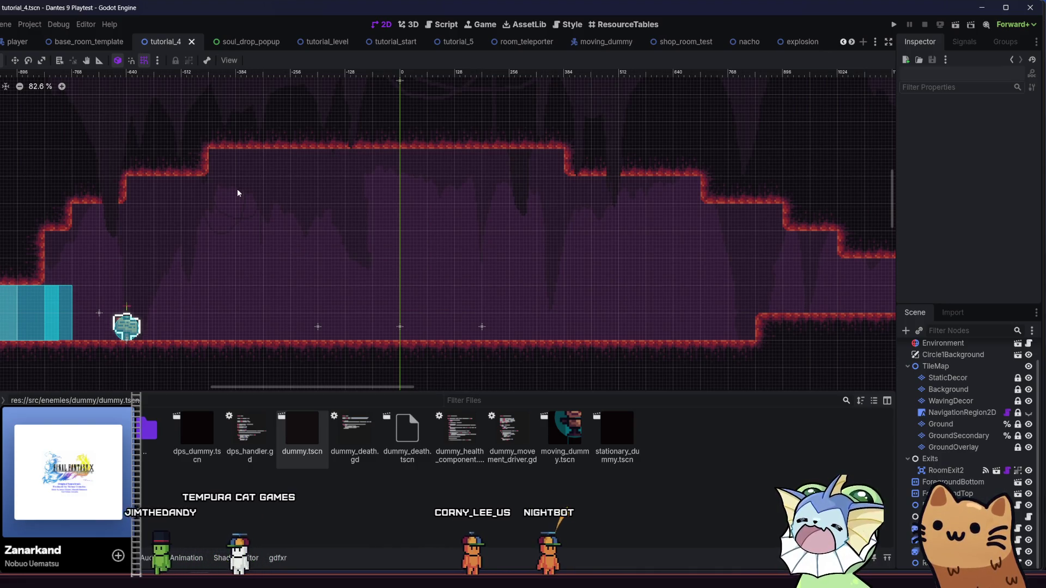
pyautogui.scroll(-2, 345, 223)
pyautogui.hscroll(-2, 345, 224)
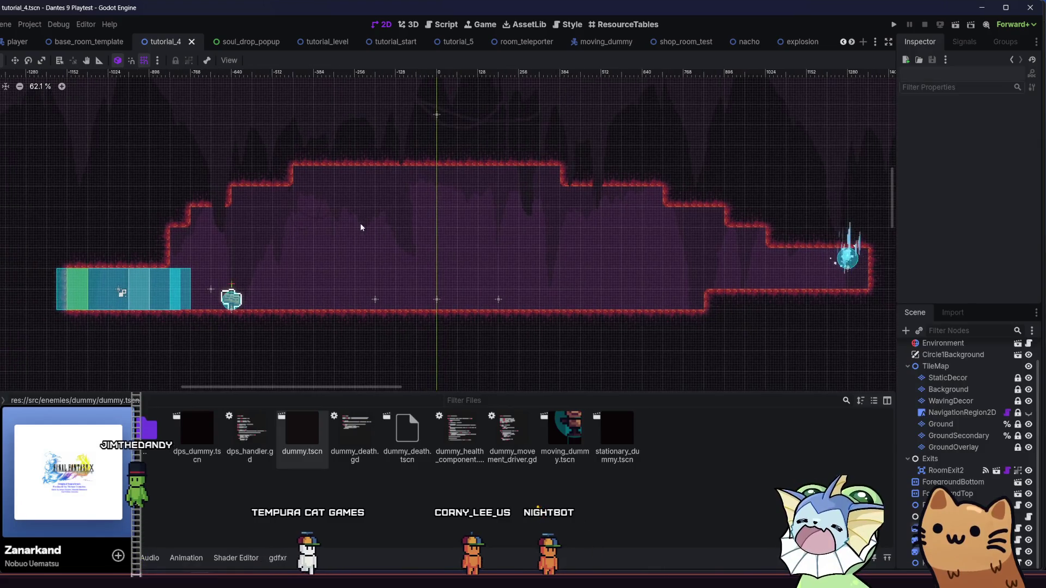
pyautogui.hscroll(-1, 380, 226)
pyautogui.scroll(1, 959, 425)
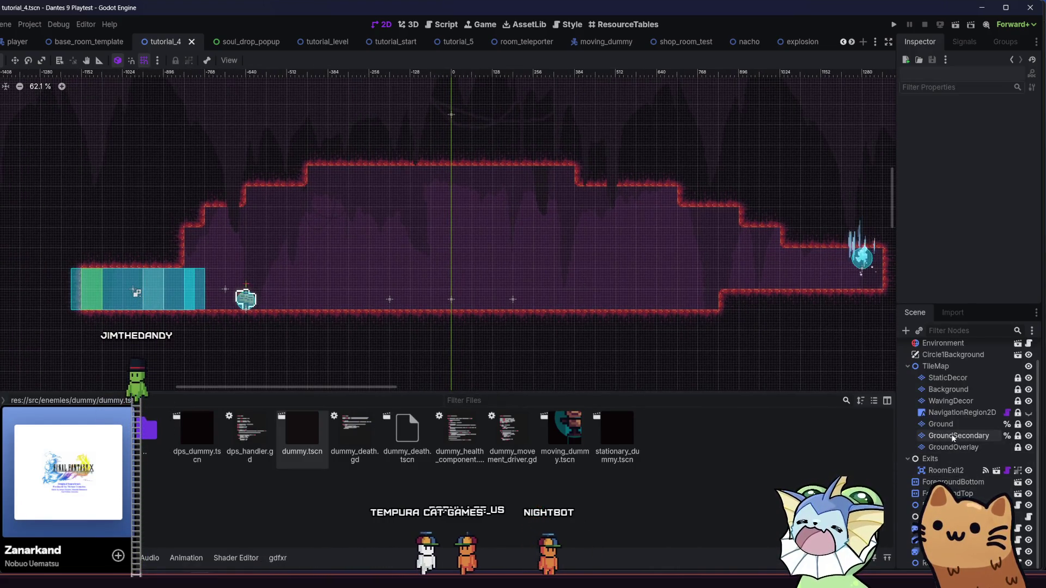
pyautogui.click(941, 450)
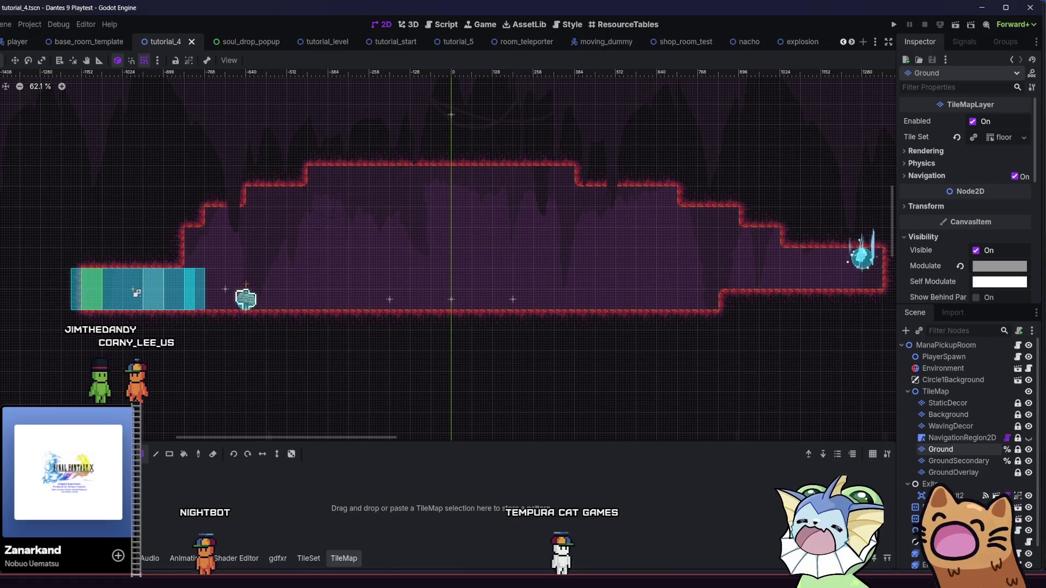
# - Enlarge the TileMap panel and switch to painting with the ground terrain
pyautogui.moveTo(178, 444); pyautogui.dragTo(178, 384)
pyautogui.scroll(3, 191, 231)
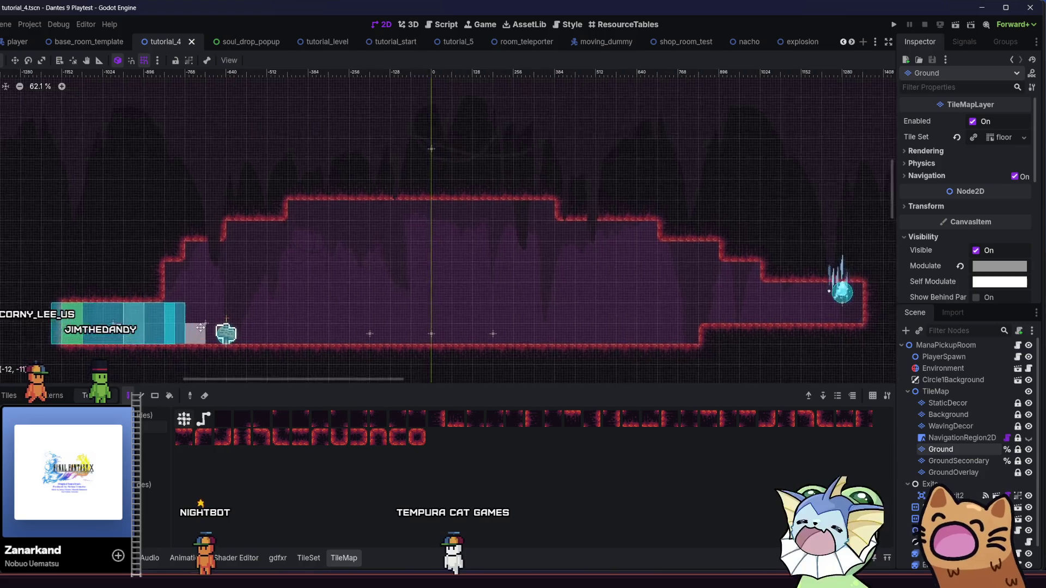
pyautogui.click(260, 203)
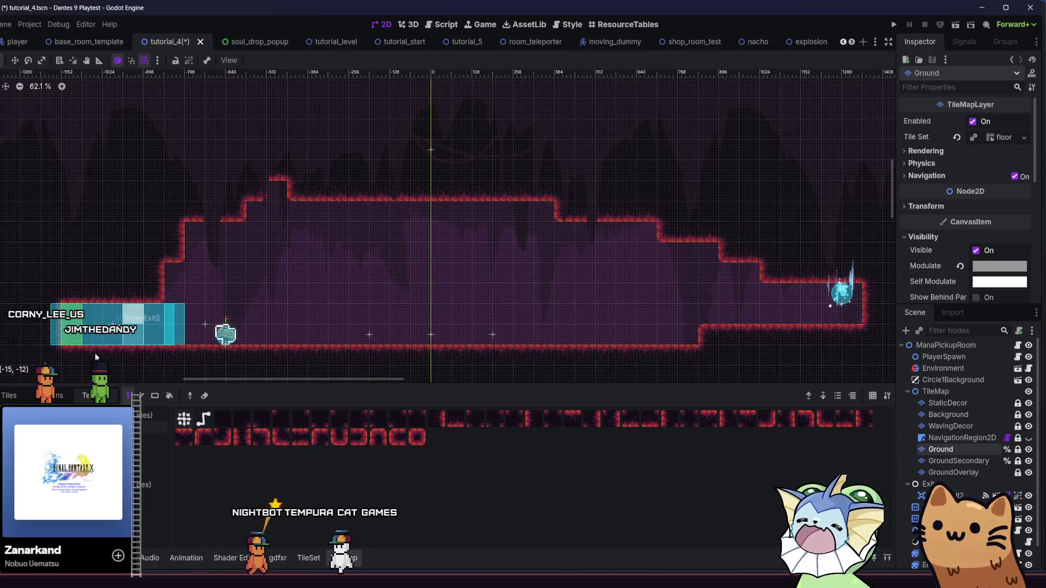
pyautogui.click(51, 395)
pyautogui.click(11, 396)
pyautogui.click(52, 395)
pyautogui.click(88, 395)
# - Raise the cave ceiling across the middle and right, filling the gap between ledges
pyautogui.moveTo(287, 202)
pyautogui.mouseDown()
pyautogui.moveTo(439, 197)
pyautogui.moveTo(673, 229)
pyautogui.moveTo(669, 213)
pyautogui.moveTo(581, 197)
pyautogui.moveTo(644, 221)
pyautogui.moveTo(654, 201)
pyautogui.moveTo(692, 213)
pyautogui.moveTo(563, 167)
pyautogui.moveTo(272, 174)
pyautogui.moveTo(225, 210)
pyautogui.moveTo(250, 189)
pyautogui.moveTo(241, 208)
pyautogui.mouseUp()
pyautogui.moveTo(670, 187); pyautogui.dragTo(673, 180)
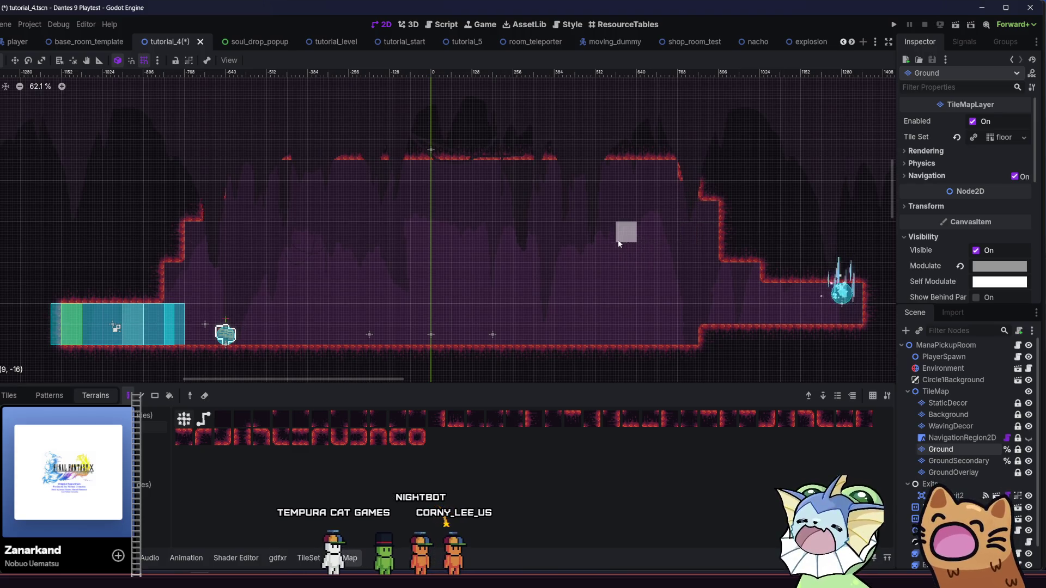
pyautogui.scroll(-2, 488, 237)
pyautogui.moveTo(424, 285)
pyautogui.mouseDown()
pyautogui.moveTo(364, 301)
pyautogui.moveTo(296, 290)
pyautogui.moveTo(348, 277)
pyautogui.mouseUp()
pyautogui.scroll(2, 520, 258)
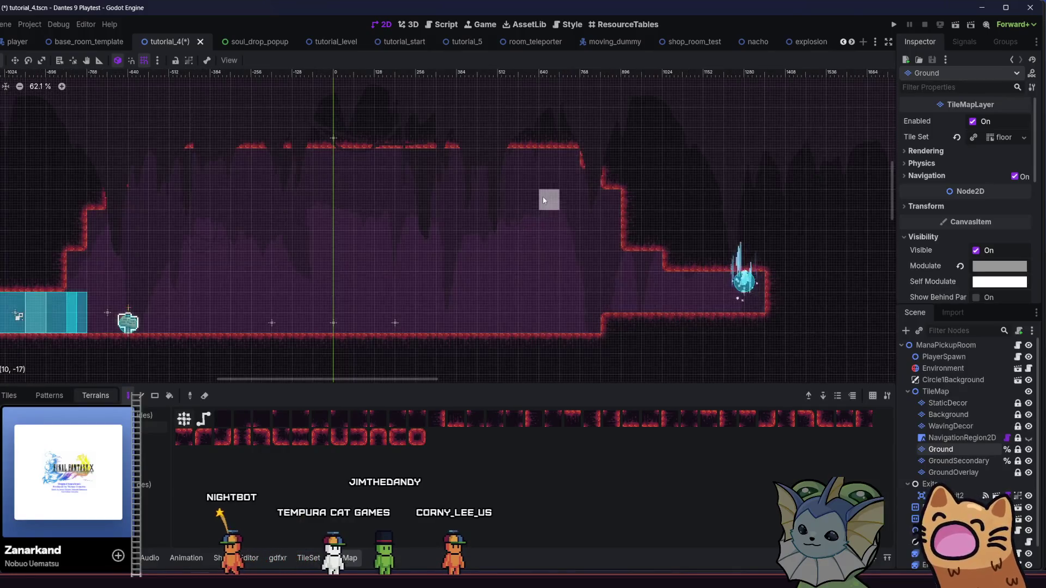
pyautogui.moveTo(579, 182); pyautogui.dragTo(595, 199)
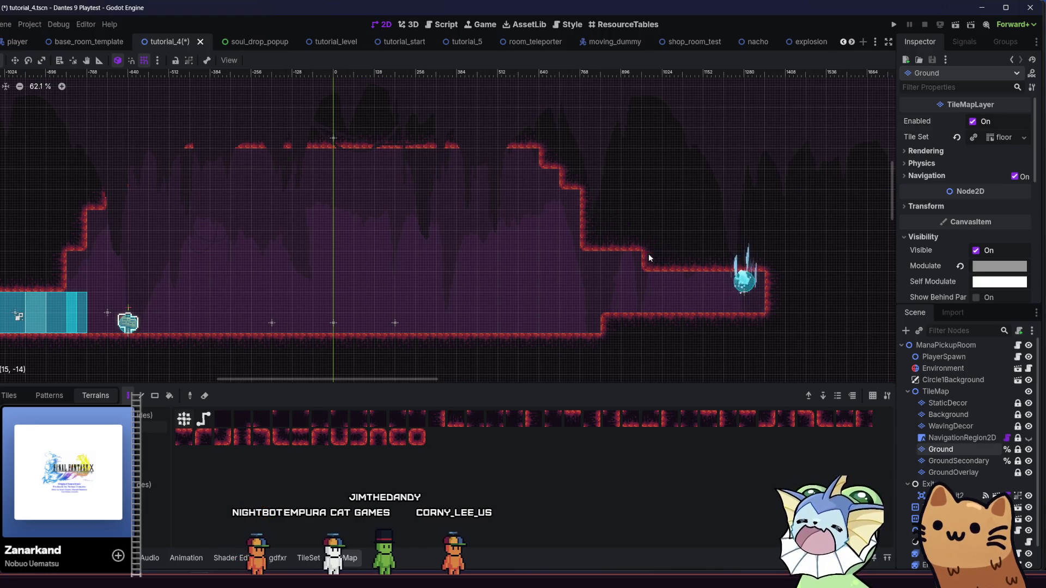
pyautogui.hscroll(-1, 608, 269)
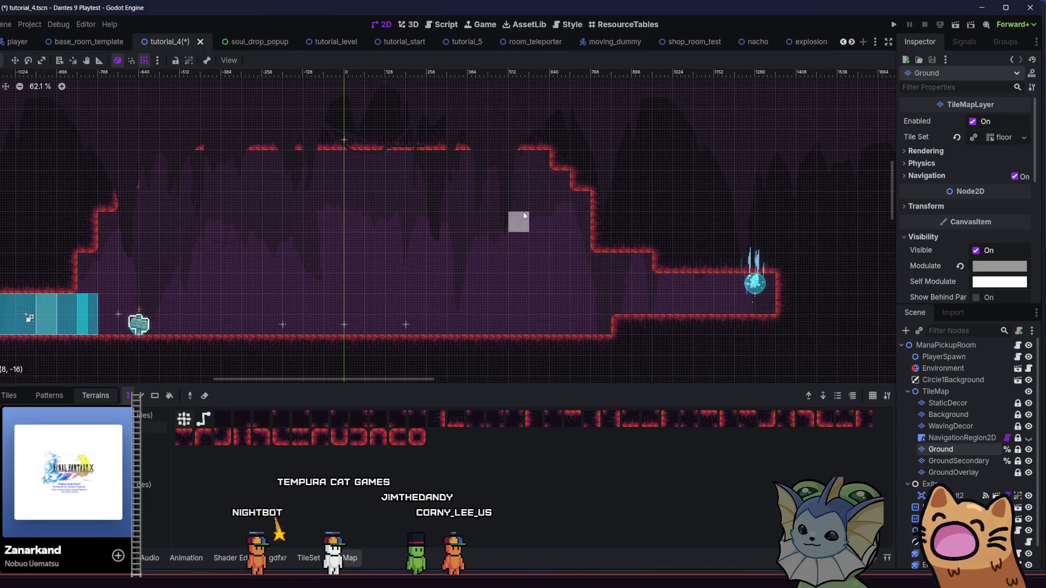
pyautogui.hscroll(-5, 584, 229)
pyautogui.scroll(1, 584, 229)
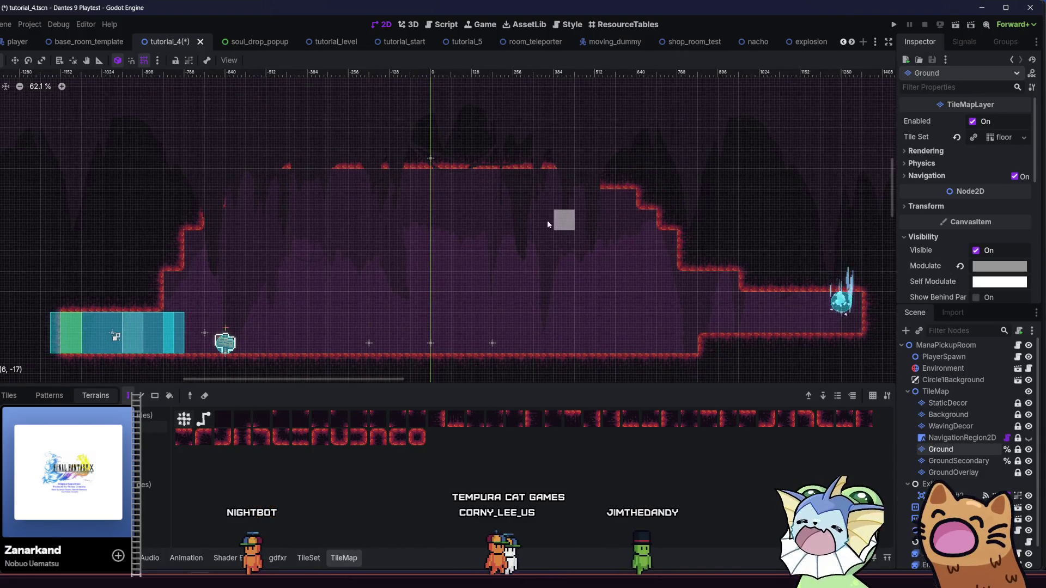
pyautogui.hscroll(-1, 551, 221)
pyautogui.scroll(1, 551, 221)
pyautogui.scroll(-3, 479, 237)
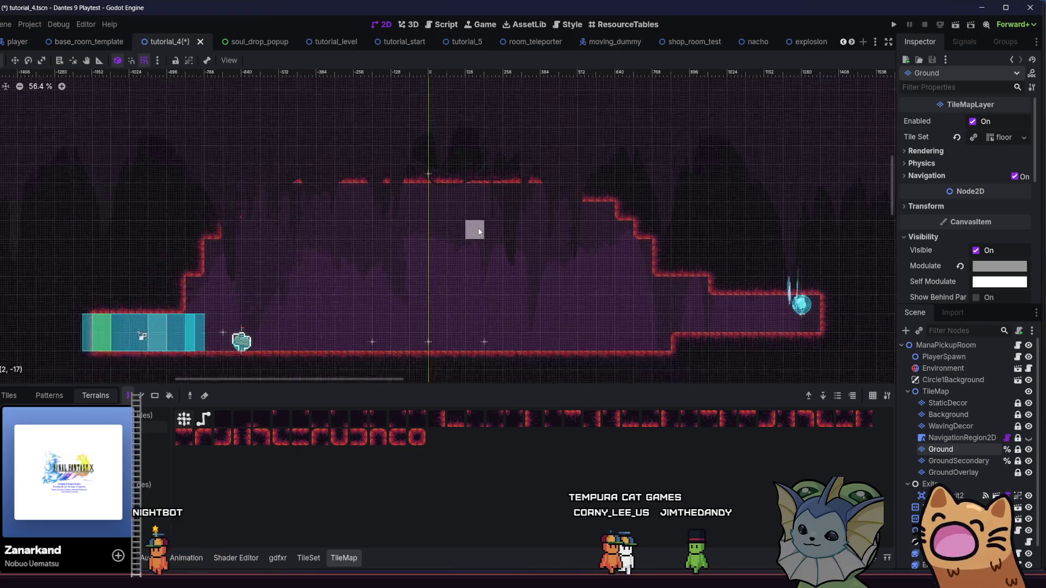
pyautogui.hscroll(-2, 478, 236)
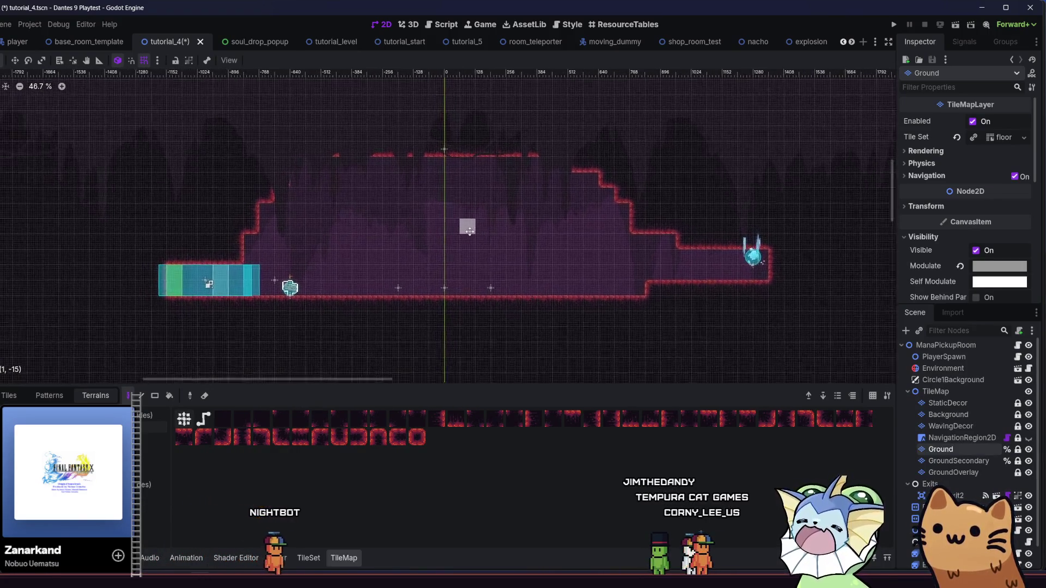
pyautogui.scroll(-1, 529, 244)
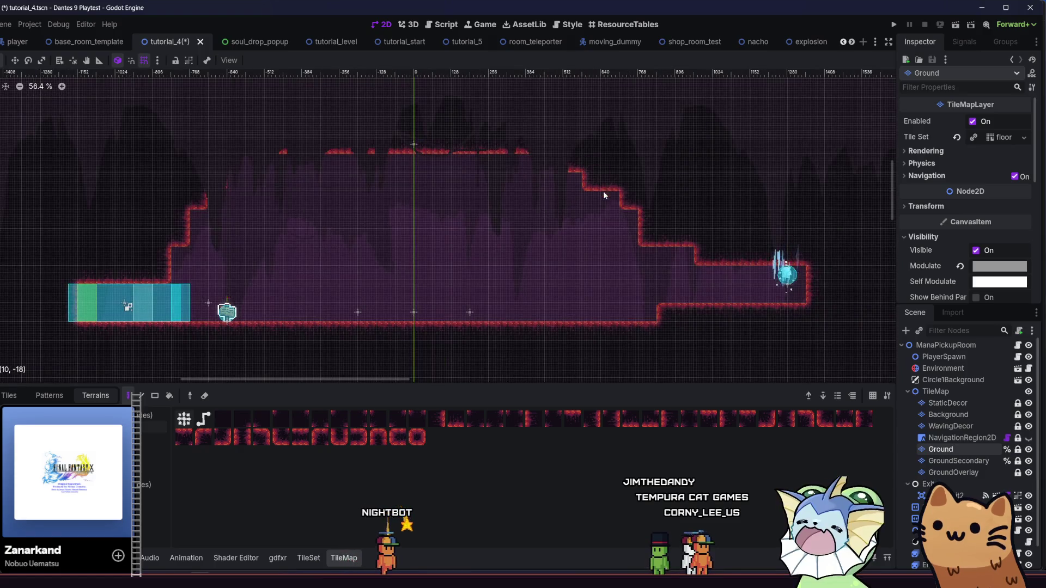
# - Erase the raised ground block near the teleporter and reshape its surrounding wall and ceiling
pyautogui.moveTo(606, 228)
pyautogui.mouseDown()
pyautogui.moveTo(616, 219)
pyautogui.moveTo(617, 230)
pyautogui.moveTo(669, 245)
pyautogui.moveTo(773, 250)
pyautogui.moveTo(703, 187)
pyautogui.mouseUp()
pyautogui.moveTo(733, 241)
pyautogui.mouseDown()
pyautogui.moveTo(694, 203)
pyautogui.moveTo(712, 225)
pyautogui.moveTo(695, 227)
pyautogui.moveTo(745, 184)
pyautogui.mouseUp()
pyautogui.moveTo(781, 250)
pyautogui.mouseDown()
pyautogui.moveTo(792, 248)
pyautogui.moveTo(786, 266)
pyautogui.mouseUp()
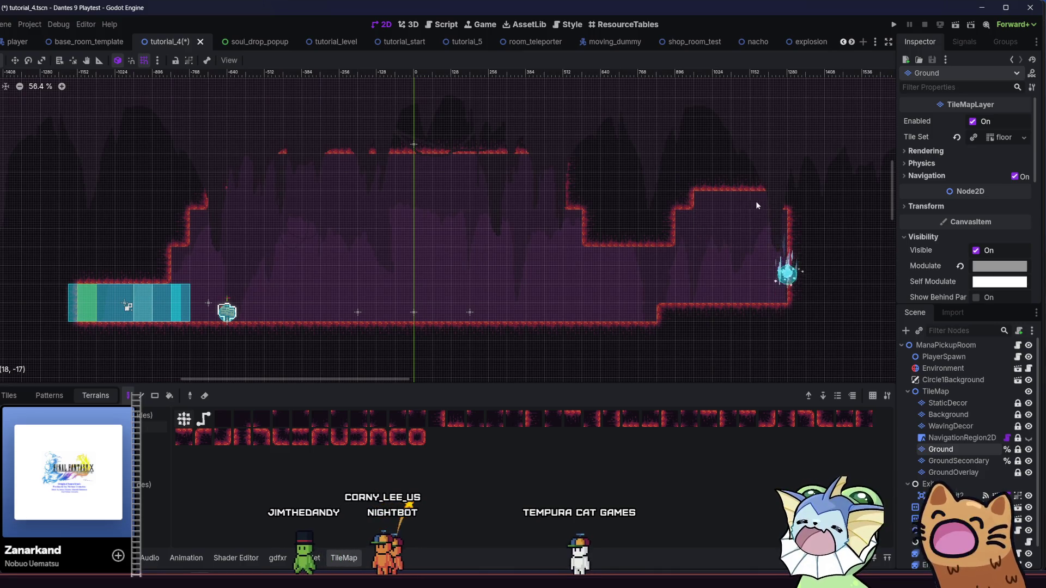
pyautogui.hscroll(-3, 758, 297)
pyautogui.hscroll(6, 738, 289)
pyautogui.scroll(-2, 737, 289)
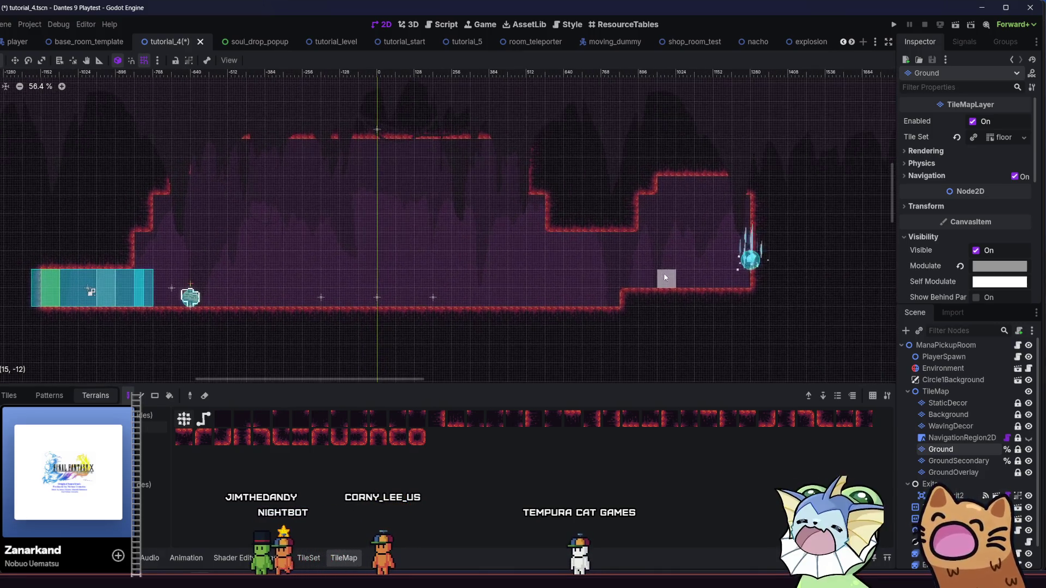
# - Remove the raised floor step before the right wall and the tile at the pit's step
pyautogui.moveTo(626, 294); pyautogui.dragTo(744, 289)
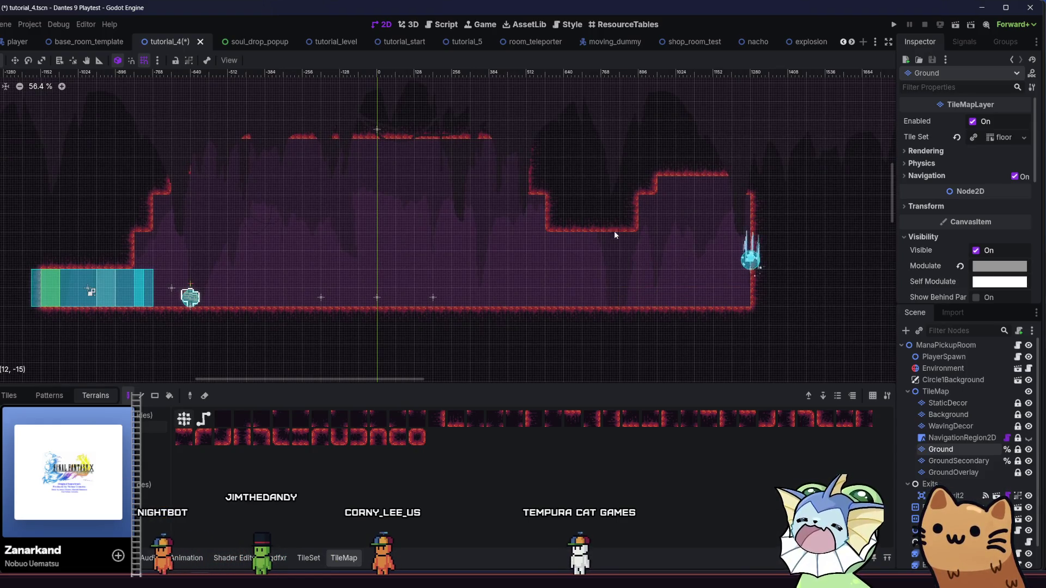
pyautogui.click(577, 238)
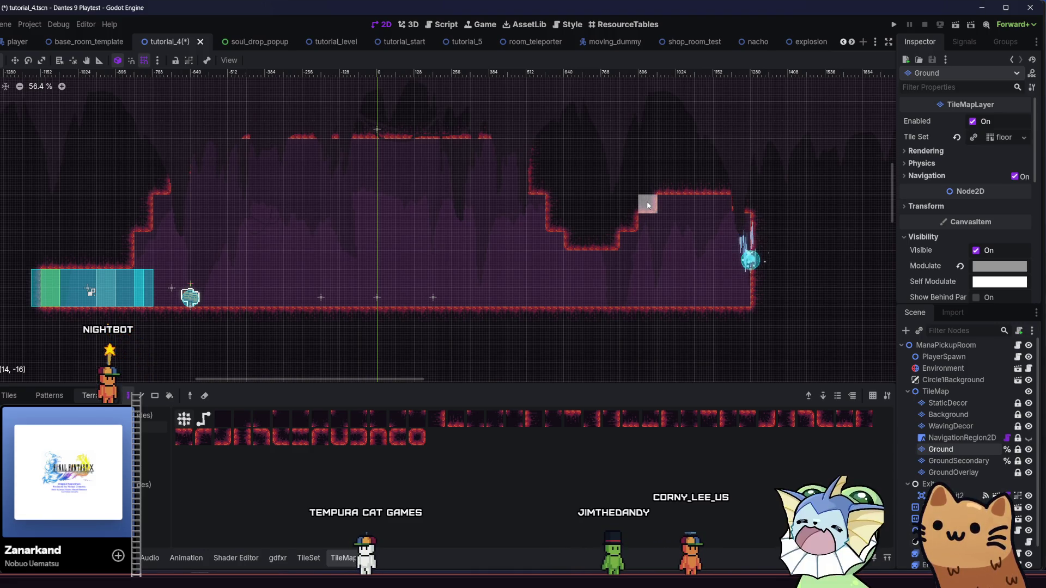
pyautogui.hscroll(-3, 463, 229)
pyautogui.scroll(1, 463, 229)
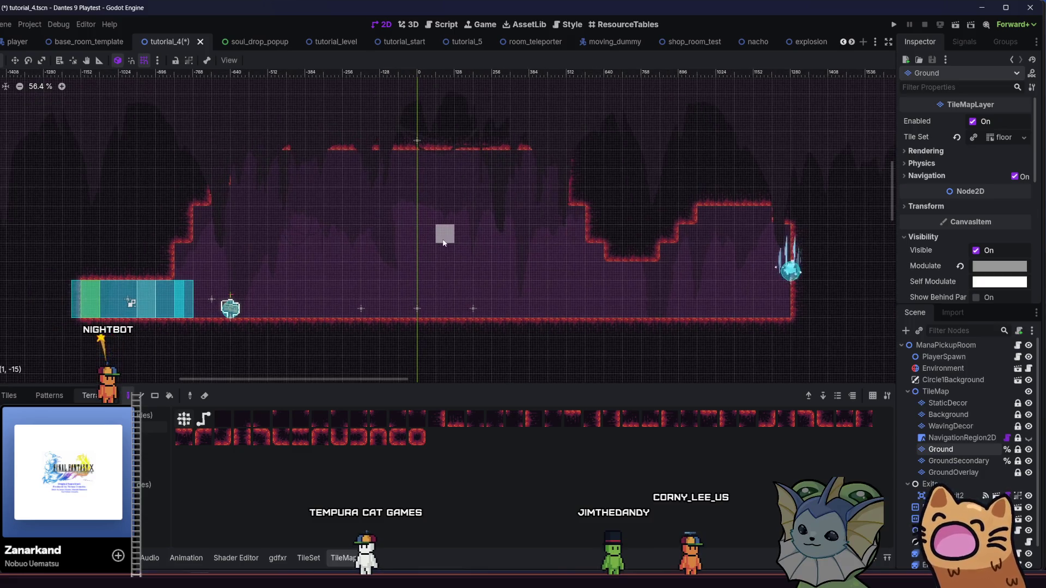
pyautogui.scroll(1, 444, 243)
pyautogui.hscroll(-2, 444, 243)
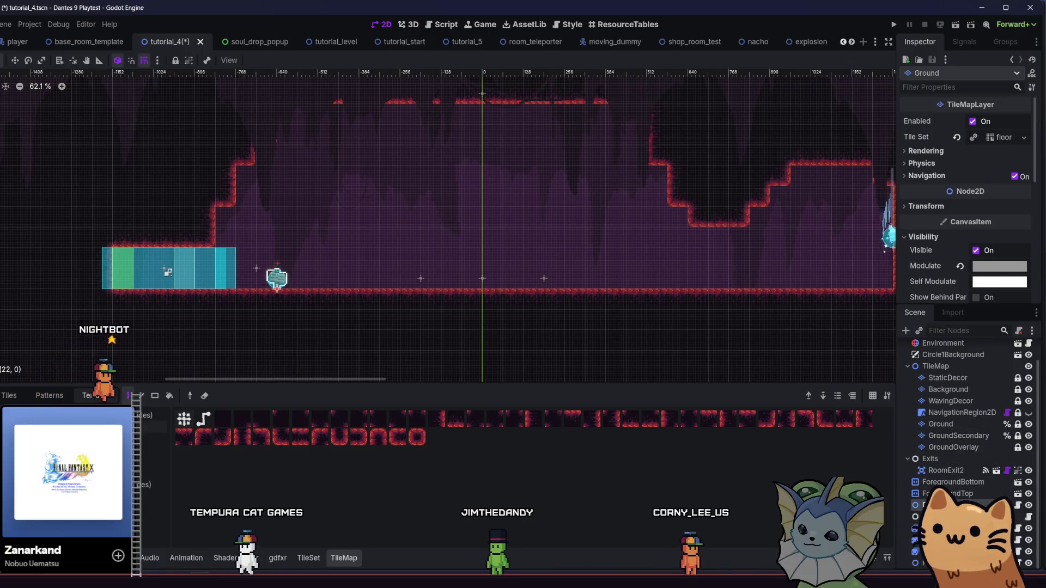
# - Move the PopupSign further right along the floor with the Select tool
pyautogui.click(236, 243)
pyautogui.scroll(1, 236, 243)
pyautogui.scroll(1, 247, 245)
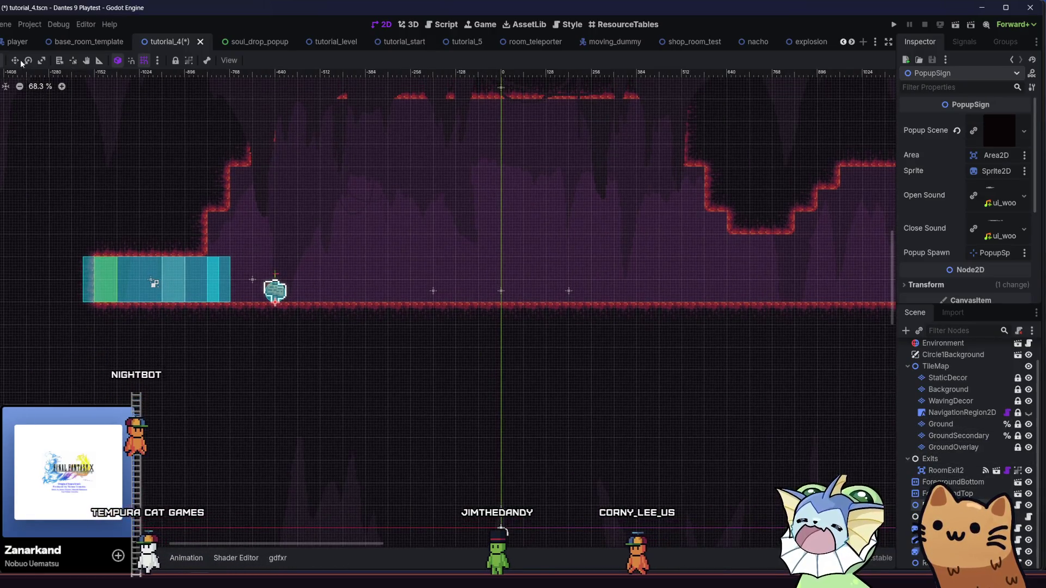
pyautogui.click(18, 60)
pyautogui.moveTo(270, 307); pyautogui.dragTo(313, 304)
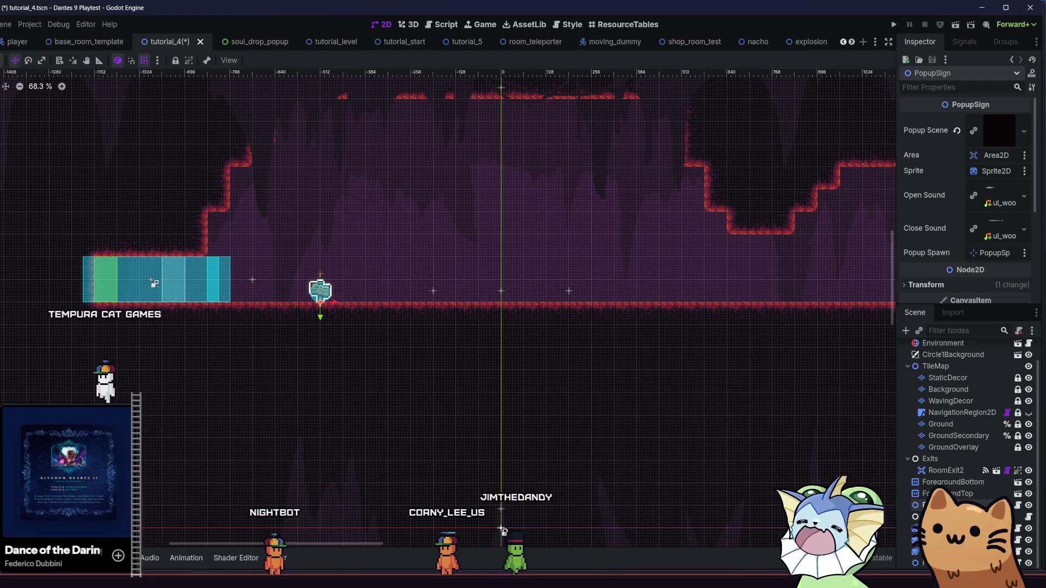
pyautogui.click(291, 259)
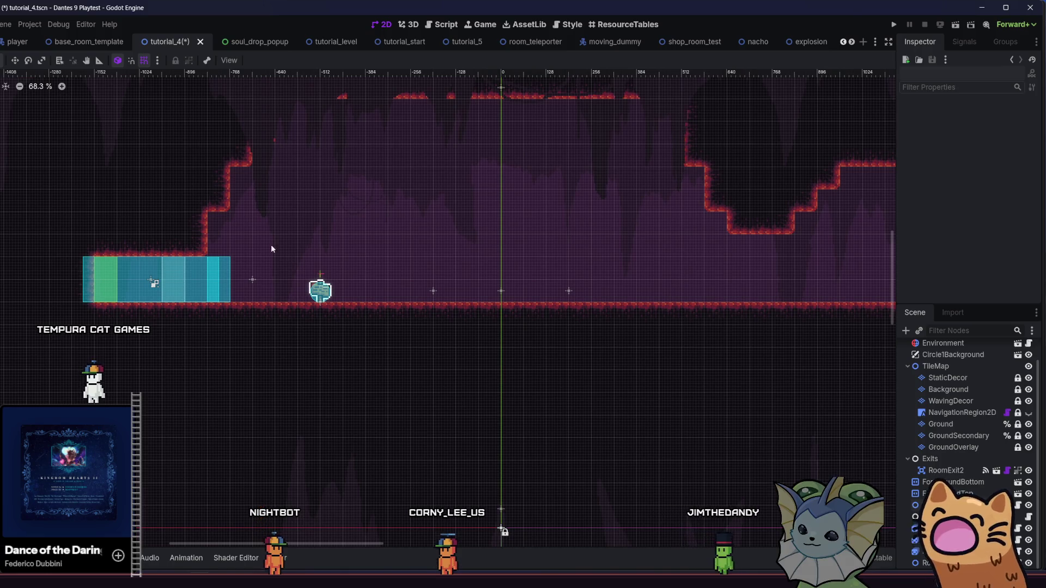
# - Select the RoomTeleporter, show the FileSystem dock, and pick the GroundSecondary tile layer
pyautogui.scroll(2, 287, 292)
pyautogui.hscroll(5, 286, 292)
pyautogui.hscroll(3, 286, 291)
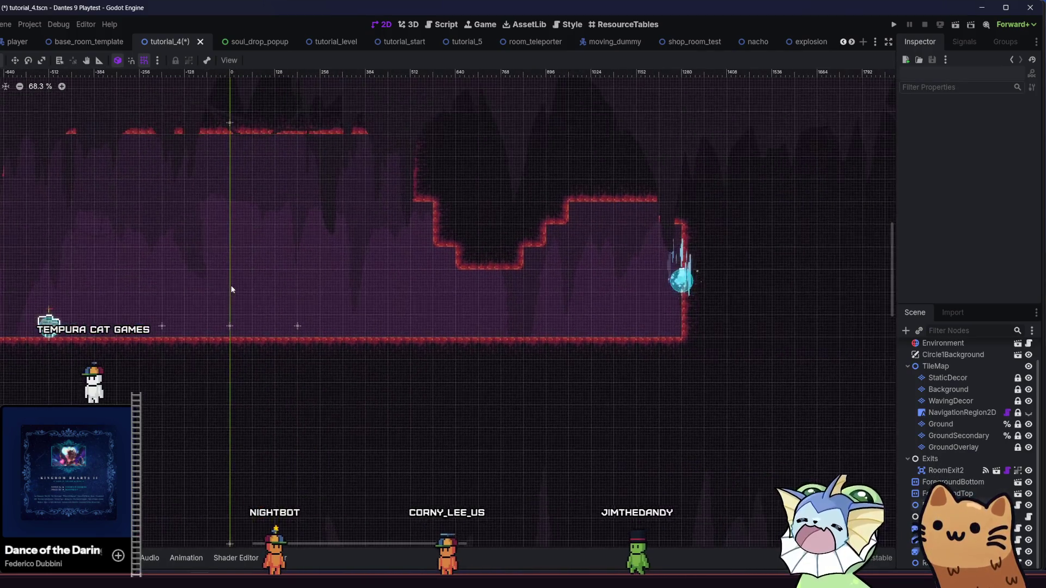
pyautogui.click(690, 288)
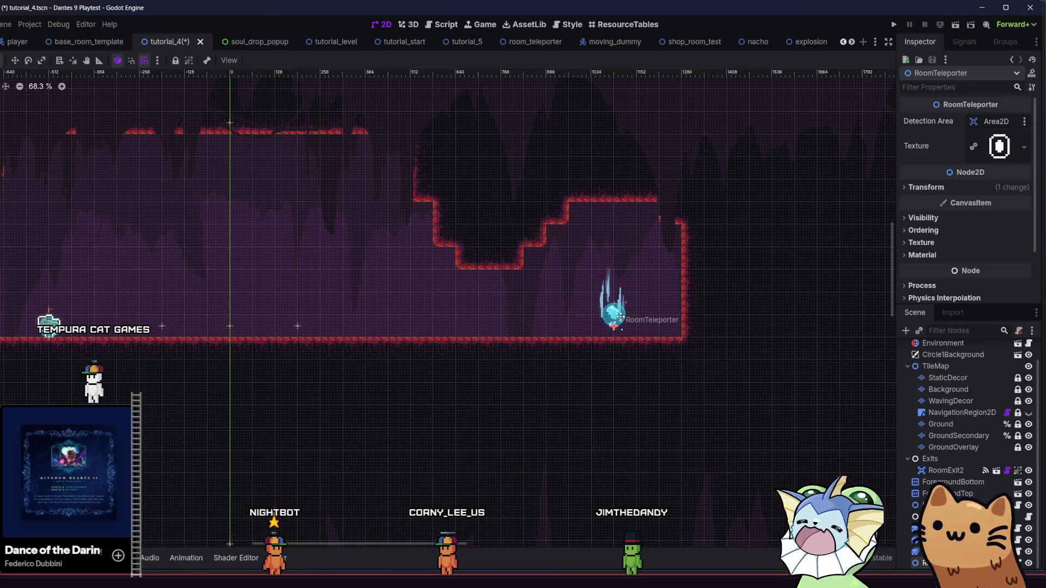
pyautogui.scroll(-1, 621, 317)
pyautogui.hscroll(1, 621, 316)
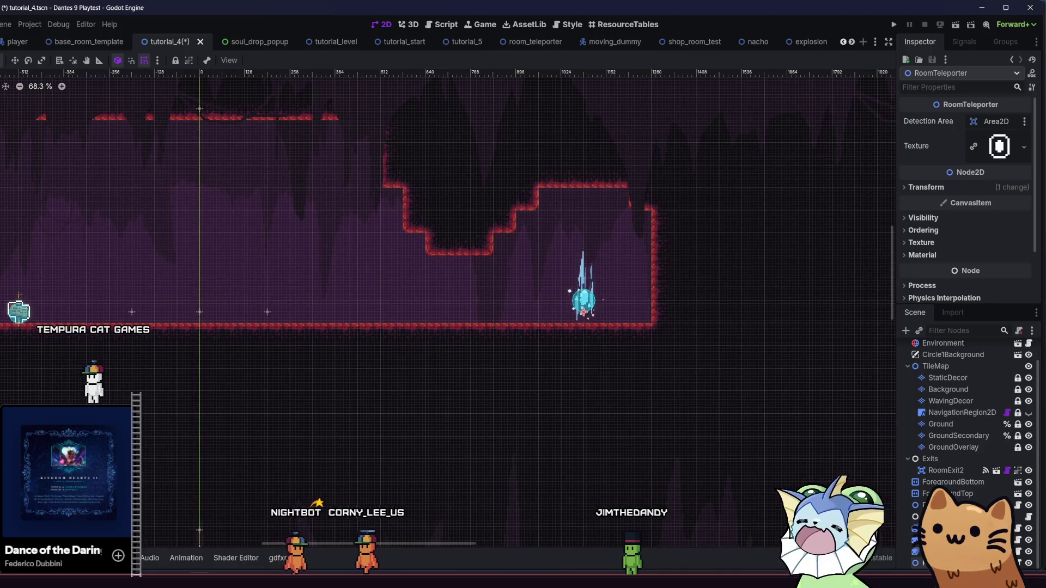
pyautogui.hotkey('alt', 'n')
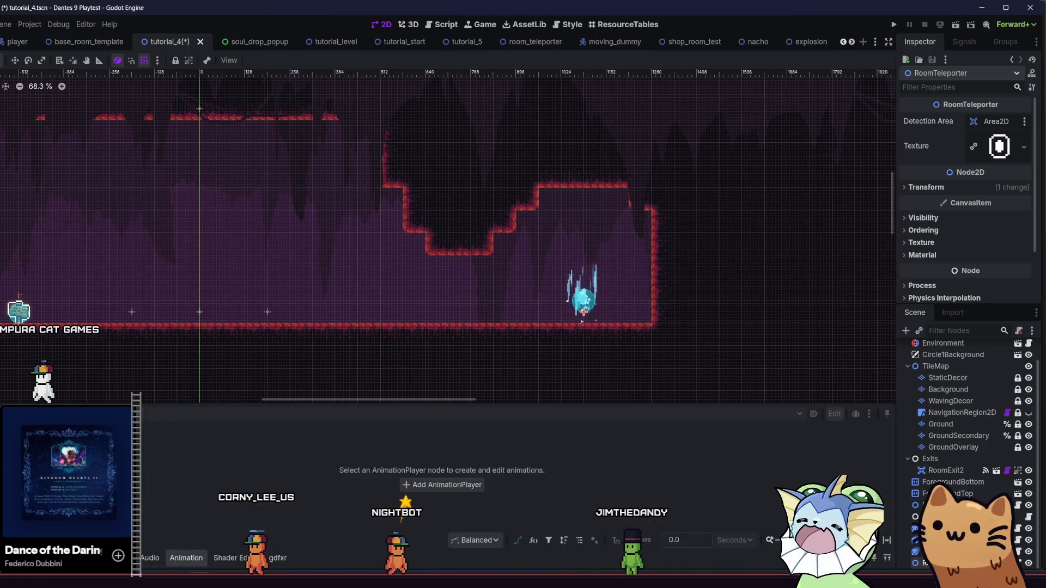
pyautogui.hotkey('alt', 'f')
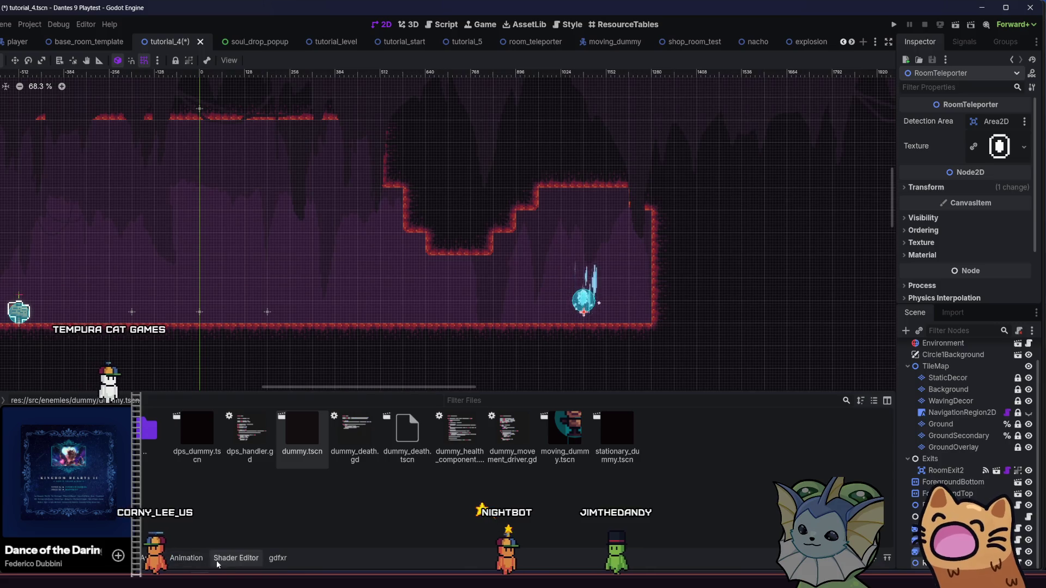
pyautogui.scroll(1, 965, 425)
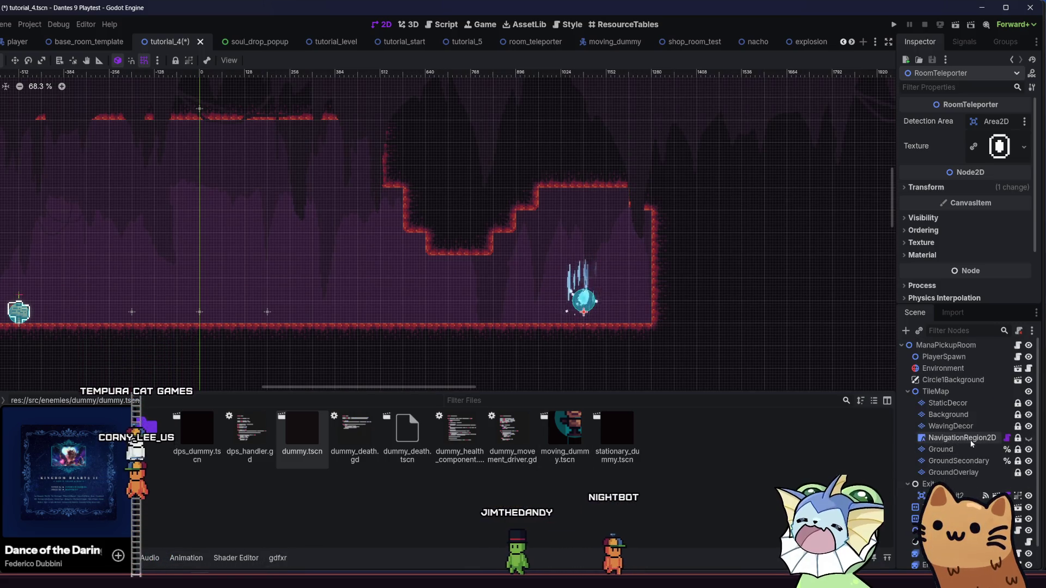
pyautogui.click(958, 461)
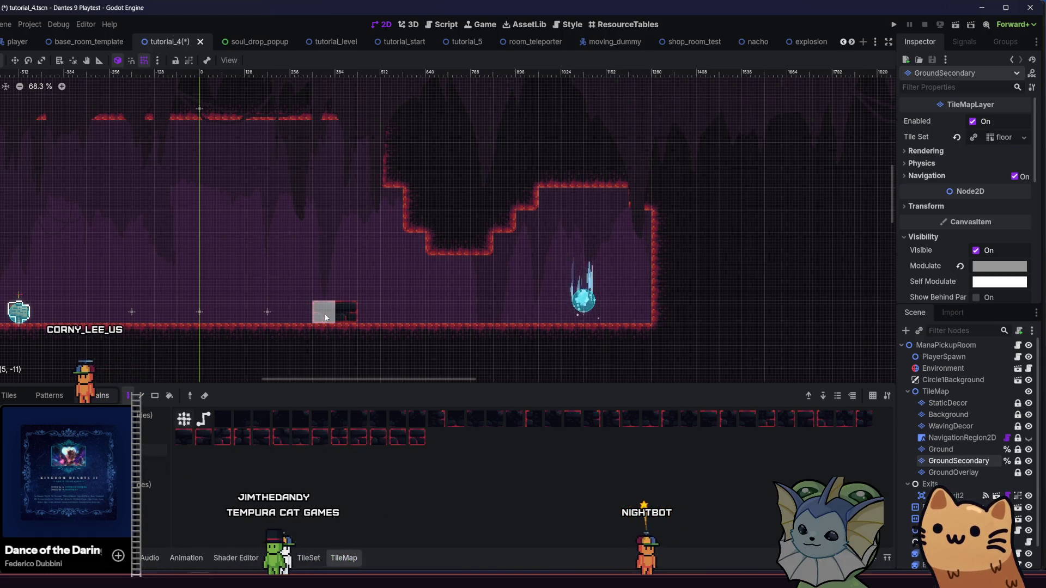
# - Paint a wide, deep dark shaft below the chamber floor on GroundSecondary
pyautogui.hscroll(3, 359, 313)
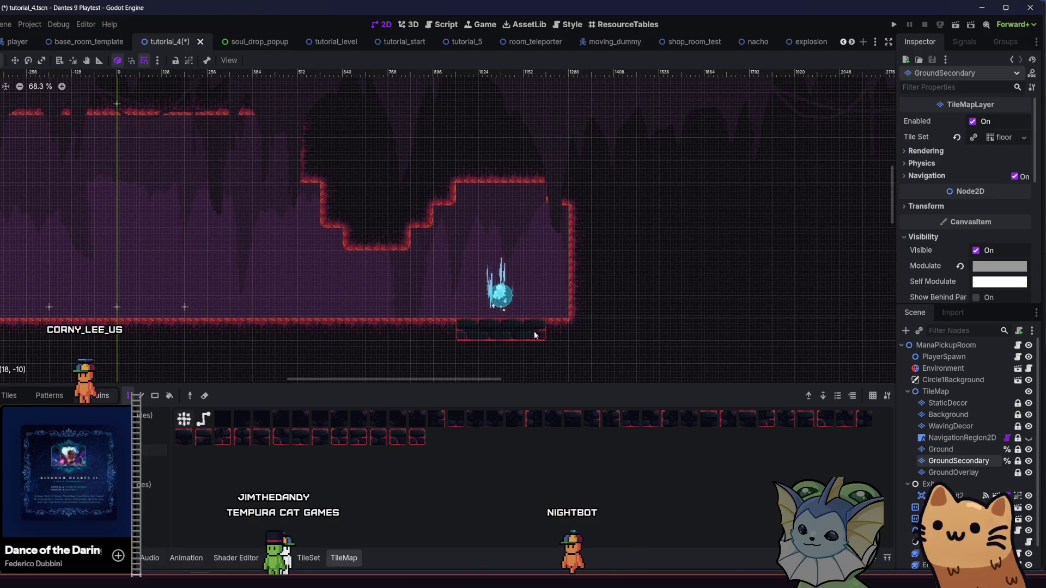
pyautogui.hscroll(4, 436, 327)
pyautogui.scroll(-3, 436, 327)
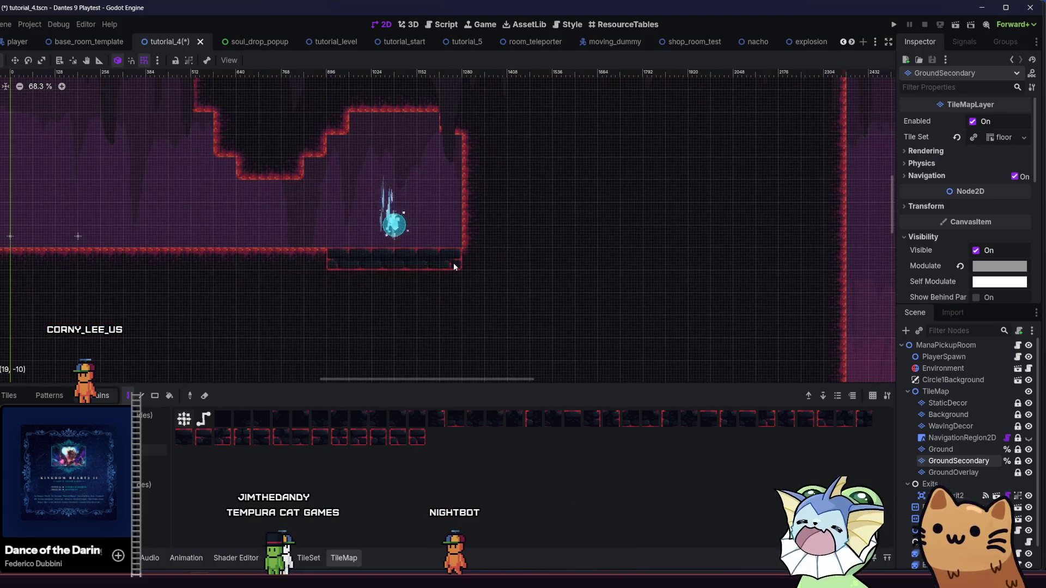
pyautogui.moveTo(338, 268)
pyautogui.mouseDown()
pyautogui.moveTo(328, 263)
pyautogui.moveTo(384, 338)
pyautogui.moveTo(434, 347)
pyautogui.mouseUp()
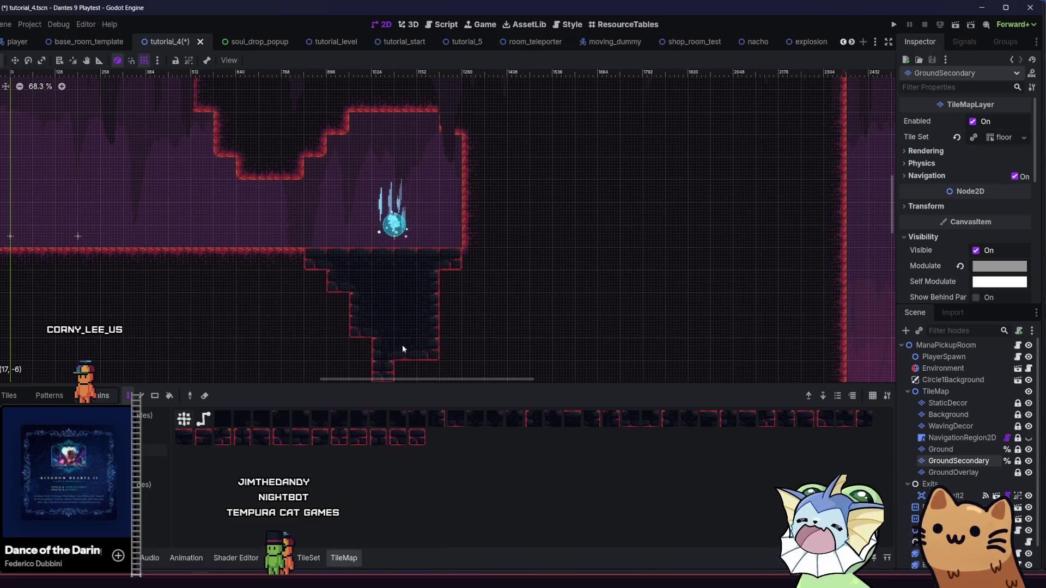
pyautogui.scroll(-2, 432, 342)
pyautogui.hscroll(-1, 433, 342)
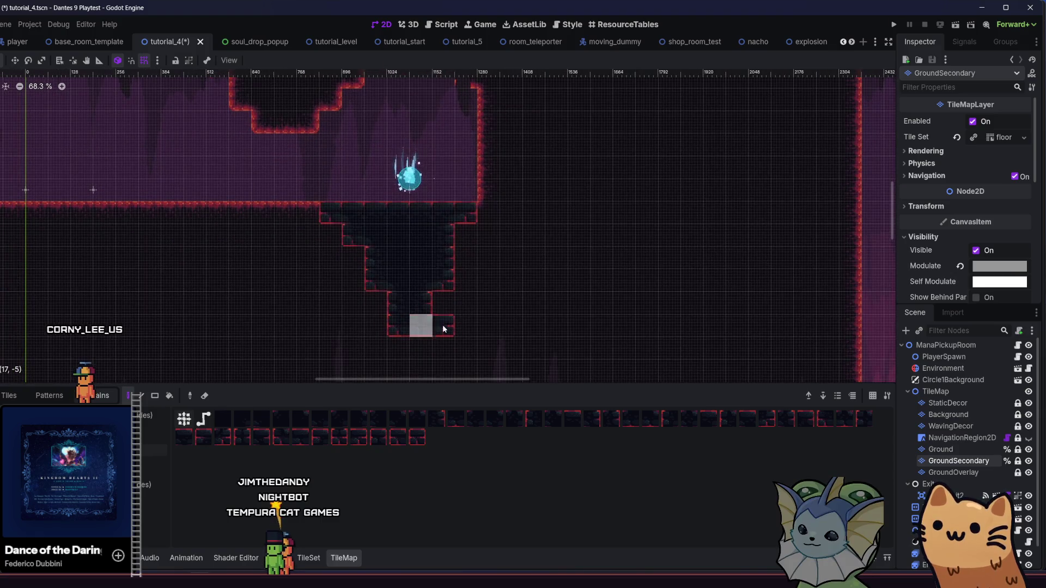
pyautogui.moveTo(443, 326)
pyautogui.mouseDown()
pyautogui.moveTo(397, 350)
pyautogui.moveTo(350, 265)
pyautogui.mouseUp()
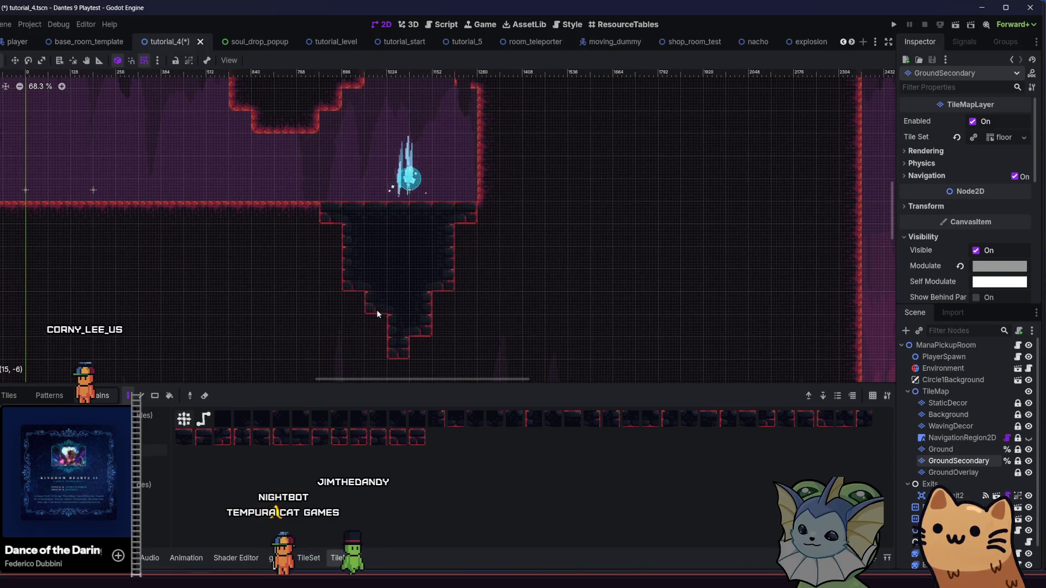
# - Paint dark wall columns beside the shaft, extending one down its right side
pyautogui.scroll(4, 351, 299)
pyautogui.hscroll(-1, 354, 327)
pyautogui.moveTo(495, 309)
pyautogui.mouseDown()
pyautogui.moveTo(495, 201)
pyautogui.moveTo(483, 180)
pyautogui.mouseUp()
pyautogui.click(502, 179)
pyautogui.moveTo(504, 316); pyautogui.dragTo(524, 203)
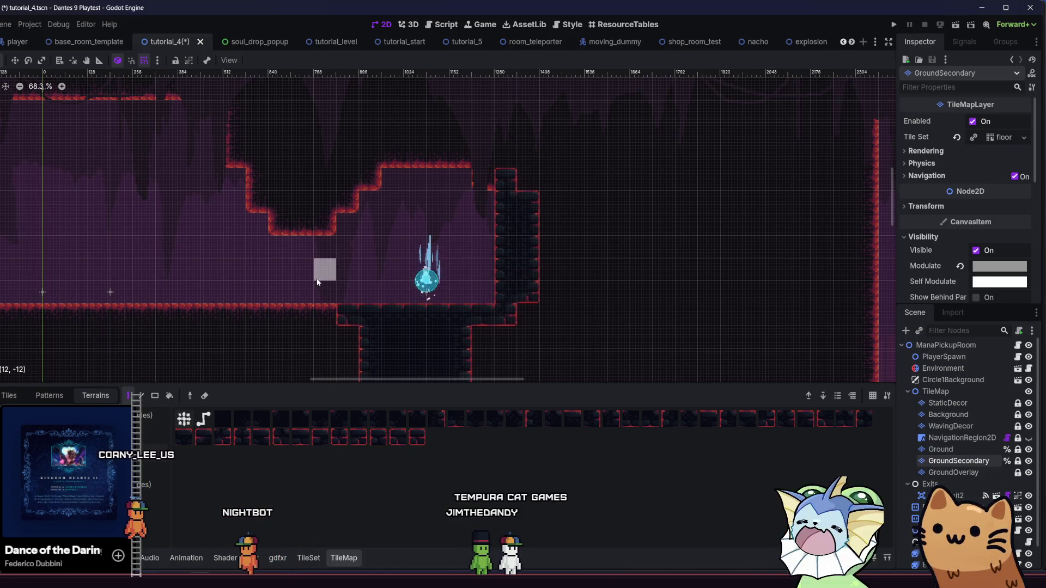
pyautogui.scroll(-3, 484, 292)
pyautogui.click(489, 270)
pyautogui.moveTo(489, 270)
pyautogui.mouseDown()
pyautogui.moveTo(473, 283)
pyautogui.moveTo(468, 342)
pyautogui.mouseUp()
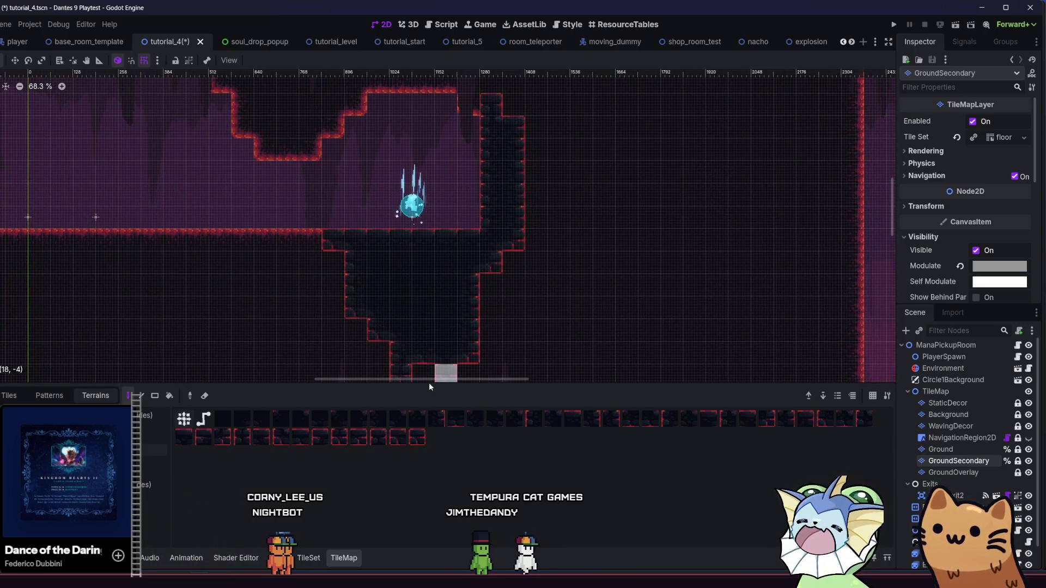
pyautogui.scroll(-3, 414, 305)
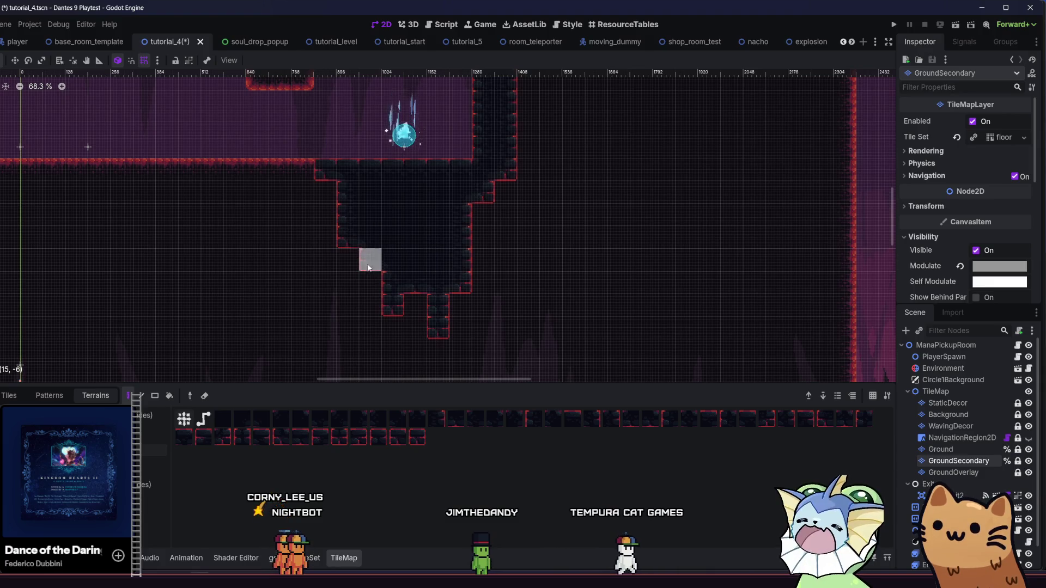
pyautogui.scroll(5, 355, 205)
pyautogui.hscroll(-3, 414, 311)
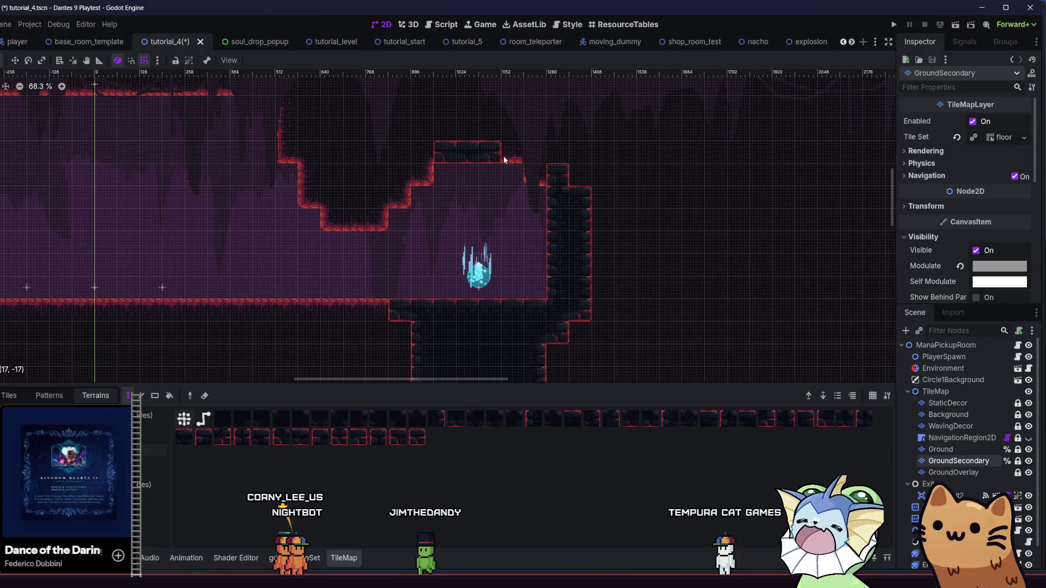
# - Fill dark ceiling terrain above the teleporter and erase the thick right-hand wall column
pyautogui.moveTo(513, 159)
pyautogui.mouseDown()
pyautogui.moveTo(427, 155)
pyautogui.moveTo(530, 169)
pyautogui.mouseUp()
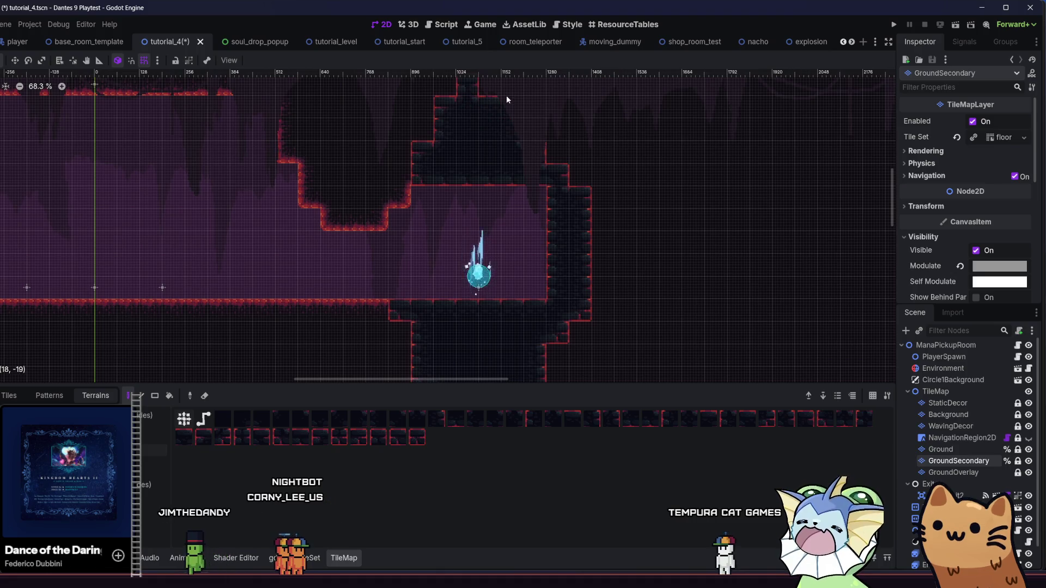
pyautogui.hscroll(5, 400, 238)
pyautogui.scroll(-2, 350, 179)
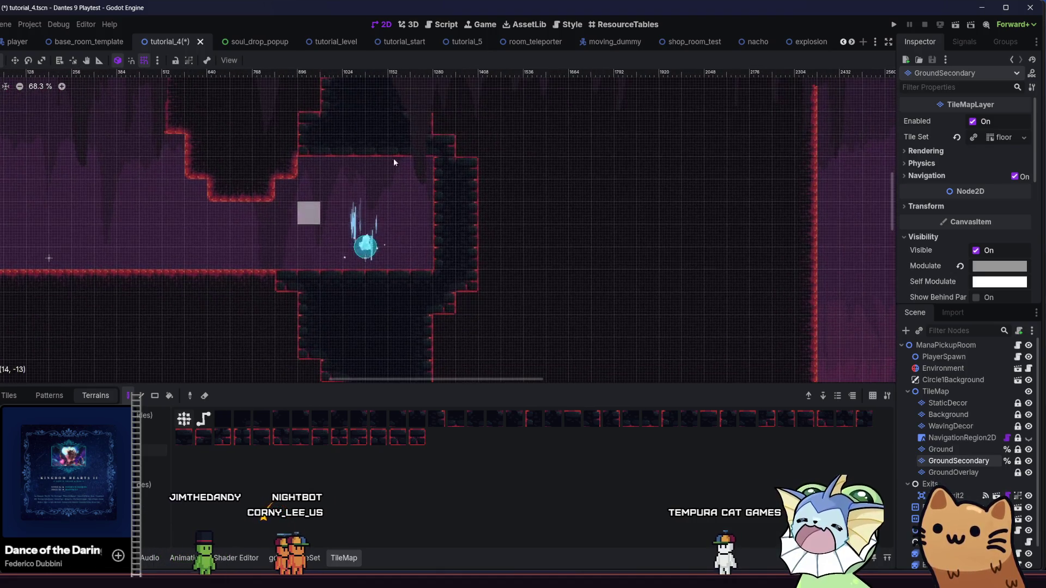
pyautogui.moveTo(439, 140)
pyautogui.mouseDown()
pyautogui.moveTo(434, 115)
pyautogui.moveTo(461, 148)
pyautogui.mouseUp()
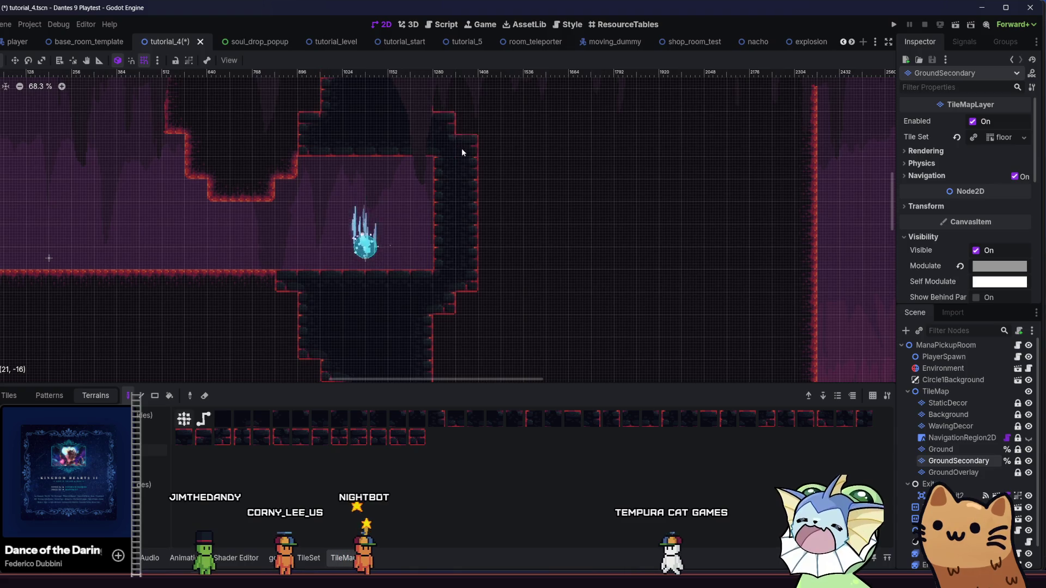
pyautogui.scroll(1, 425, 213)
pyautogui.moveTo(425, 212)
pyautogui.mouseDown()
pyautogui.moveTo(450, 195)
pyautogui.moveTo(462, 274)
pyautogui.moveTo(472, 168)
pyautogui.mouseUp()
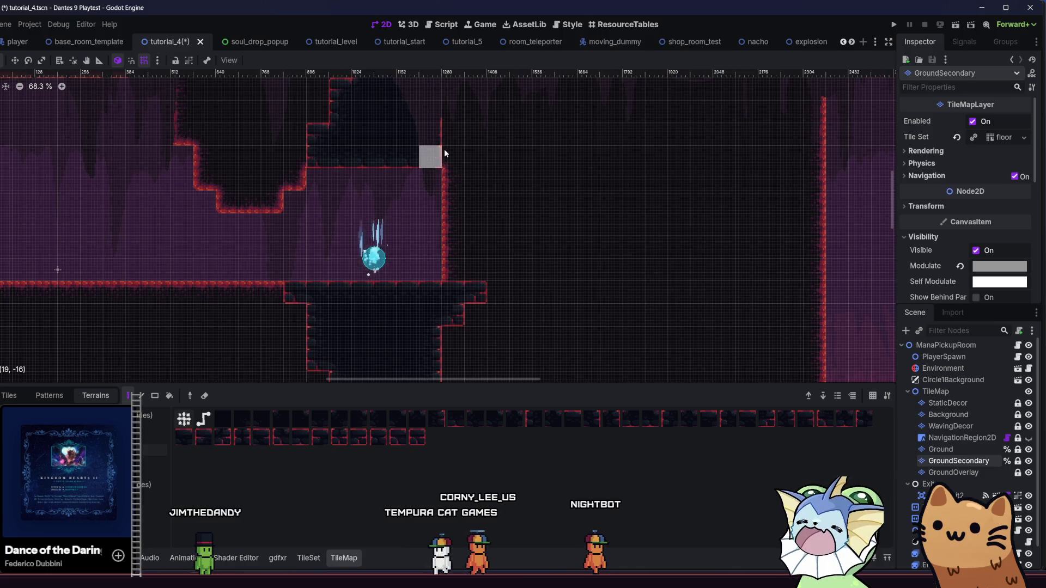
pyautogui.click(469, 165)
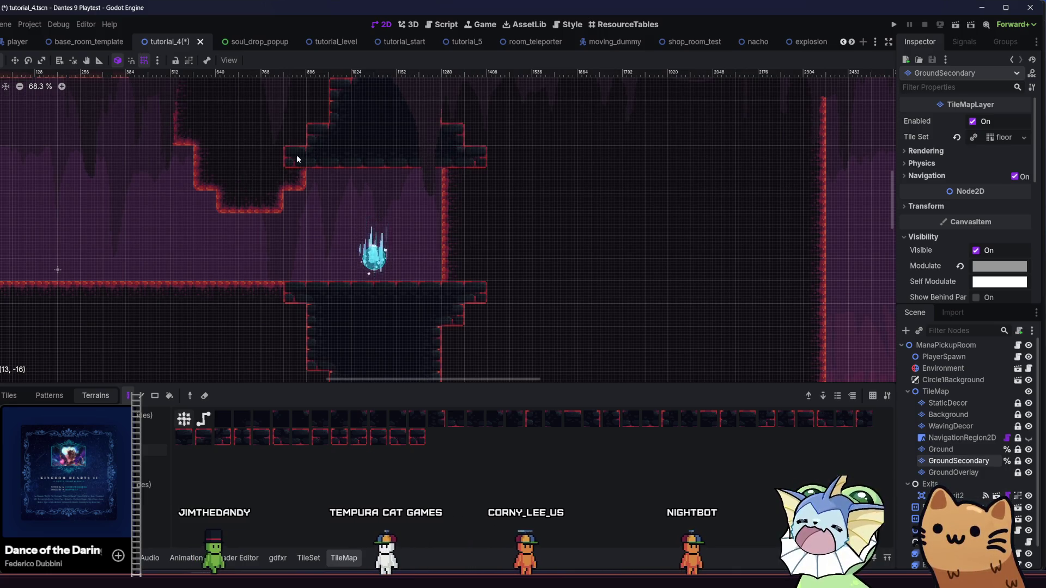
pyautogui.moveTo(375, 231); pyautogui.dragTo(501, 237)
pyautogui.click(153, 462)
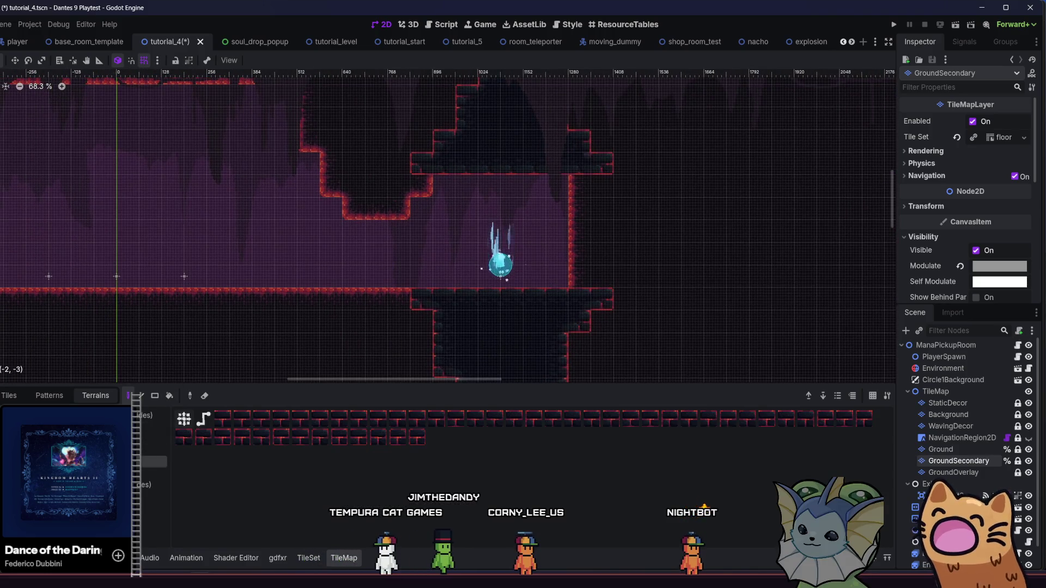
pyautogui.click(962, 438)
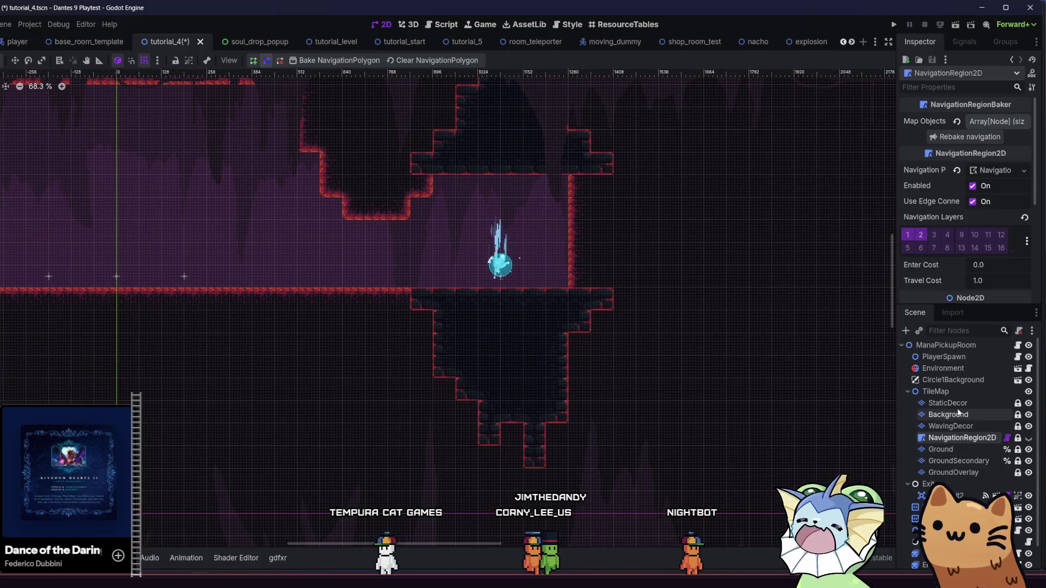
# - Paint dark Background-layer columns left of the crystal and beside the right wall
pyautogui.click(948, 414)
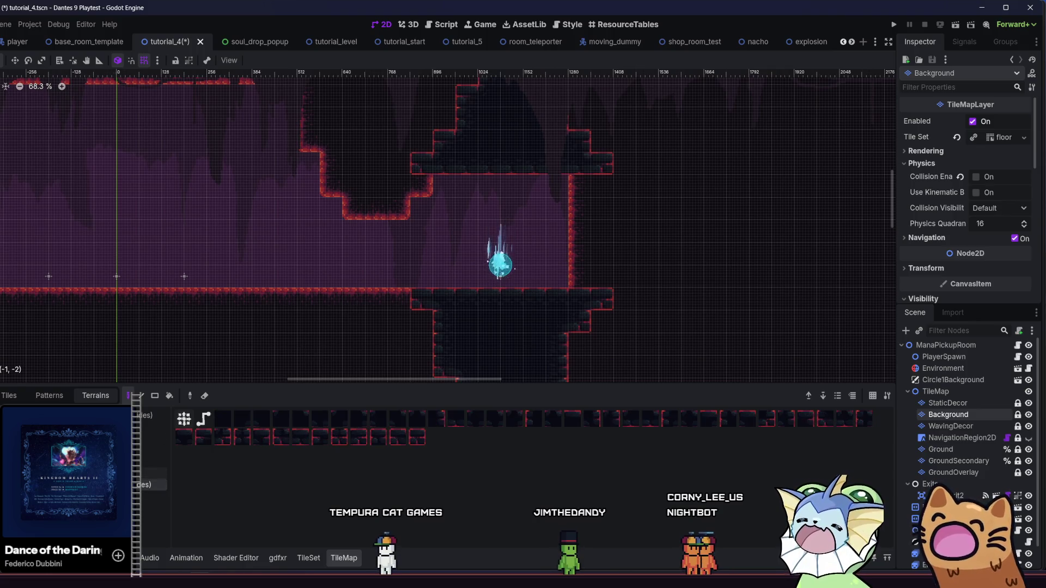
pyautogui.moveTo(439, 182); pyautogui.dragTo(438, 280)
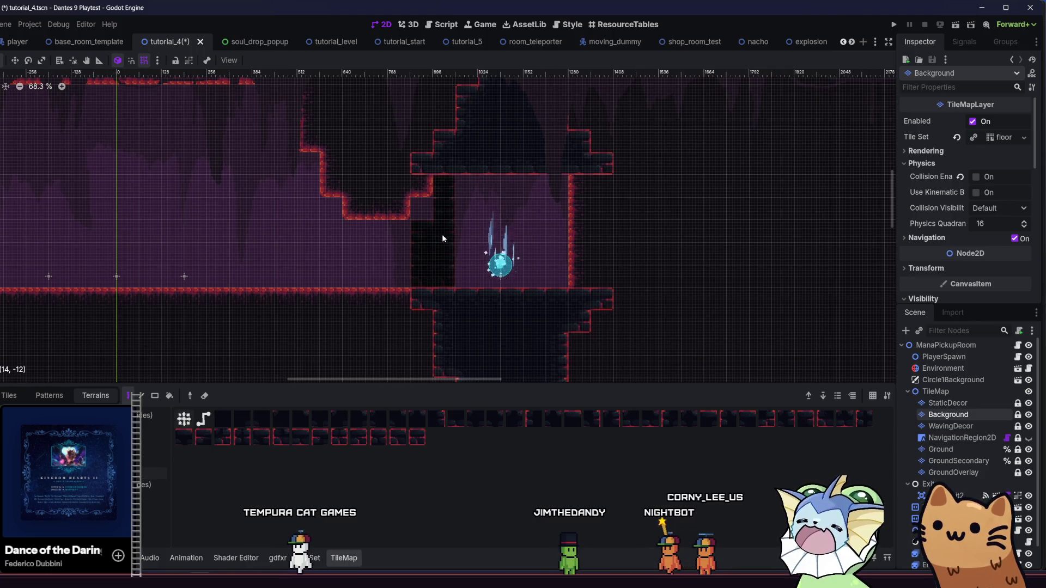
pyautogui.moveTo(421, 185); pyautogui.dragTo(414, 274)
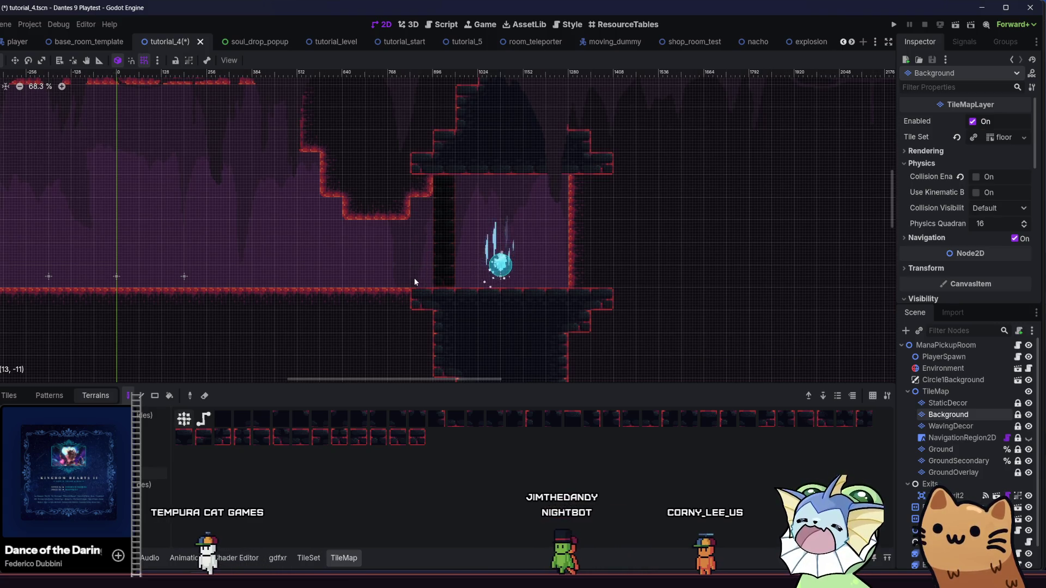
pyautogui.moveTo(430, 187); pyautogui.dragTo(431, 308)
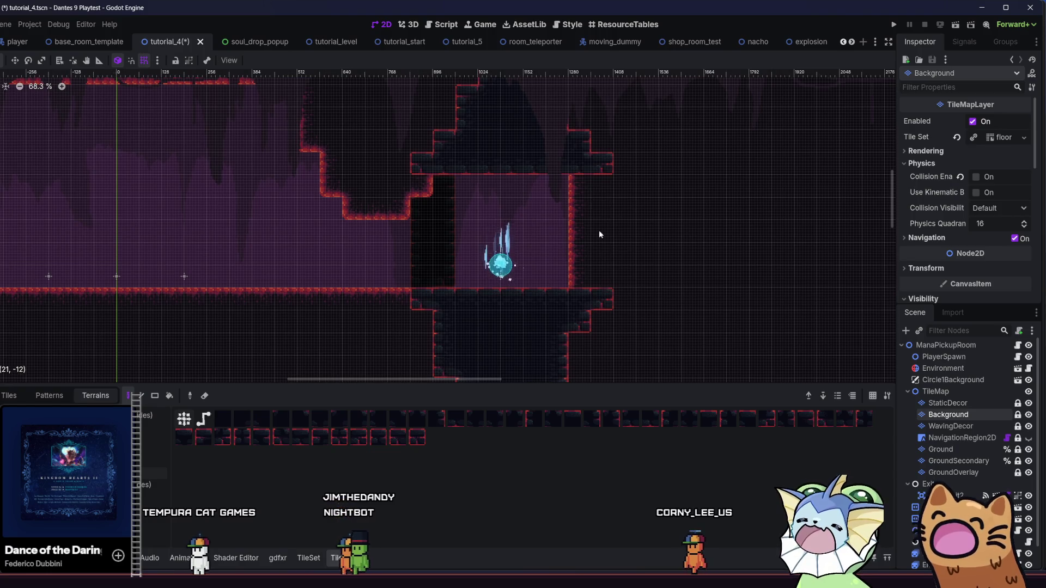
pyautogui.moveTo(560, 178); pyautogui.dragTo(559, 306)
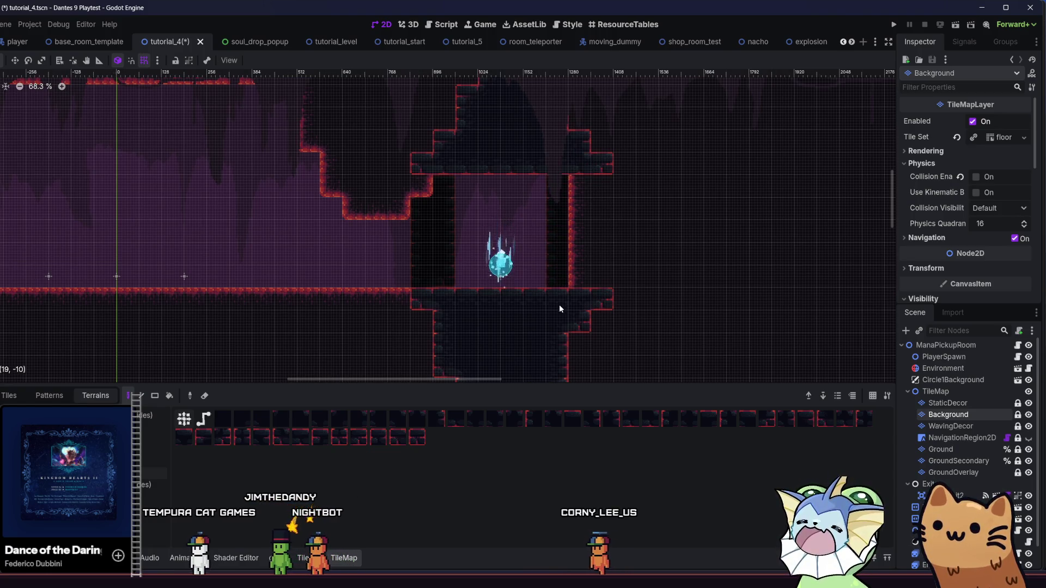
pyautogui.moveTo(376, 271)
pyautogui.mouseDown()
pyautogui.moveTo(257, 234)
pyautogui.moveTo(164, 280)
pyautogui.moveTo(210, 303)
pyautogui.moveTo(381, 335)
pyautogui.moveTo(308, 311)
pyautogui.mouseUp()
pyautogui.click(950, 428)
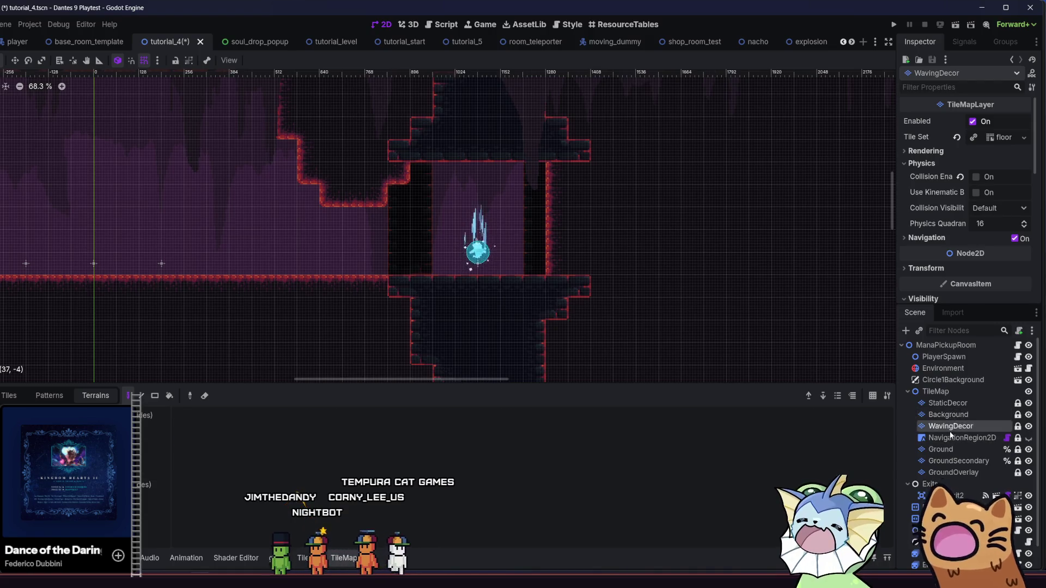
# - Paint two Ground-layer tile columns right of the chamber, then zoom out and back to check
pyautogui.click(950, 447)
pyautogui.click(948, 461)
pyautogui.click(950, 473)
pyautogui.click(951, 461)
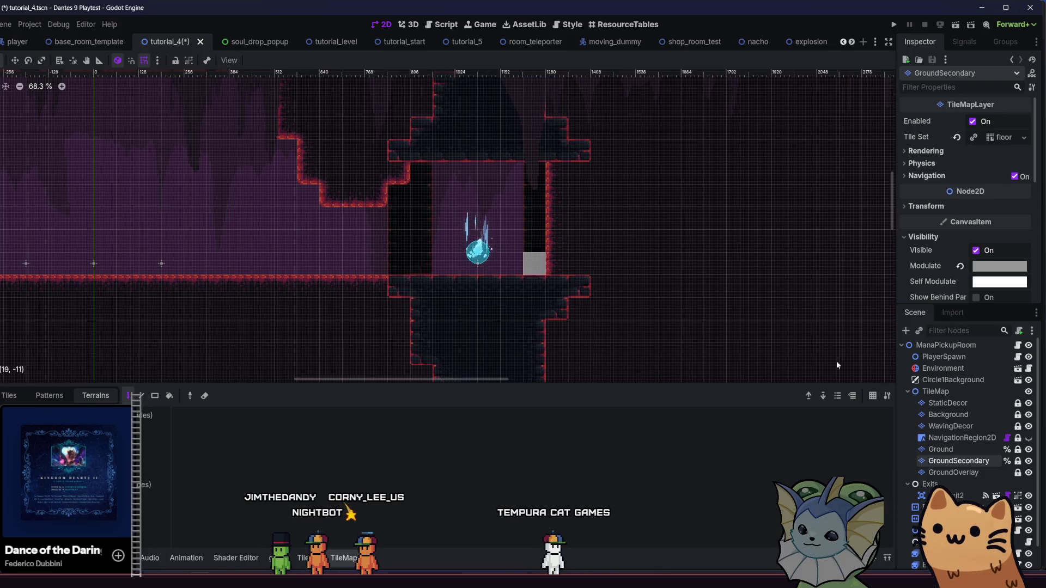
pyautogui.click(959, 448)
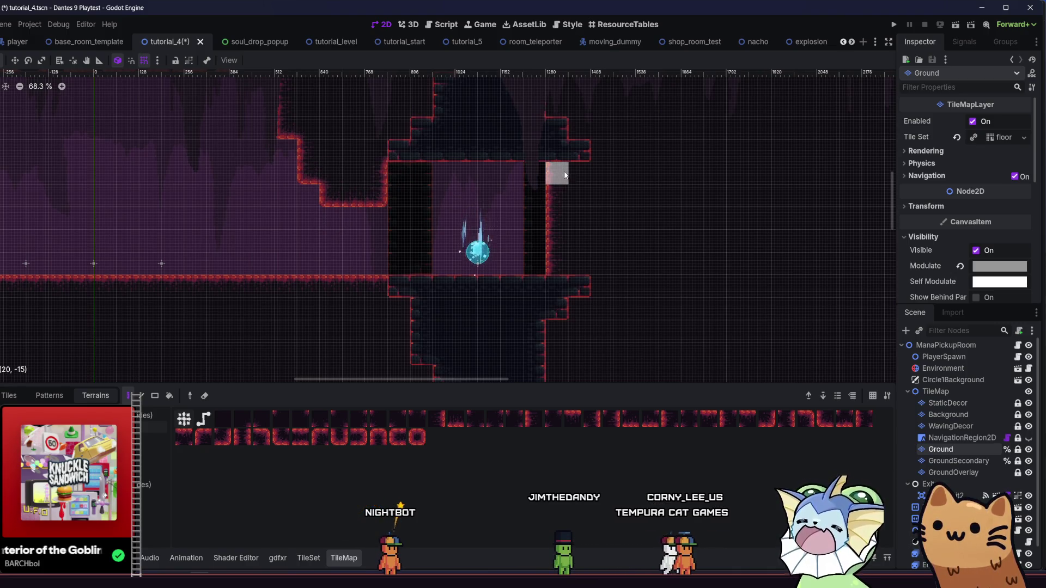
pyautogui.moveTo(565, 174); pyautogui.dragTo(556, 262)
pyautogui.moveTo(579, 172); pyautogui.dragTo(577, 249)
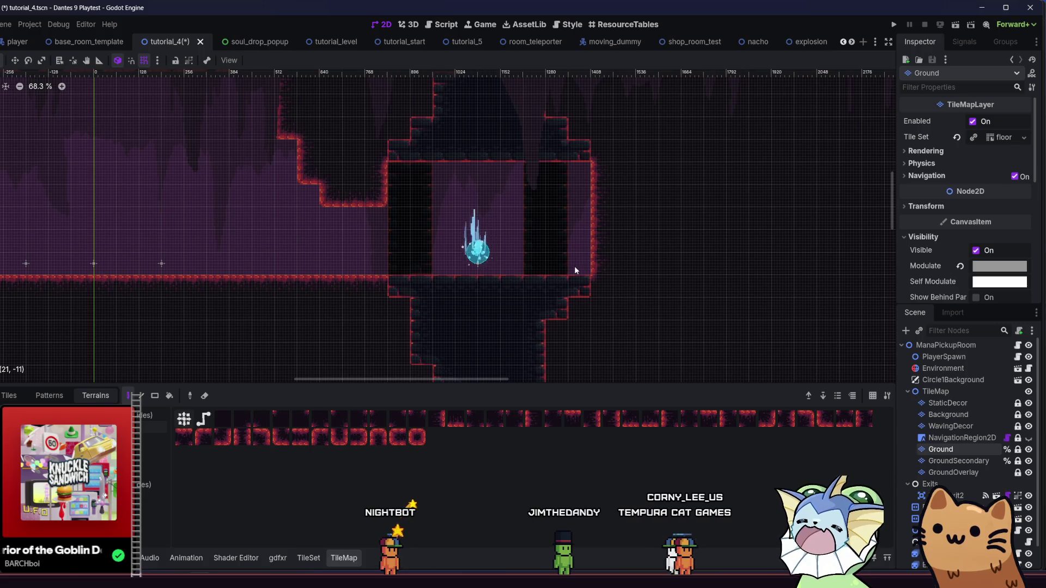
pyautogui.scroll(-3, 498, 267)
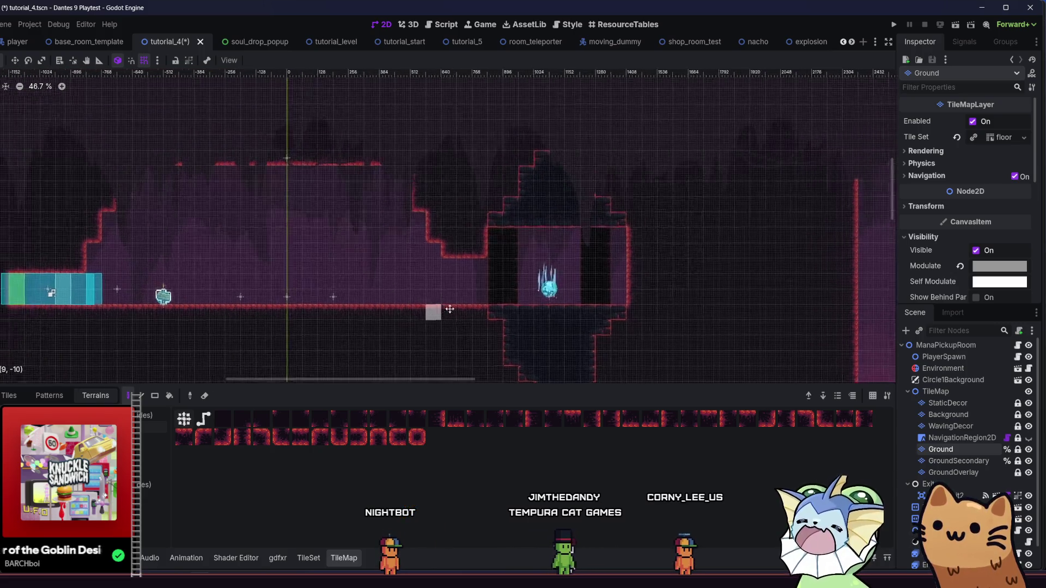
pyautogui.scroll(1, 390, 287)
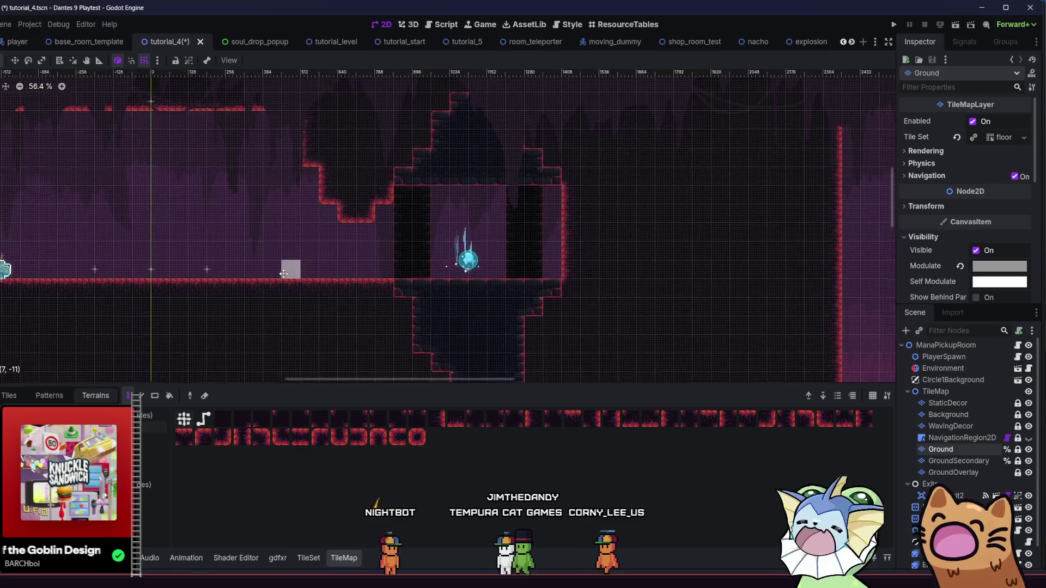
pyautogui.scroll(1, 351, 263)
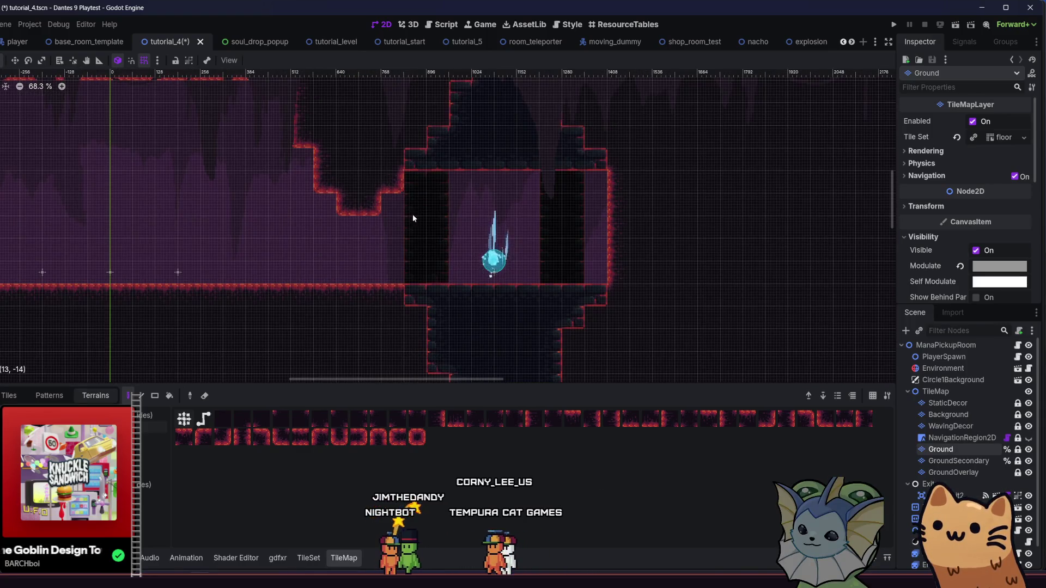
pyautogui.scroll(-1, 391, 288)
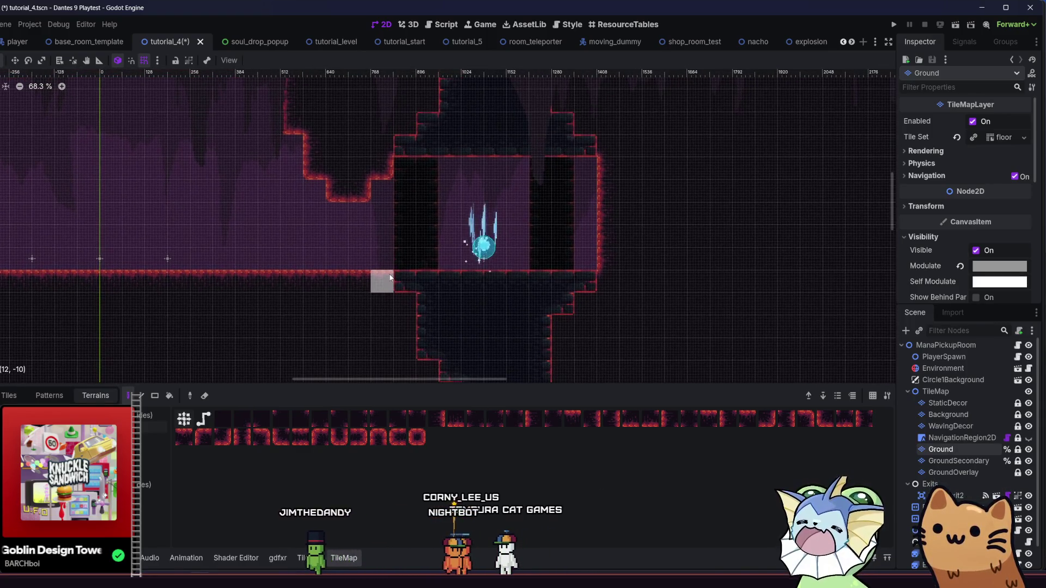
pyautogui.click(945, 464)
pyautogui.click(945, 416)
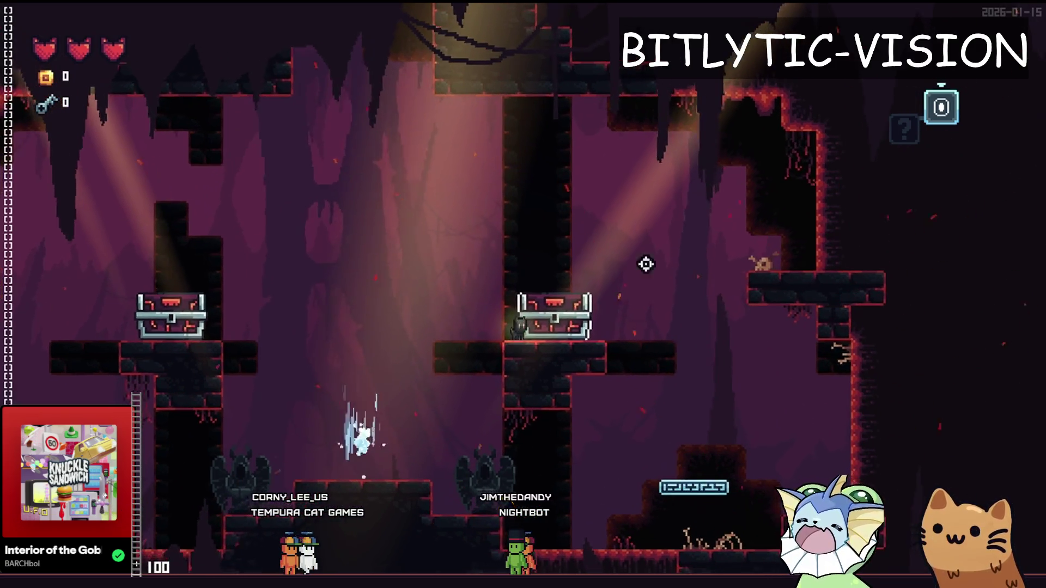
# - Walk the reshaped room in the playtest, check the debug menu, then stop the game
pyautogui.press('Escape')
pyautogui.press('Escape')
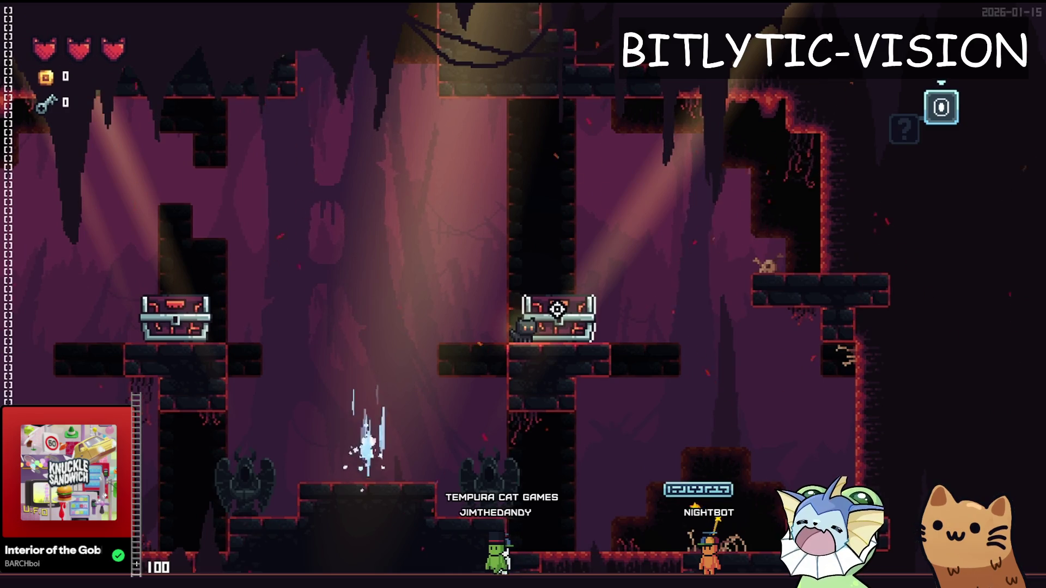
pyautogui.press('F8')
pyautogui.hotkey('alt', 'shift', 'o')
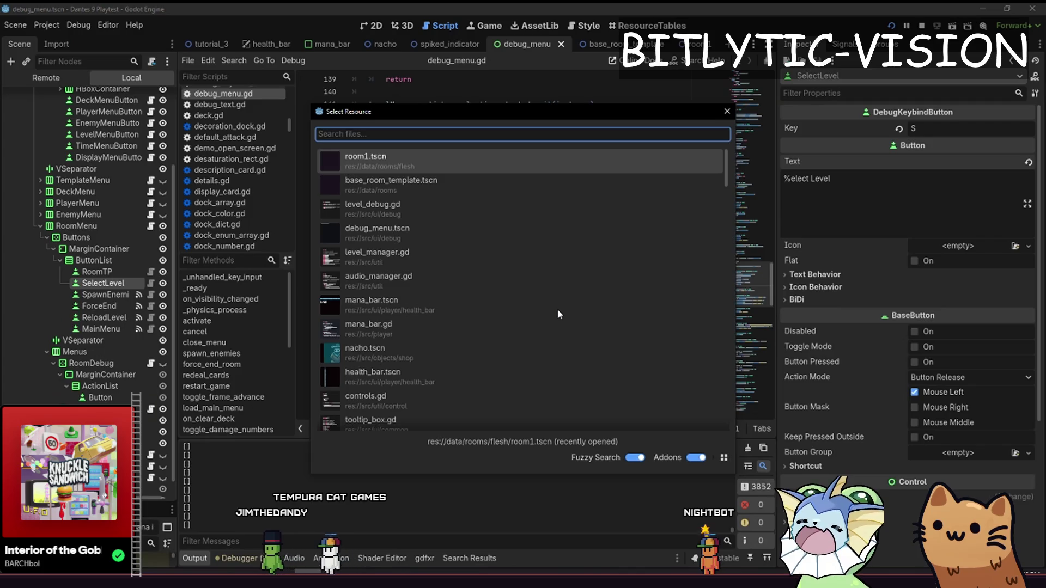
# - Quick-open interaction_sprite.gd by searching 'indicator_sprite', then save and rerun with F5
pyautogui.write('indicator_sprite')
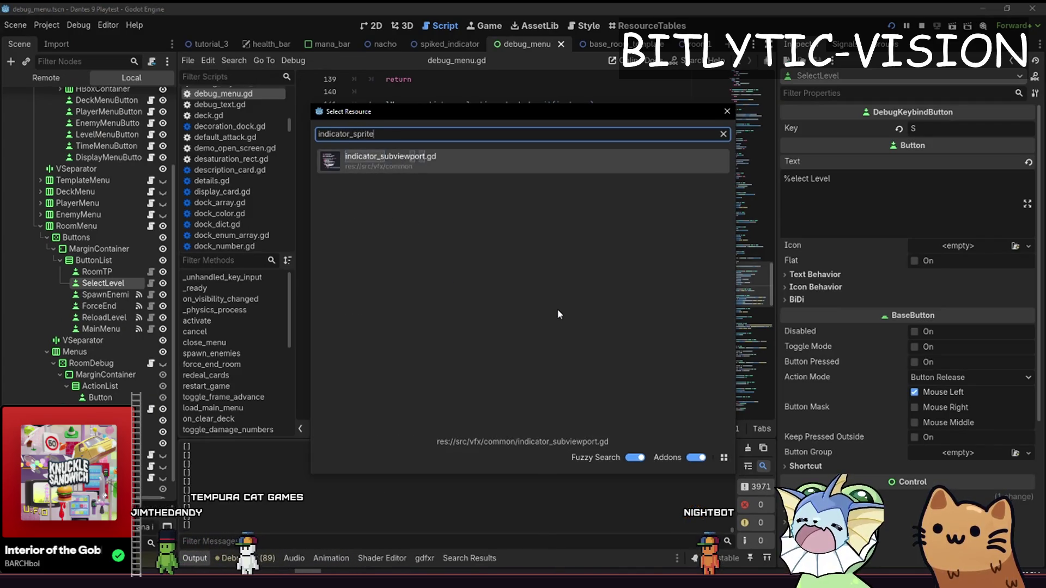
pyautogui.press('BackSpace')
pyautogui.press('BackSpace')
pyautogui.press('BackSpace')
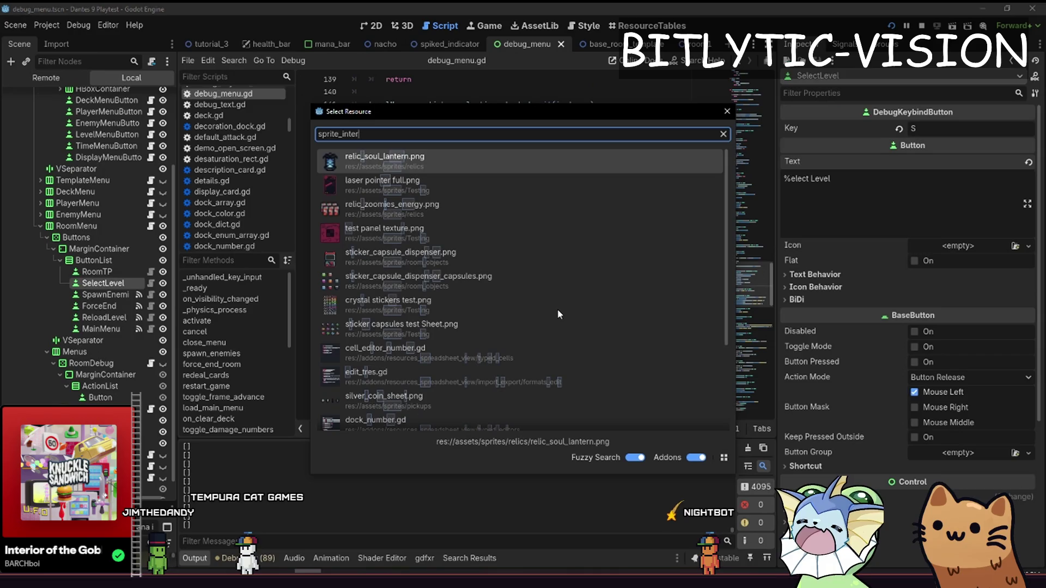
pyautogui.write('indicator_sprite')
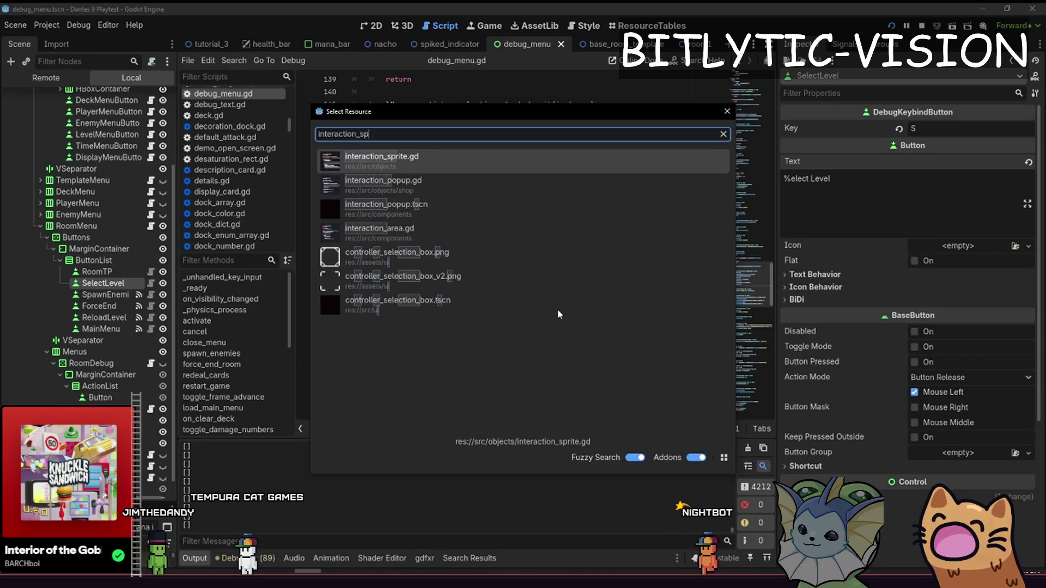
pyautogui.press('Escape')
pyautogui.press('Down')
pyautogui.press('Down')
pyautogui.press('Down')
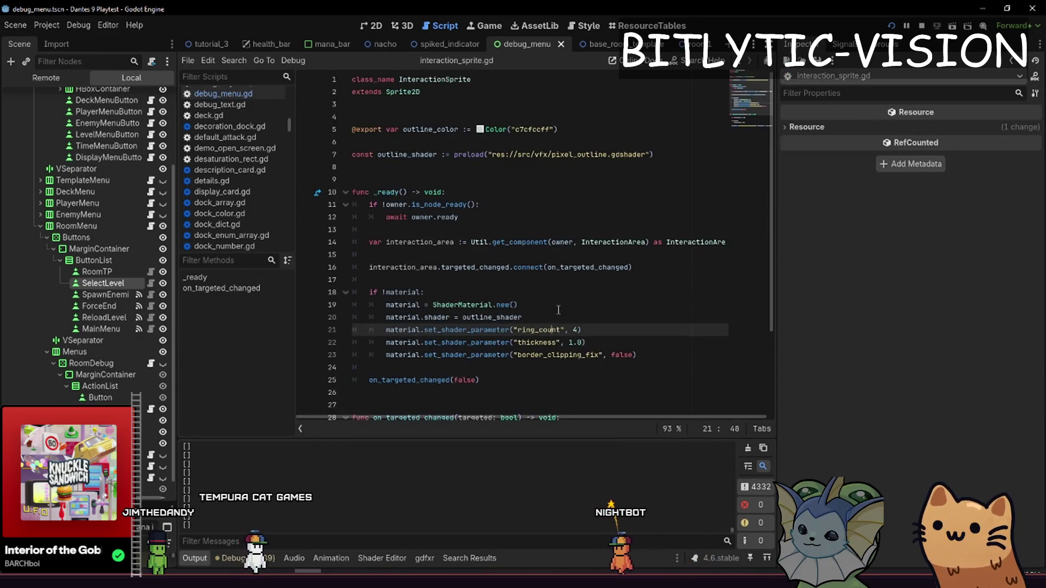
pyautogui.press('F5')
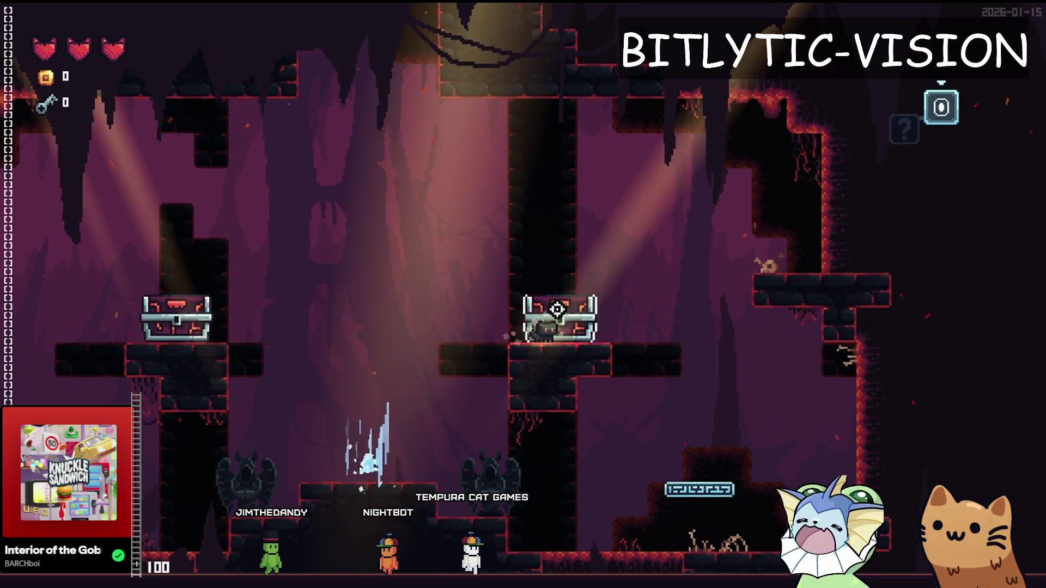
# - Relaunch the game and choose Start Game to return to the mana-crystal room
pyautogui.press('F8')
pyautogui.press('F5')
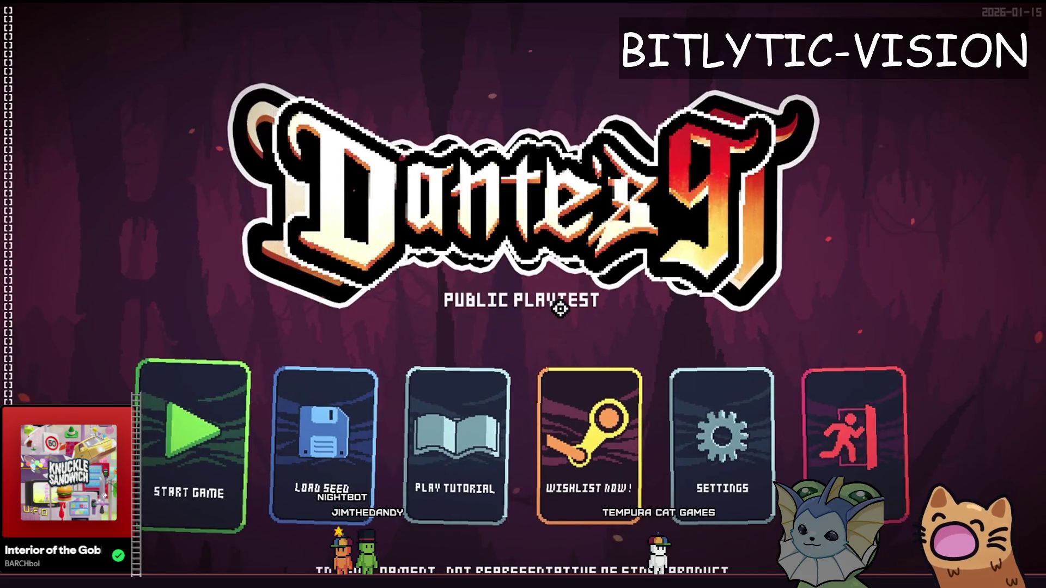
pyautogui.click(215, 468)
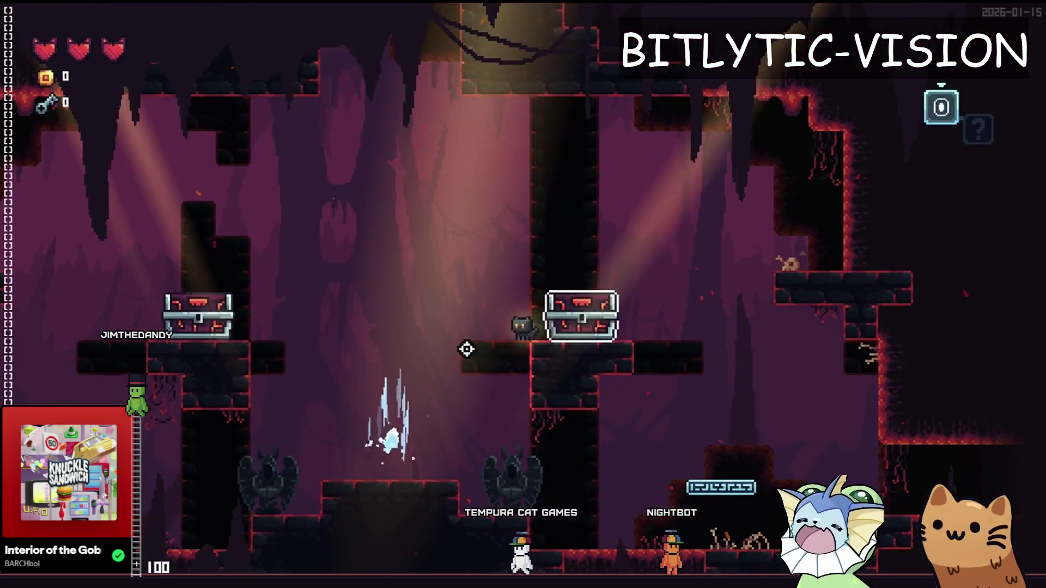
pyautogui.press('Print')
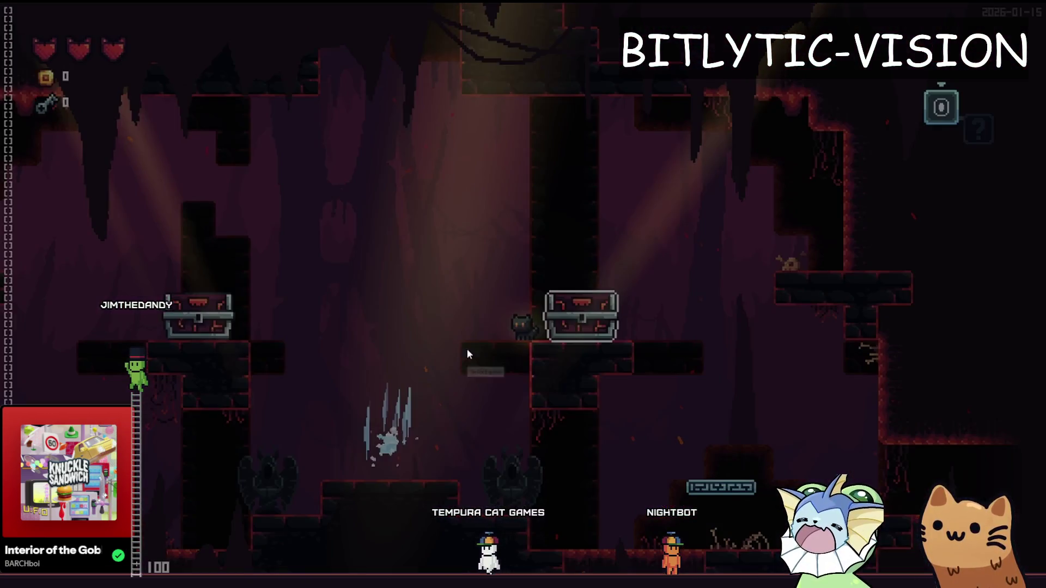
# - Capture the game area and draw a red freehand box over the empty upper-left area
pyautogui.moveTo(321, 100); pyautogui.dragTo(796, 458)
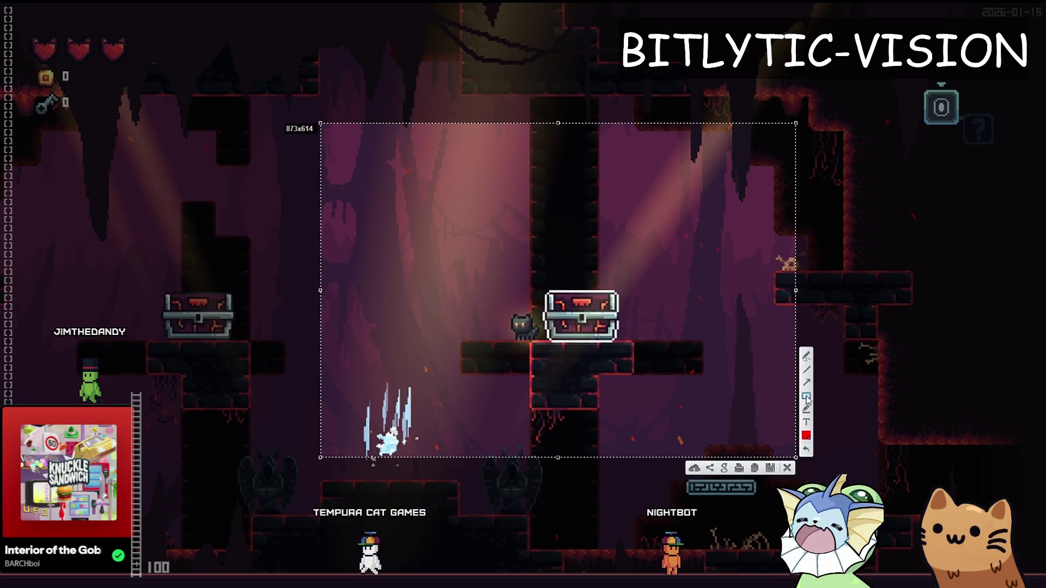
pyautogui.moveTo(386, 178)
pyautogui.mouseDown()
pyautogui.moveTo(444, 225)
pyautogui.moveTo(457, 250)
pyautogui.mouseUp()
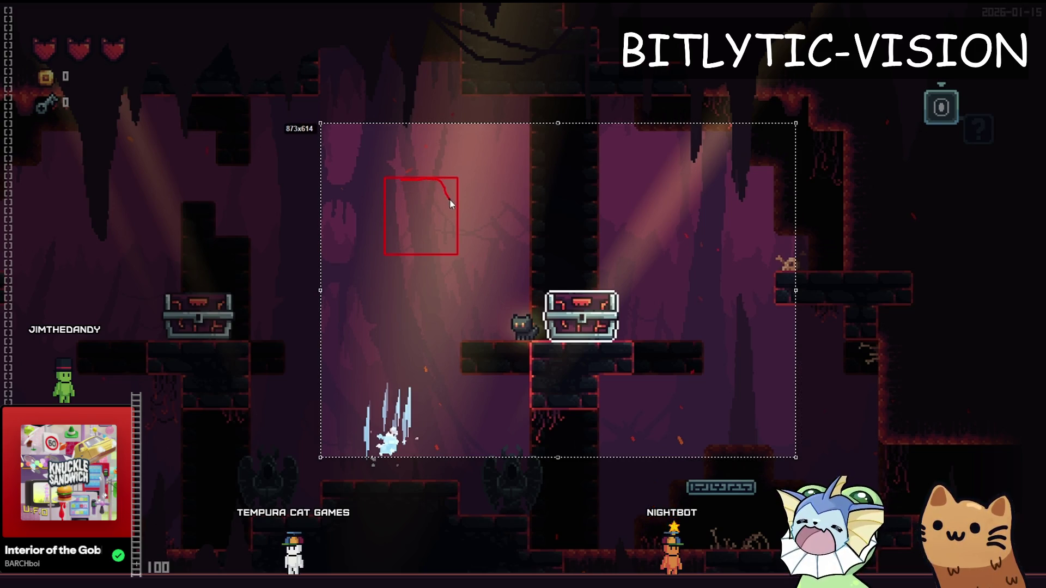
pyautogui.moveTo(401, 180); pyautogui.dragTo(442, 182)
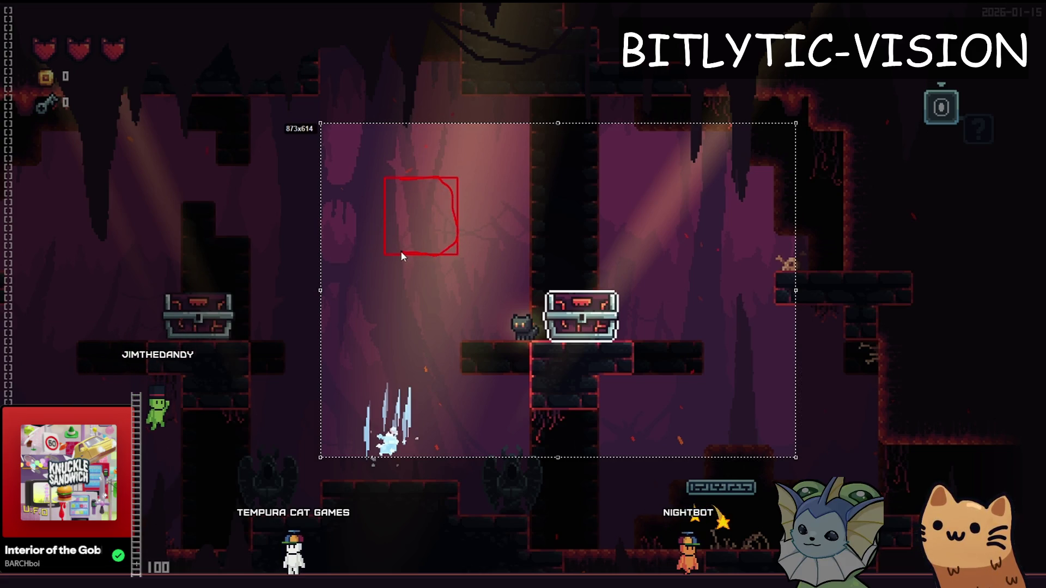
pyautogui.moveTo(386, 219); pyautogui.dragTo(401, 179)
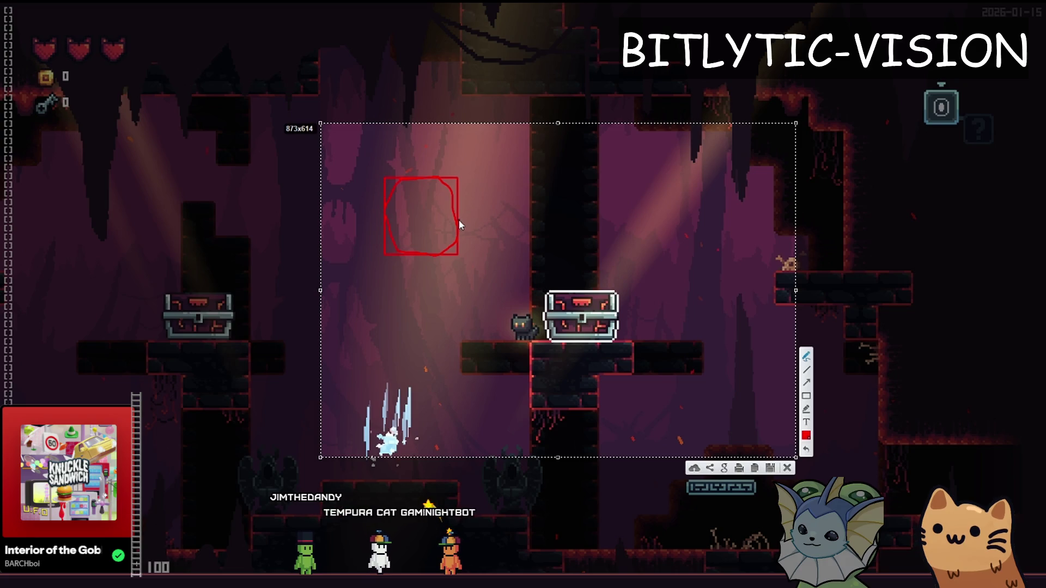
pyautogui.moveTo(459, 220)
pyautogui.mouseDown()
pyautogui.moveTo(467, 233)
pyautogui.moveTo(458, 246)
pyautogui.mouseUp()
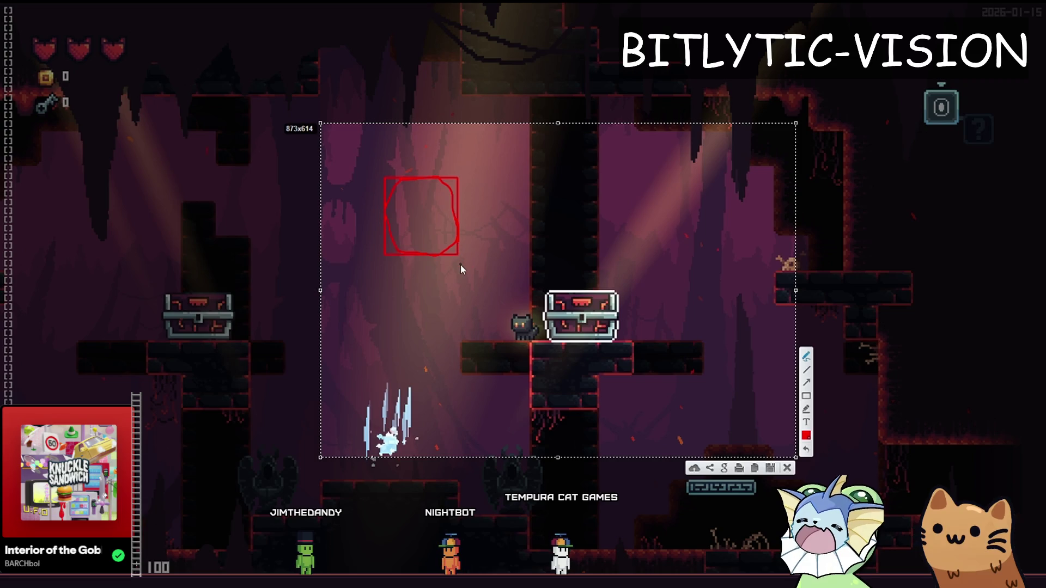
# - Add red dots and corner flourishes to the box, then close the capture
pyautogui.click(415, 185)
pyautogui.moveTo(420, 237)
pyautogui.mouseDown()
pyautogui.moveTo(391, 212)
pyautogui.moveTo(447, 216)
pyautogui.mouseUp()
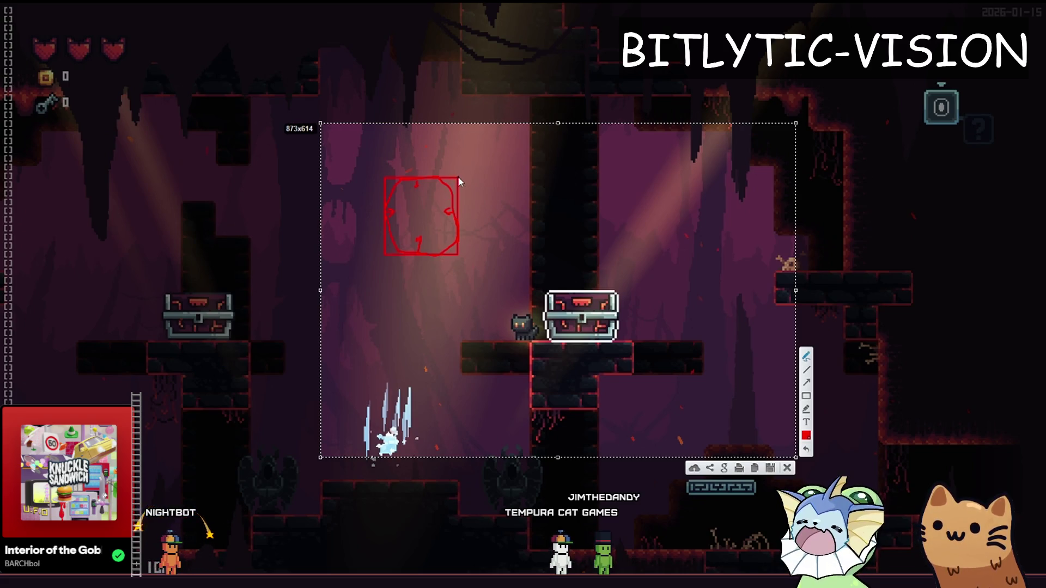
pyautogui.moveTo(458, 178); pyautogui.dragTo(460, 172)
pyautogui.moveTo(456, 259); pyautogui.dragTo(464, 268)
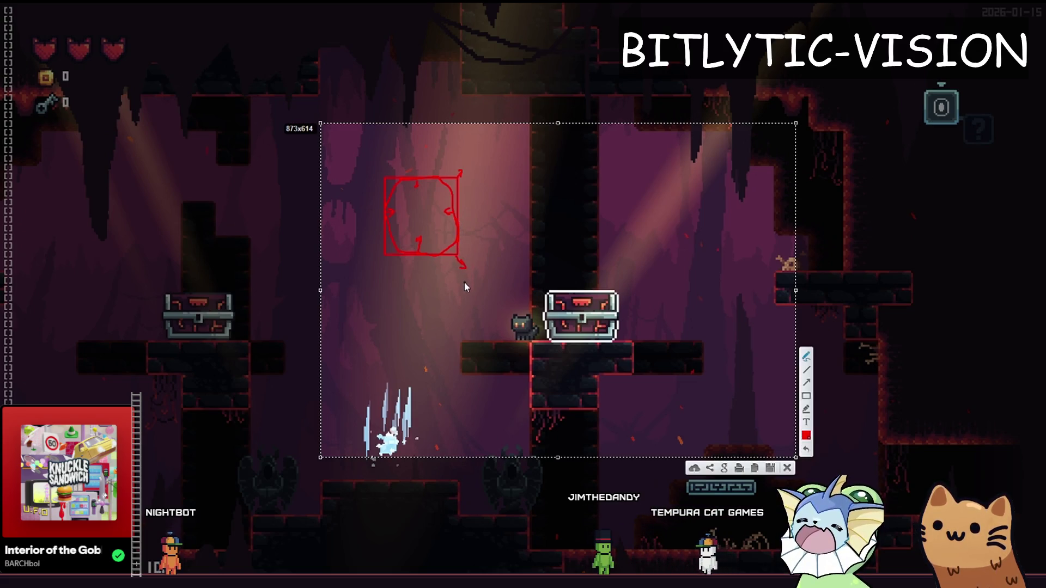
pyautogui.moveTo(388, 255); pyautogui.dragTo(371, 271)
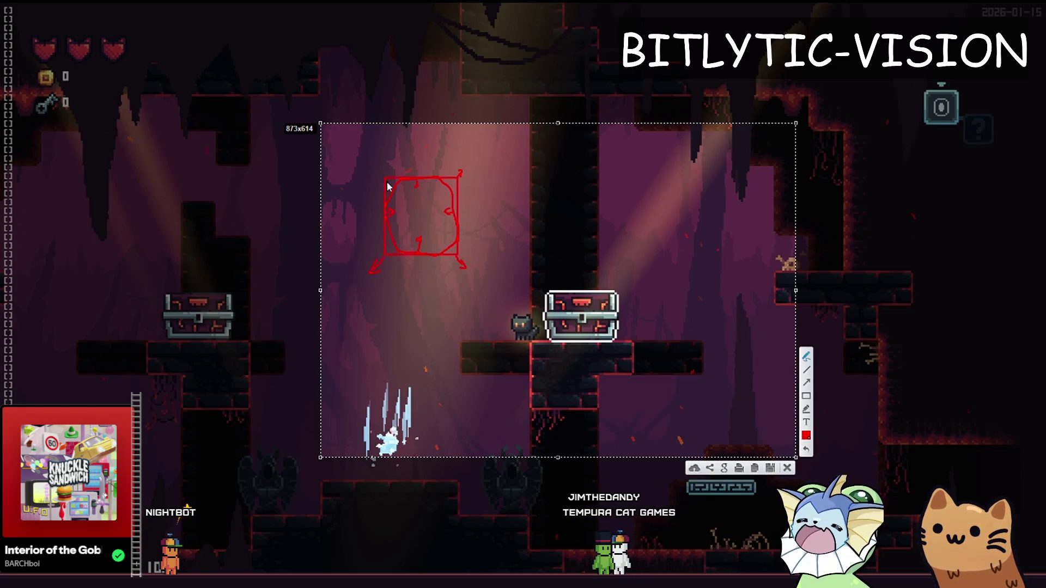
pyautogui.moveTo(380, 177); pyautogui.dragTo(380, 173)
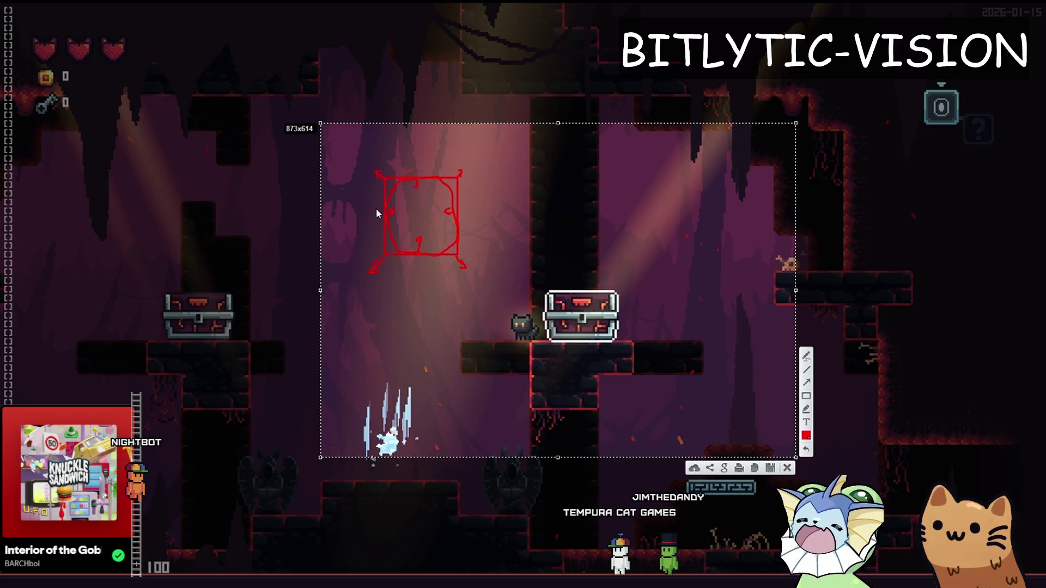
pyautogui.press('Escape')
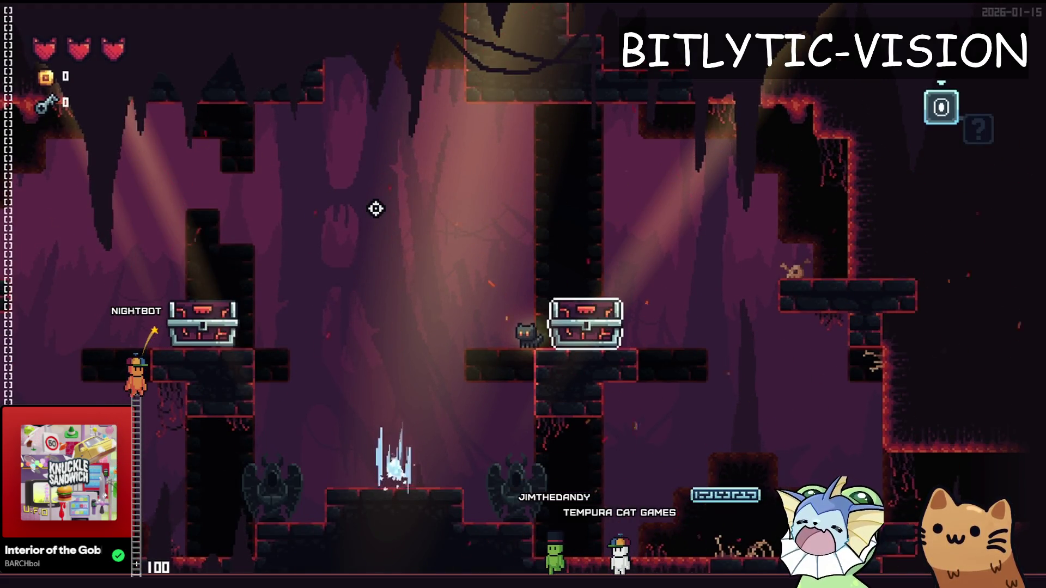
# - Uncomment the border_clipping_fix line in interaction_sprite.gd, save, and test-run the game
pyautogui.press('F8')
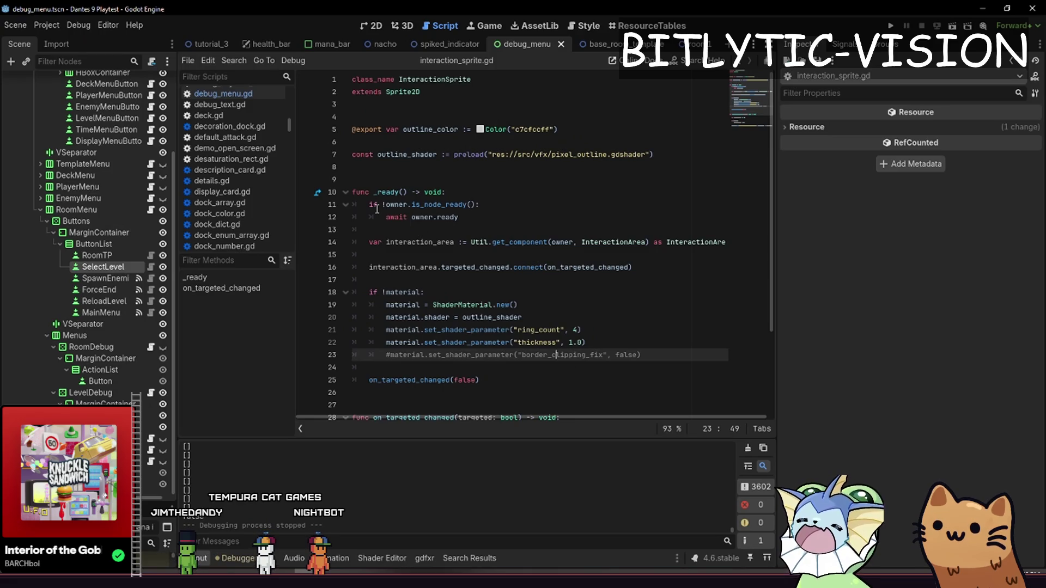
pyautogui.press('Right')
pyautogui.press('Right')
pyautogui.press('Right')
pyautogui.hotkey('ctrl', 's')
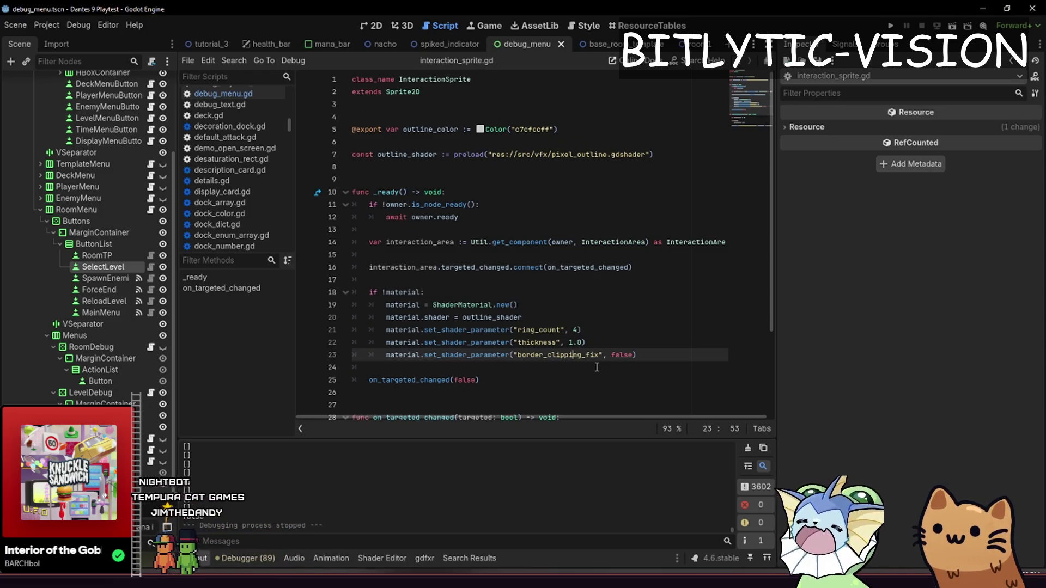
pyautogui.press('F5')
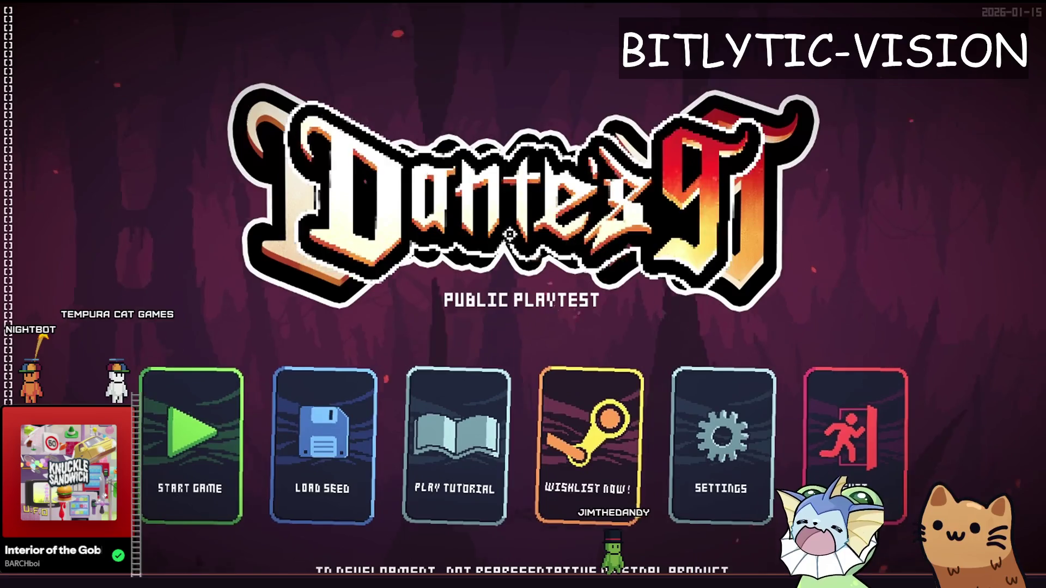
pyautogui.hotkey('alt', 'F4')
# - Open the start_menu.tscn scene via quick search
pyautogui.hotkey('ctrl', 'shift', 'o')
pyautogui.write('start_menu.tscn')
pyautogui.press('Return')
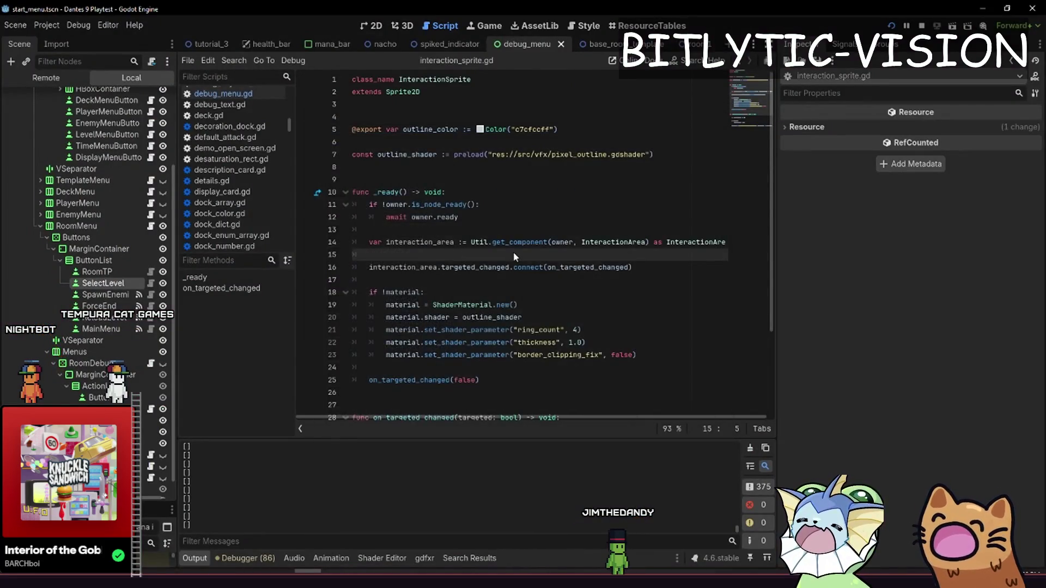
# - Frame the start menu in the viewport, then close the editor with Stop & Quit
pyautogui.scroll(-2, 442, 158)
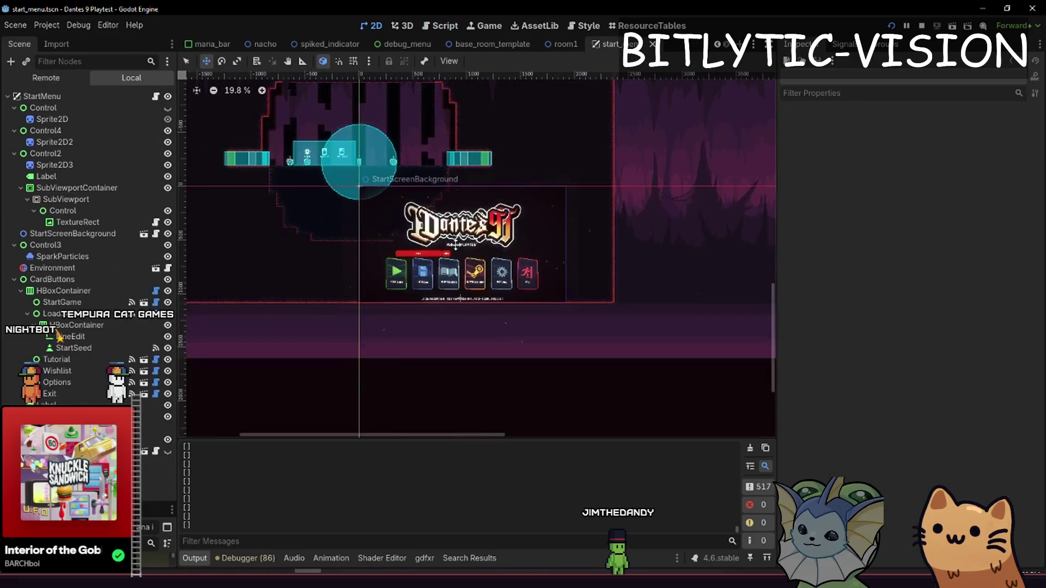
pyautogui.moveTo(455, 245); pyautogui.dragTo(476, 309)
pyautogui.scroll(-2, 475, 269)
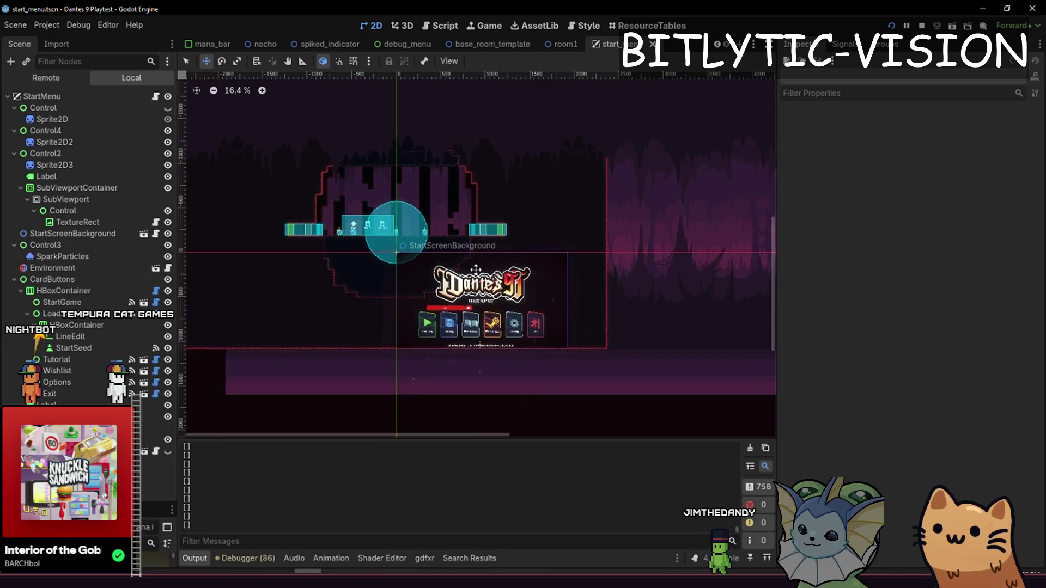
pyautogui.moveTo(476, 269); pyautogui.dragTo(484, 290)
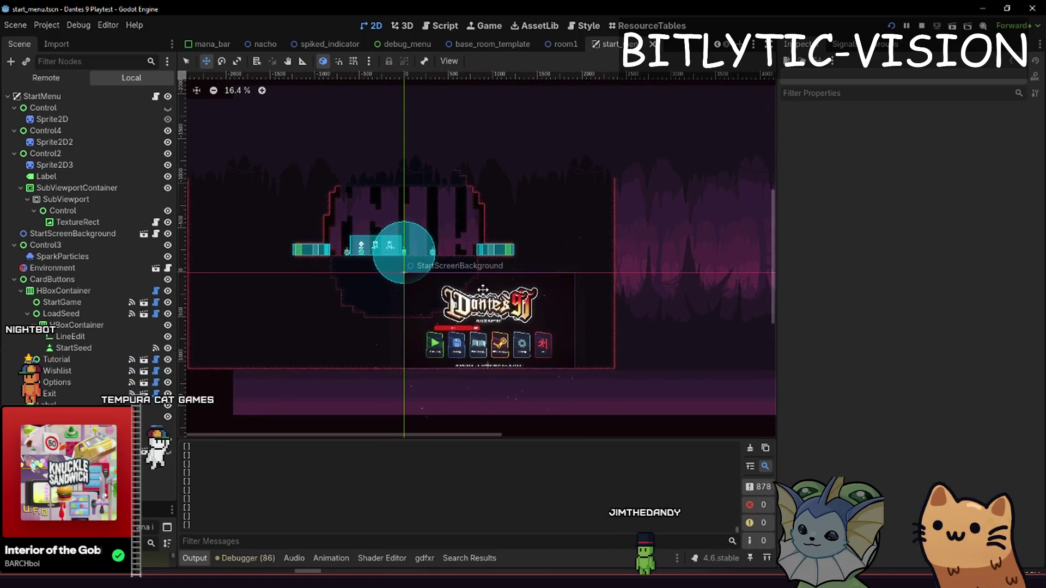
pyautogui.scroll(1, 477, 254)
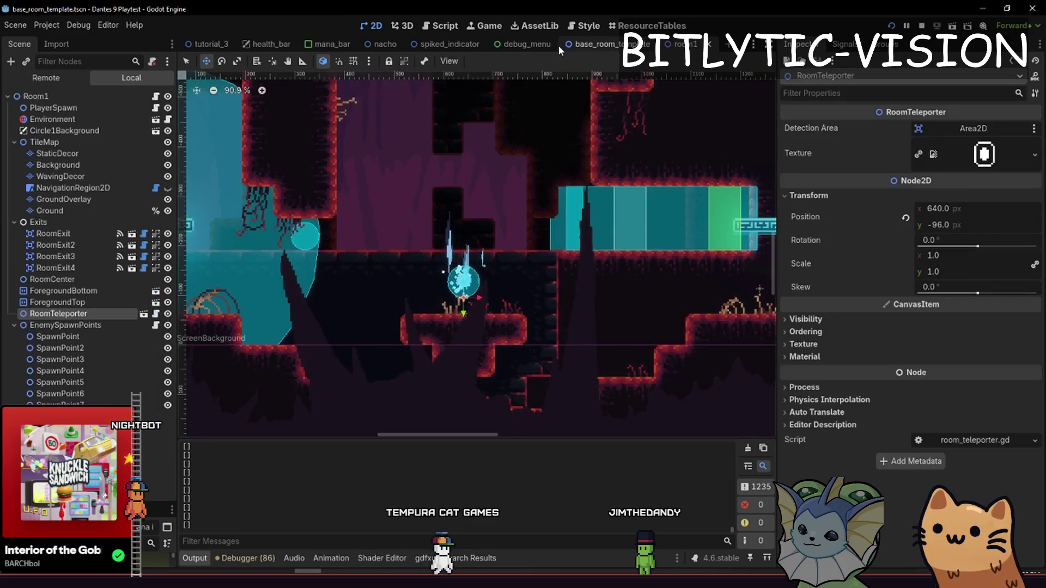
pyautogui.scroll(-1, 559, 49)
pyautogui.click(1033, 7)
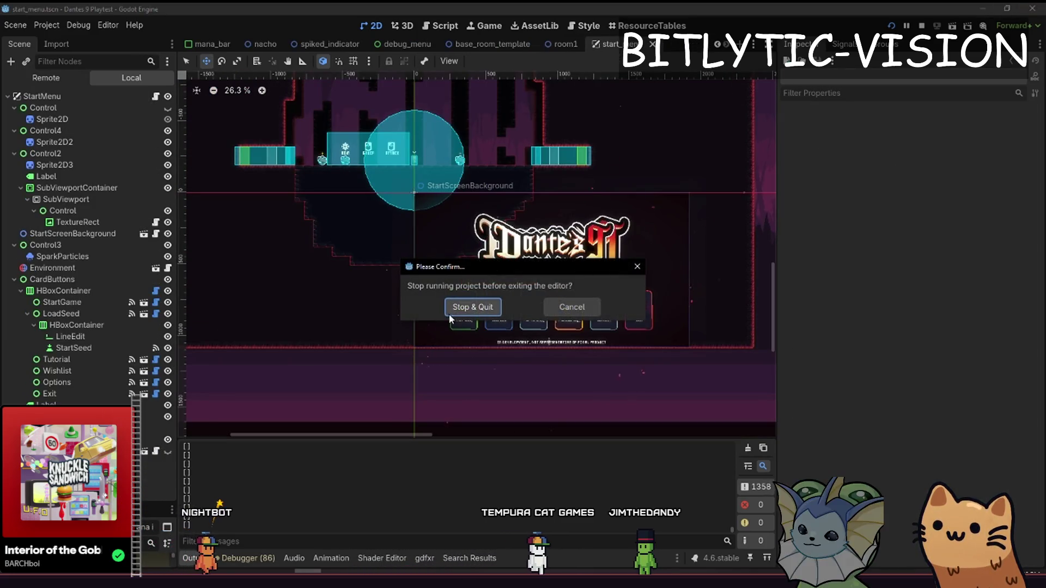
pyautogui.click(473, 308)
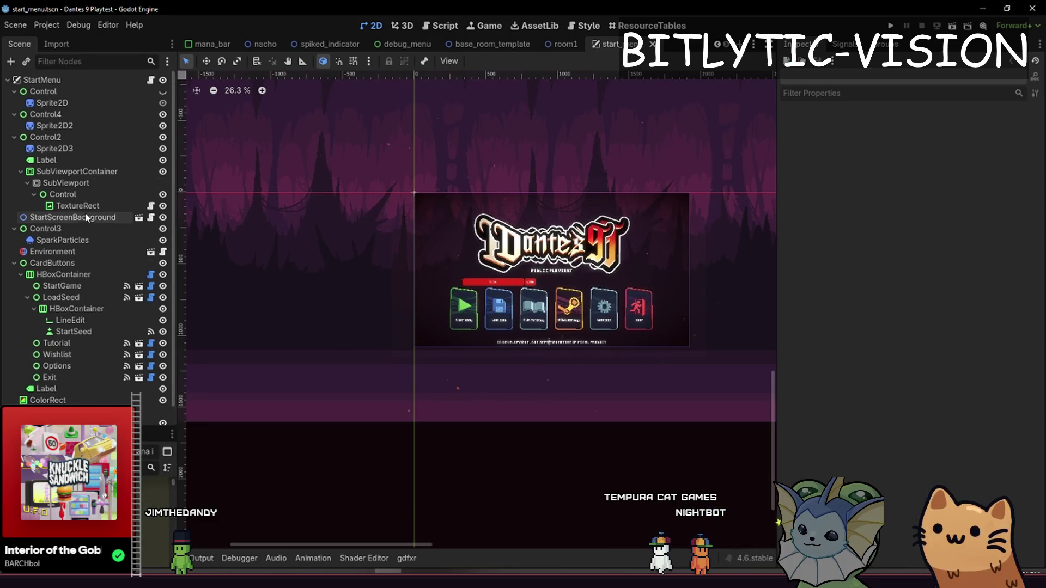
# - Select StartScreenBackground, then RedVignette, and centre the view on the RedVignette rect
pyautogui.click(73, 217)
pyautogui.moveTo(583, 286); pyautogui.dragTo(417, 252)
pyautogui.scroll(2, 416, 252)
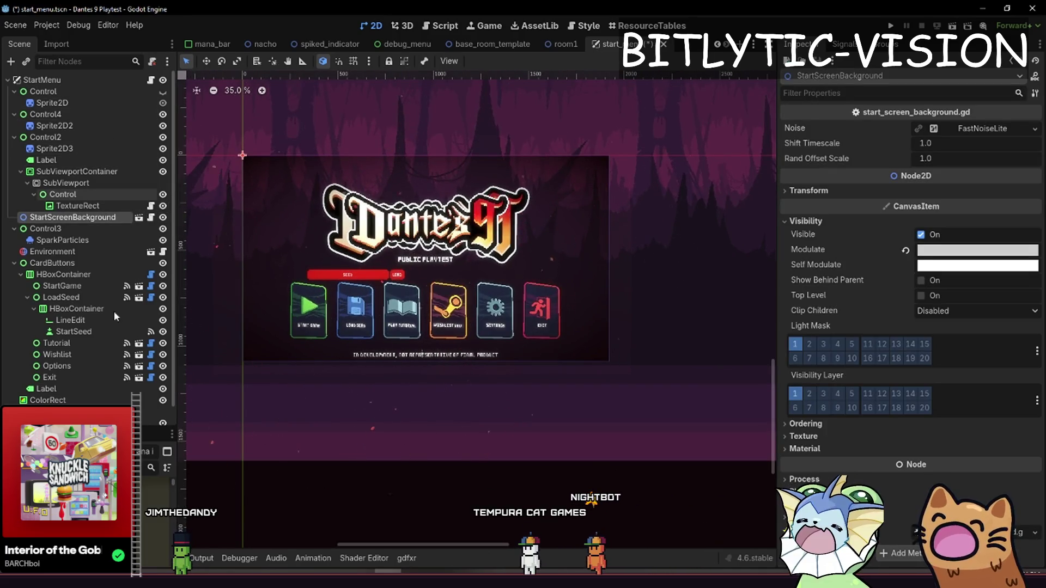
pyautogui.scroll(-2, 95, 365)
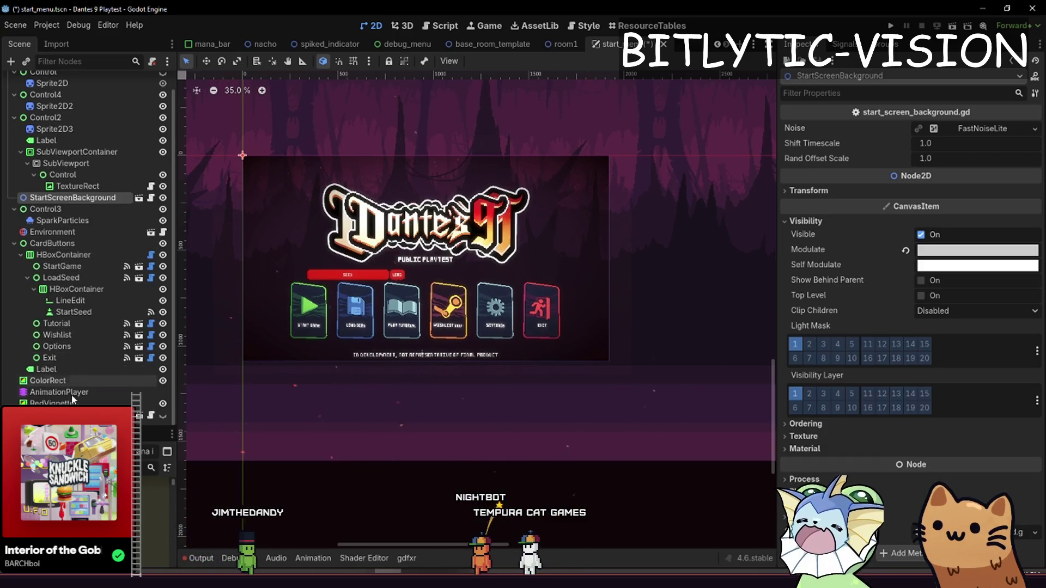
pyautogui.click(60, 402)
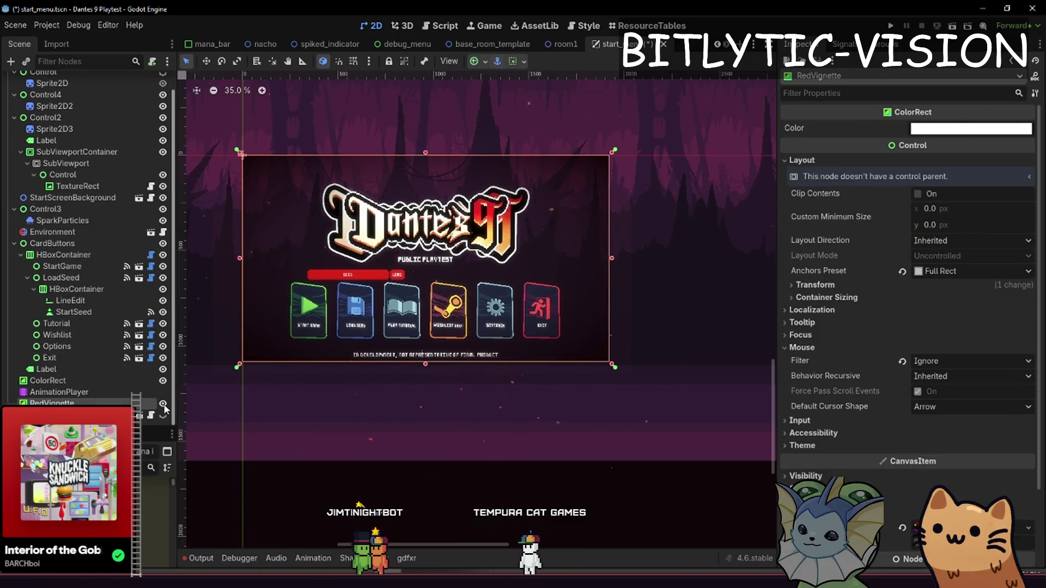
pyautogui.press('f')
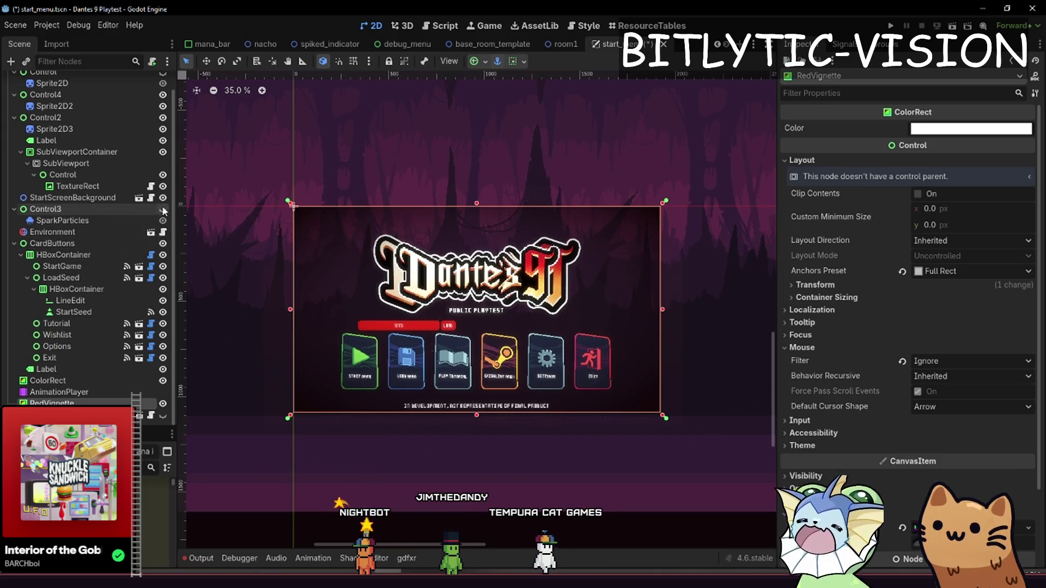
pyautogui.scroll(2, 163, 210)
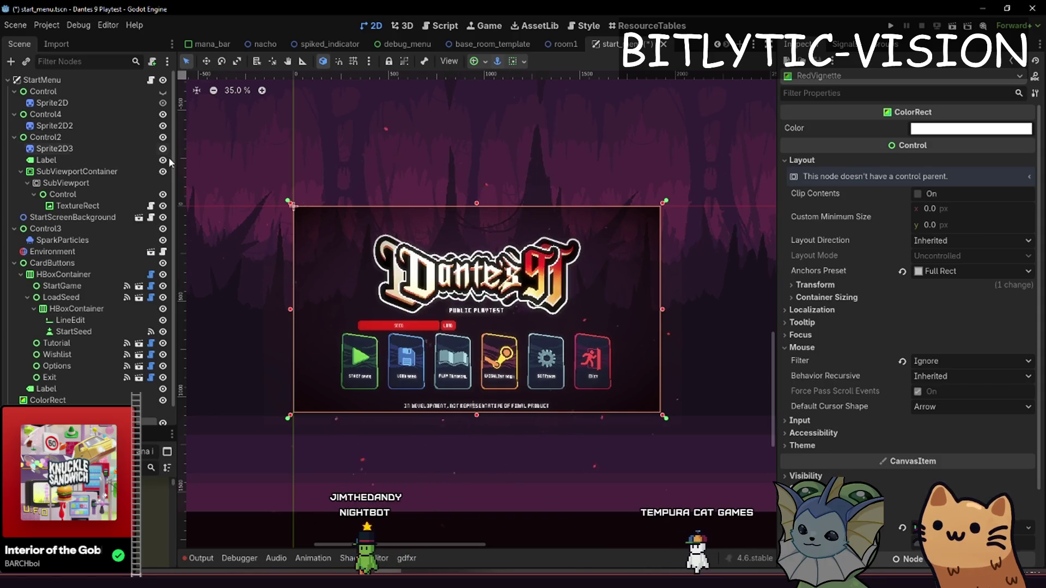
# - Delete Sprite2D3, rename Control2 to 'Logo', save the scene, and run the game
pyautogui.click(156, 152)
pyautogui.press('Delete')
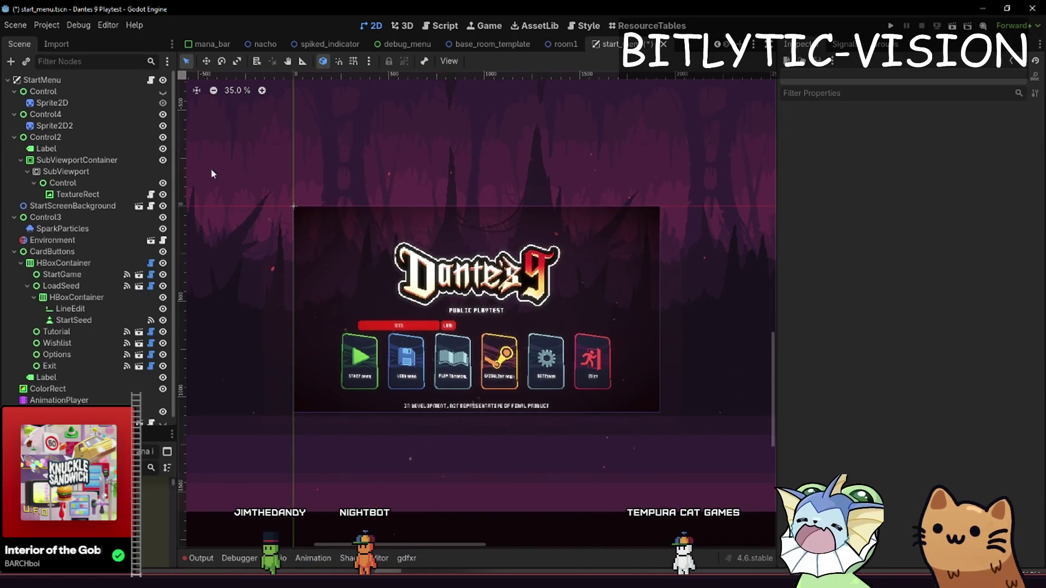
pyautogui.click(102, 138)
pyautogui.press('F2')
pyautogui.write('Logo')
pyautogui.press('Return')
pyautogui.hotkey('ctrl', 's')
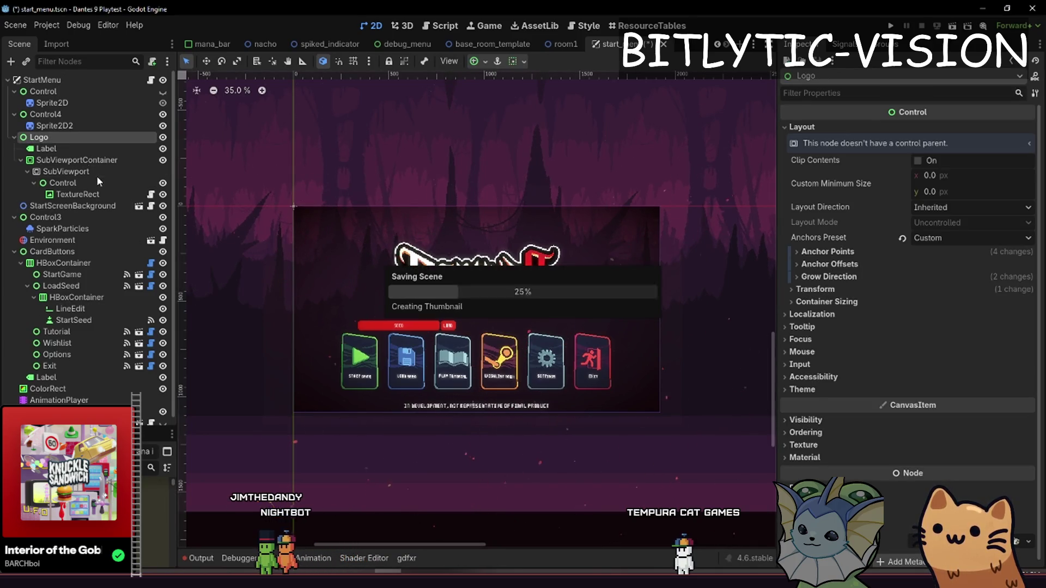
pyautogui.click(68, 148)
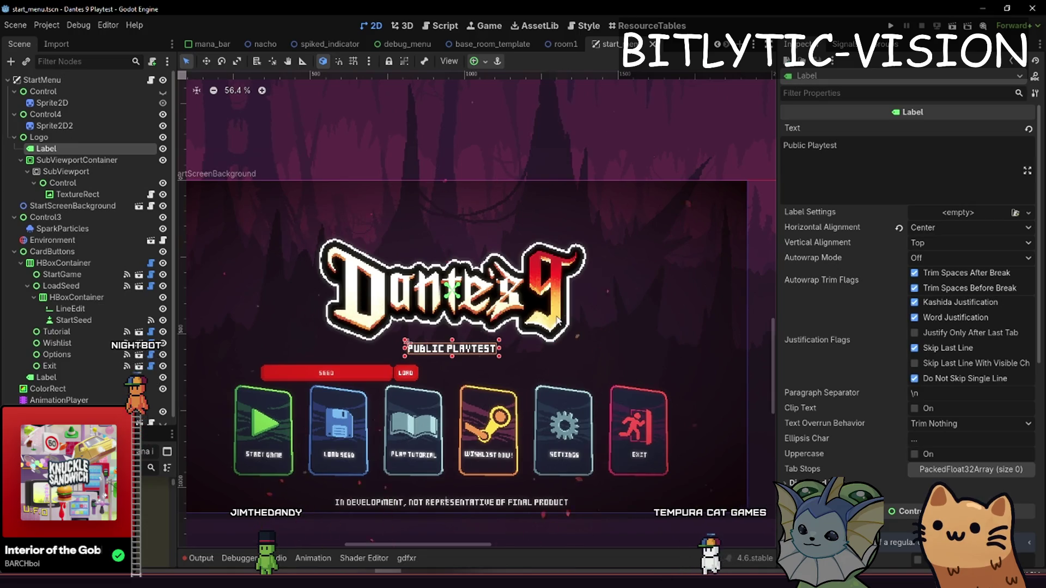
pyautogui.press('F5')
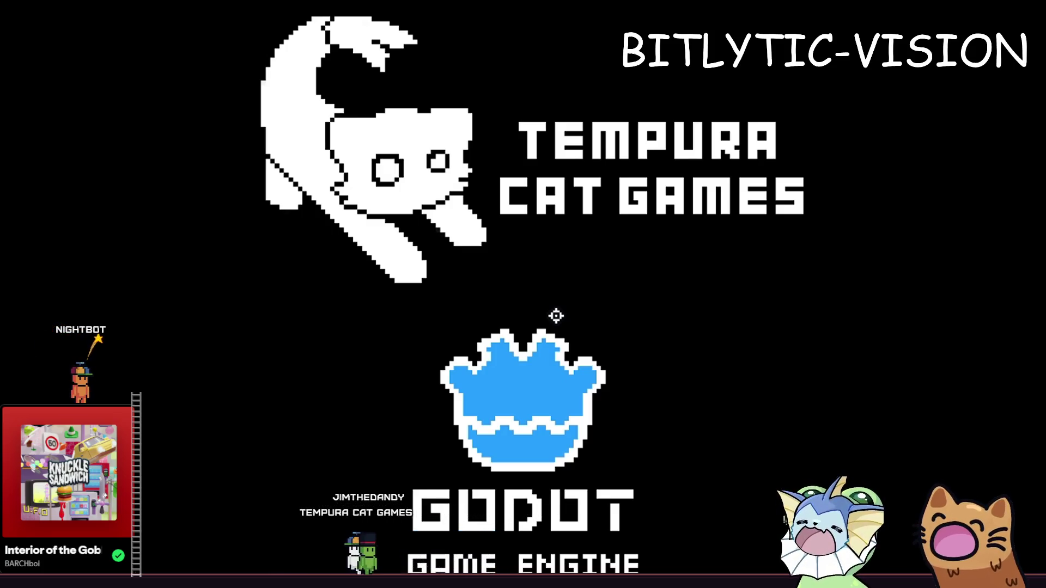
pyautogui.press('F8')
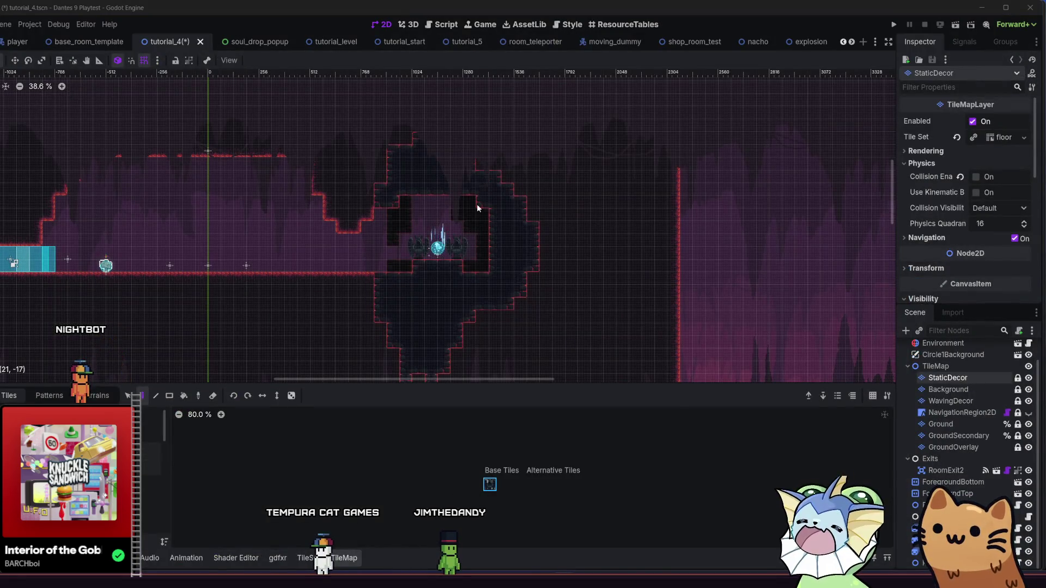
pyautogui.scroll(8, 477, 207)
pyautogui.moveTo(369, 257)
pyautogui.mouseDown()
pyautogui.moveTo(292, 232)
pyautogui.moveTo(635, 256)
pyautogui.moveTo(721, 280)
pyautogui.mouseUp()
pyautogui.moveTo(469, 220)
pyautogui.mouseDown()
pyautogui.moveTo(501, 245)
pyautogui.moveTo(485, 215)
pyautogui.moveTo(437, 259)
pyautogui.mouseUp()
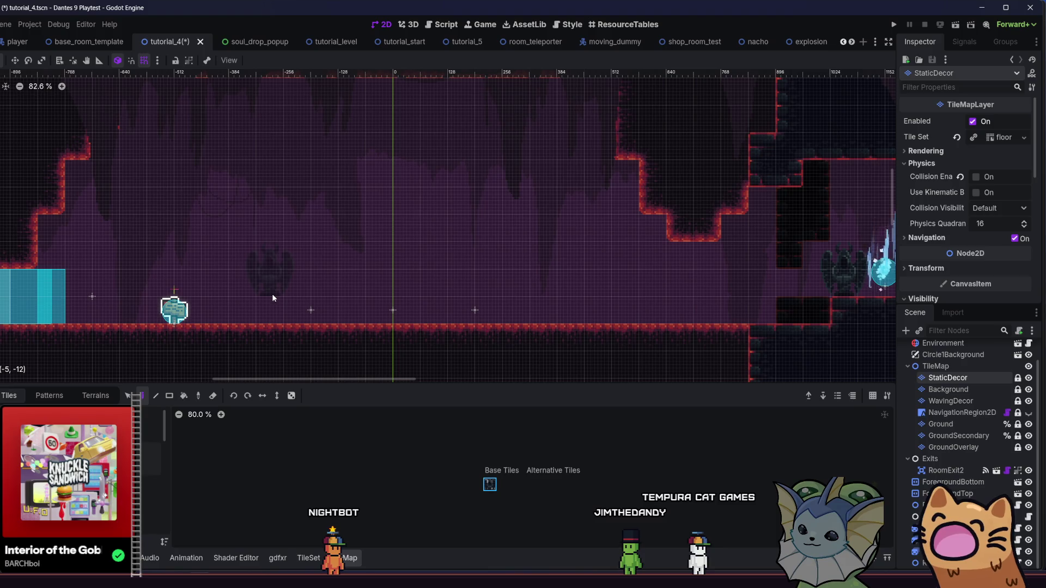
pyautogui.moveTo(478, 250); pyautogui.dragTo(280, 244)
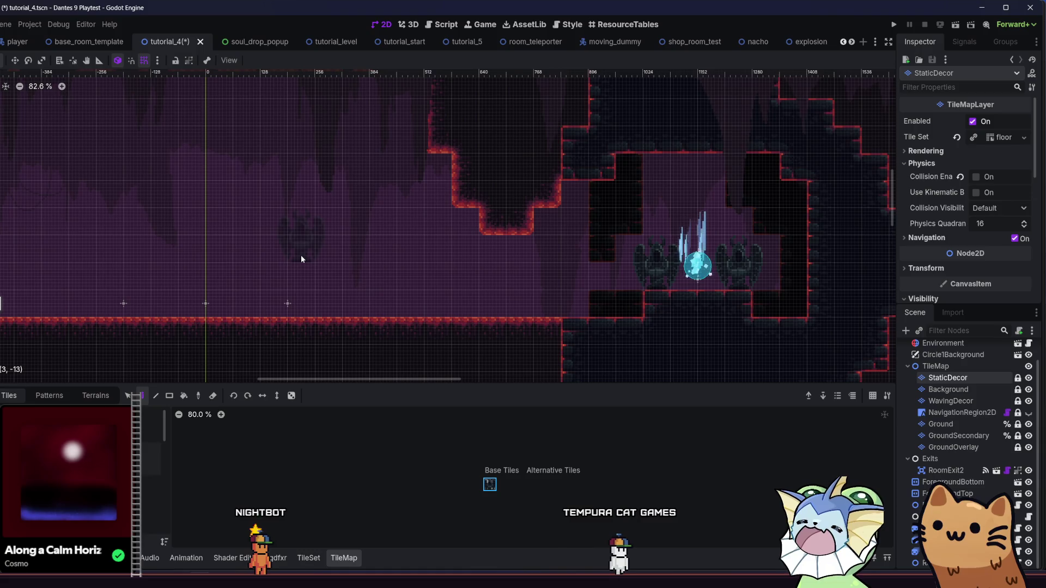
# - Look over the teleporter chamber in the 2D viewport, then save tutorial_4.tscn
pyautogui.moveTo(391, 314)
pyautogui.mouseDown()
pyautogui.moveTo(483, 329)
pyautogui.moveTo(271, 320)
pyautogui.moveTo(215, 306)
pyautogui.moveTo(242, 289)
pyautogui.mouseUp()
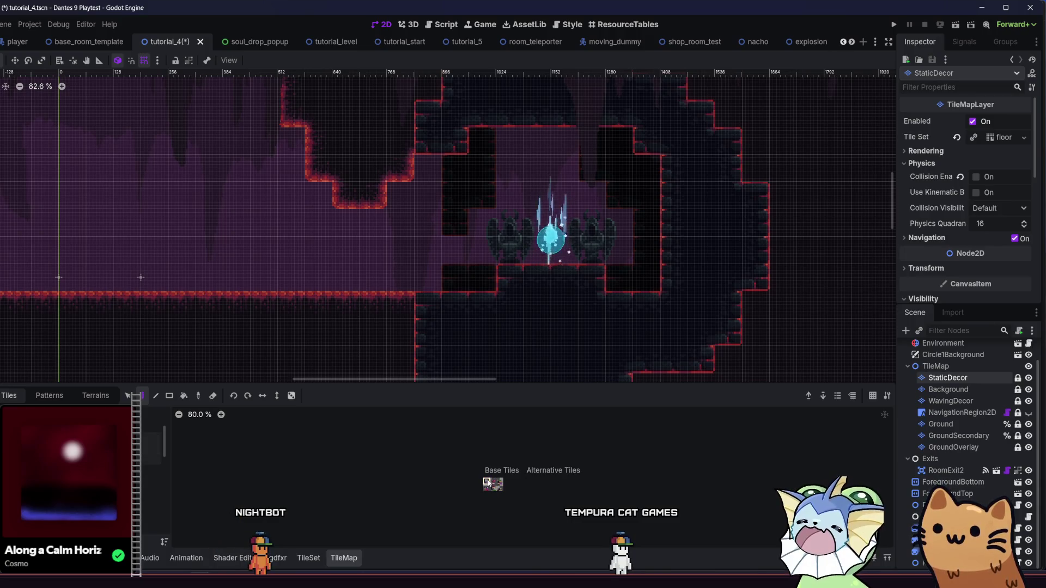
pyautogui.scroll(2, 450, 280)
pyautogui.moveTo(479, 343); pyautogui.dragTo(297, 345)
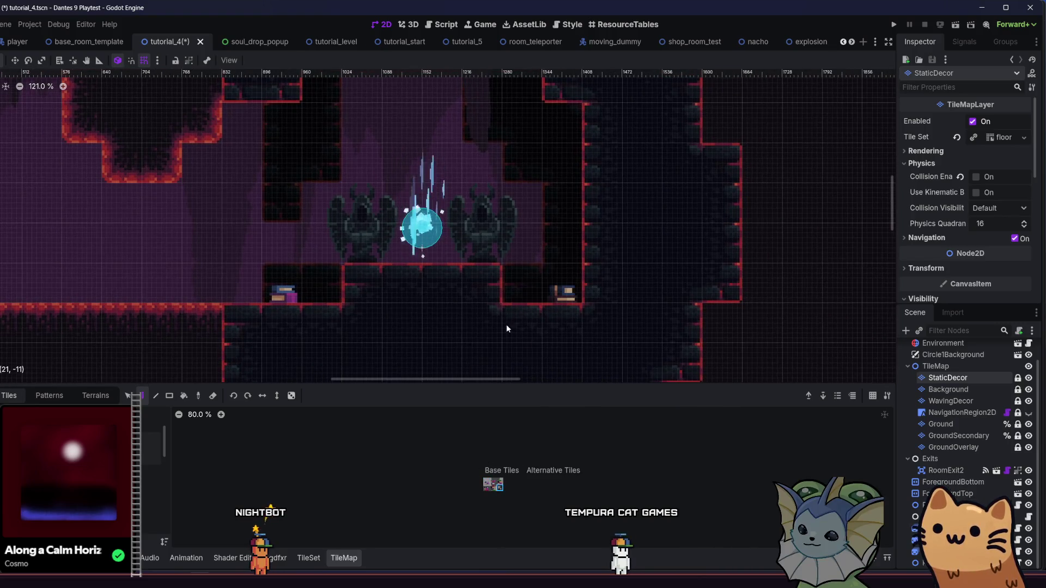
pyautogui.scroll(-2, 505, 327)
pyautogui.moveTo(420, 367); pyautogui.dragTo(543, 350)
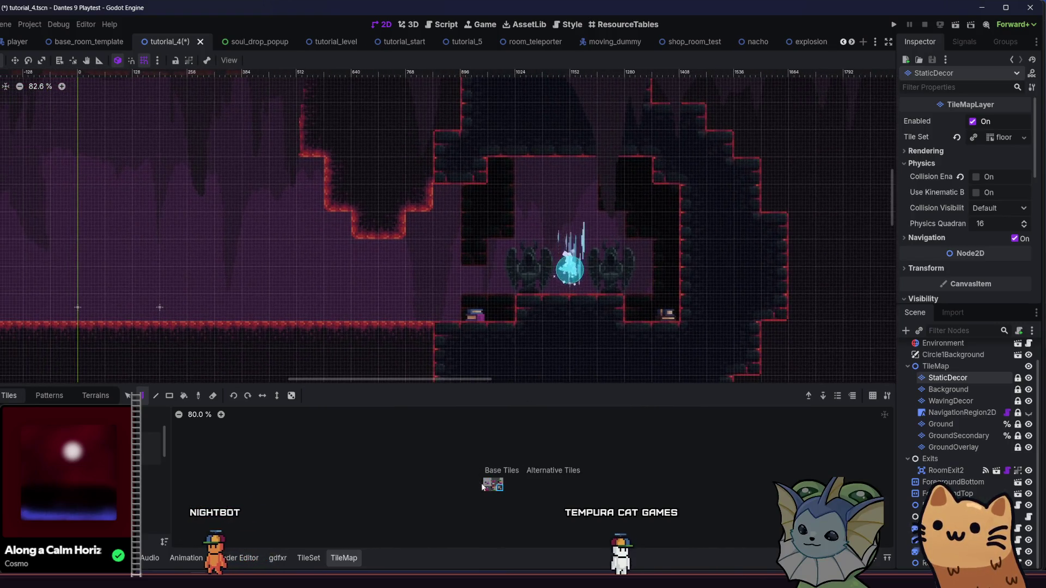
pyautogui.moveTo(640, 307); pyautogui.dragTo(569, 258)
pyautogui.hotkey('ctrl', 's')
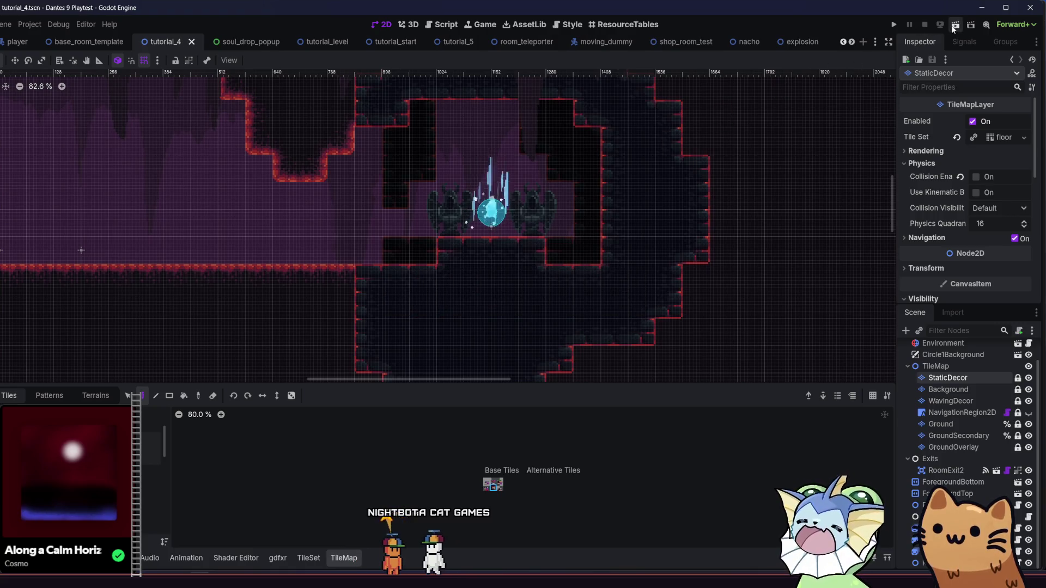
# - Test-run the current scene, then run the full project and bring its game window forward
pyautogui.press('F6')
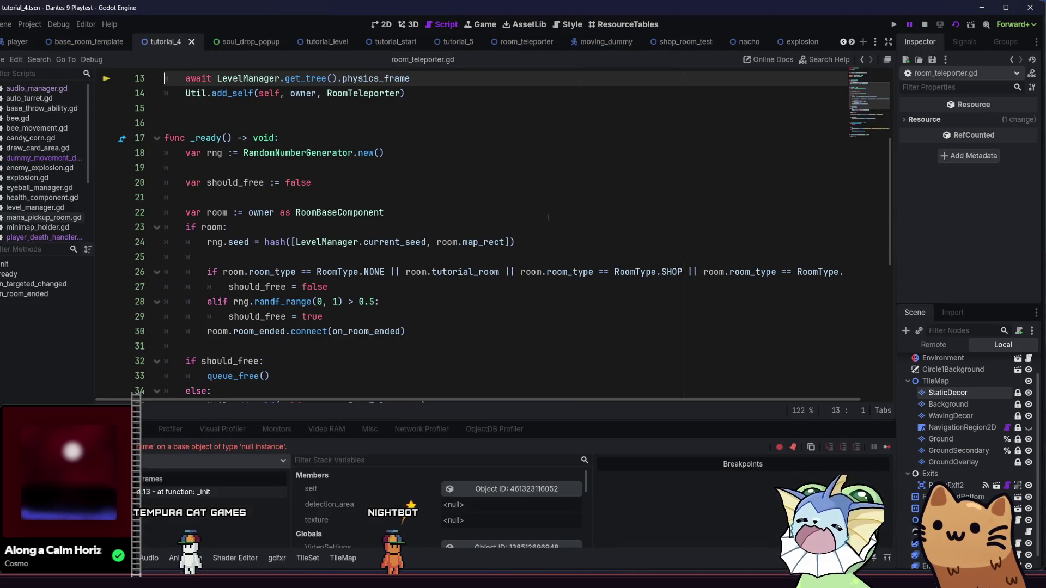
pyautogui.scroll(1, 508, 185)
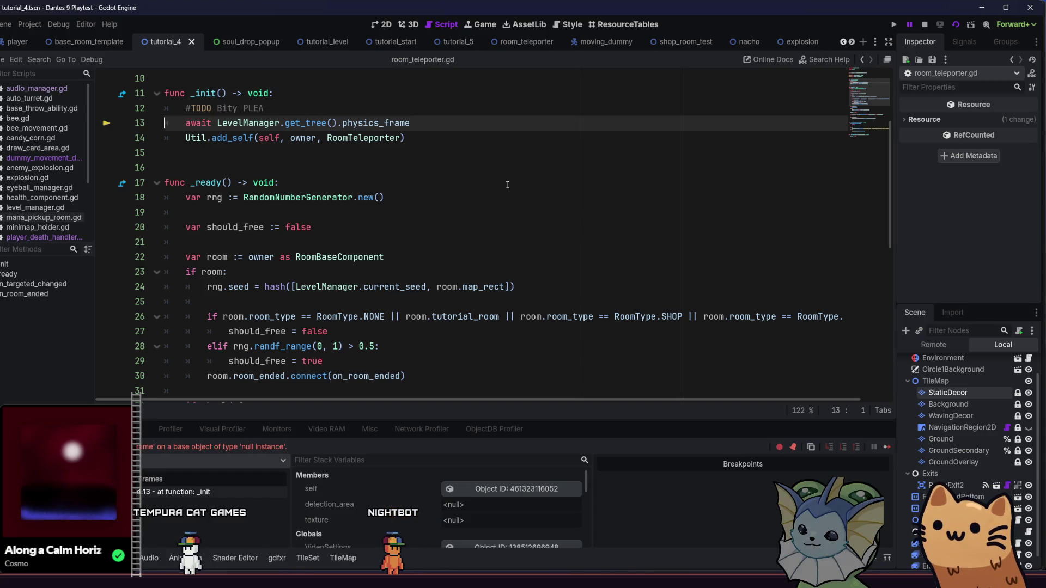
pyautogui.click(894, 25)
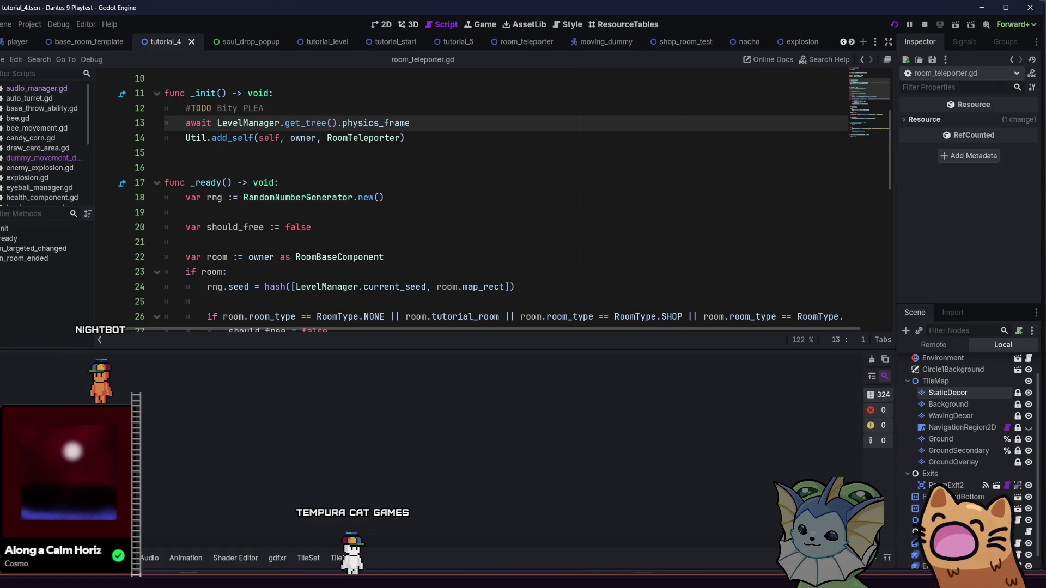
pyautogui.moveTo(643, 579)
pyautogui.click(643, 531)
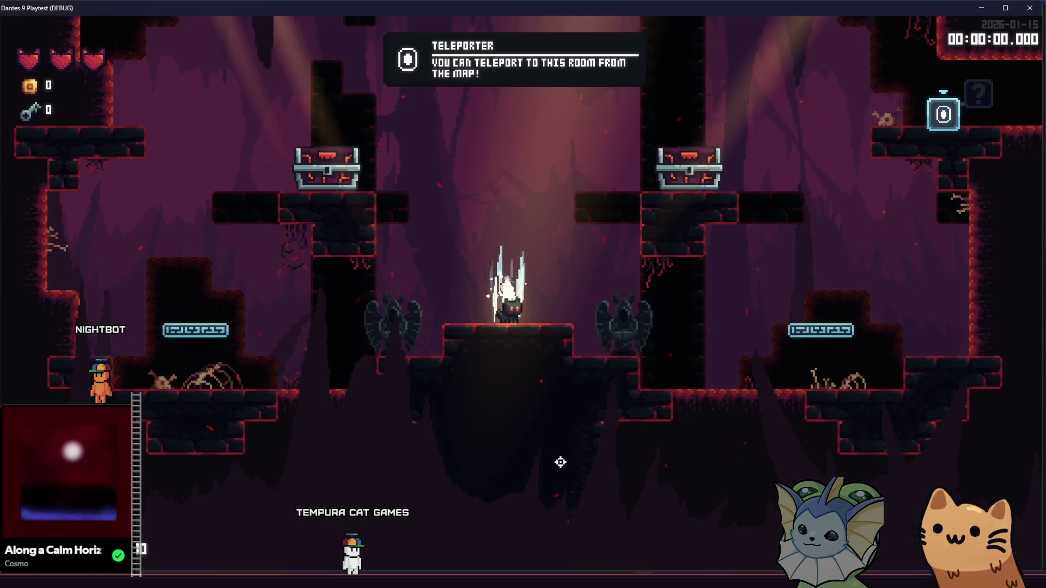
# - Browse the in-game debug menu's Cards and Level teleport options, then close it
pyautogui.press('F1')
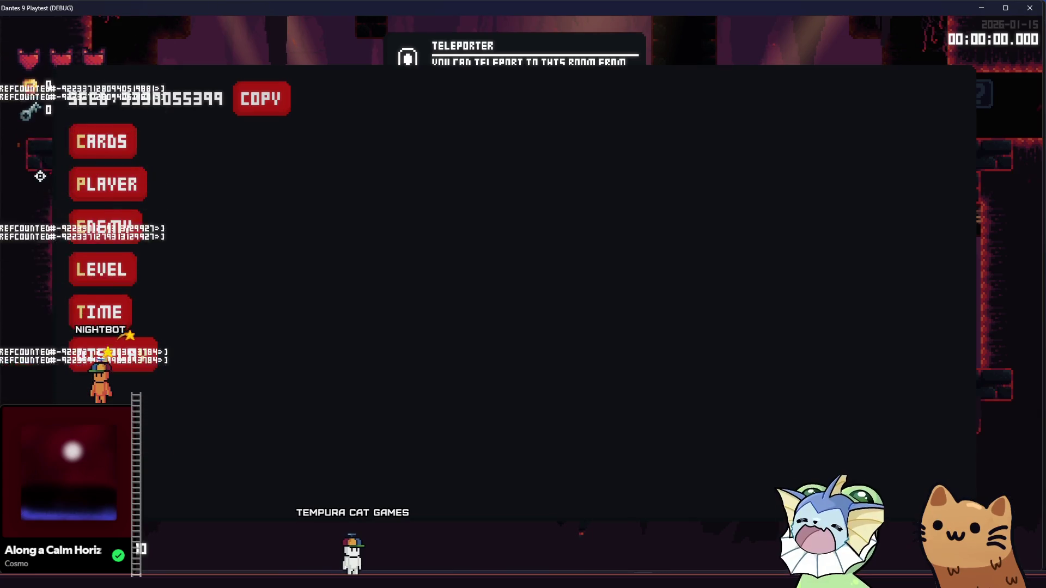
pyautogui.click(102, 142)
pyautogui.click(104, 269)
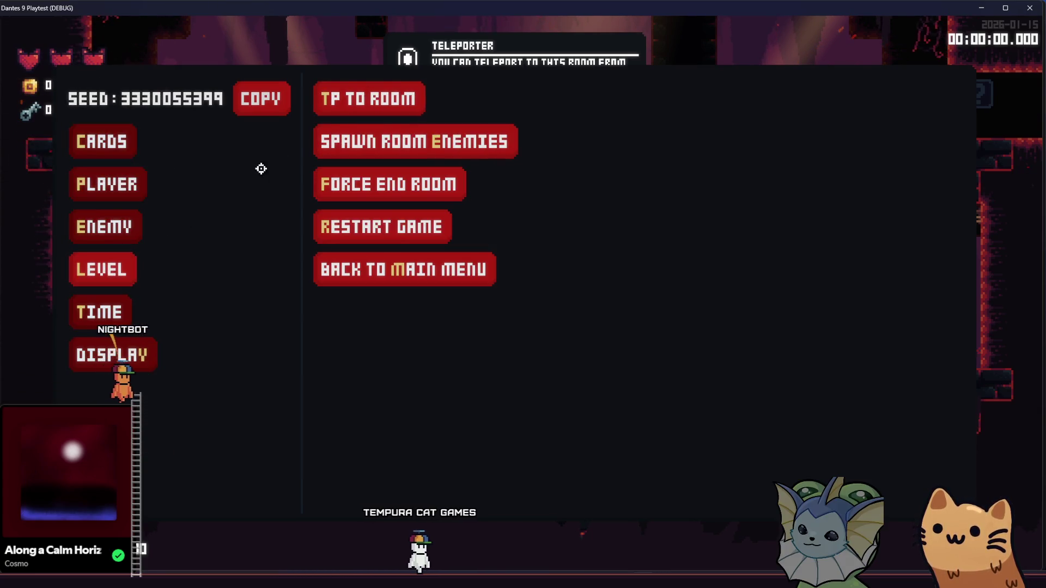
pyautogui.click(355, 99)
pyautogui.scroll(-2, 561, 306)
pyautogui.press('F1')
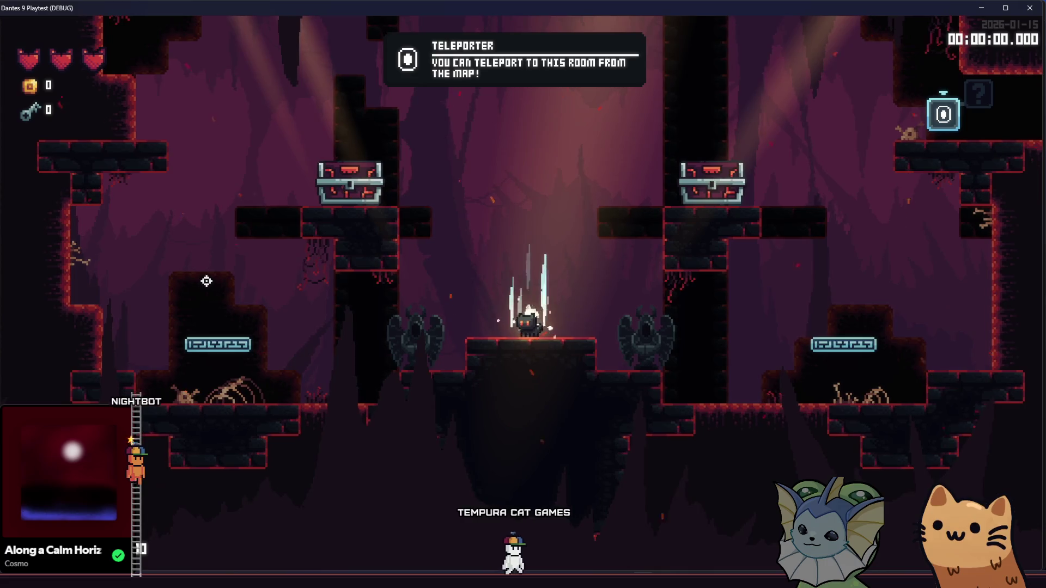
# - Return to the game's main menu from the system settings page and start the tutorial
pyautogui.press('Escape')
pyautogui.click(612, 64)
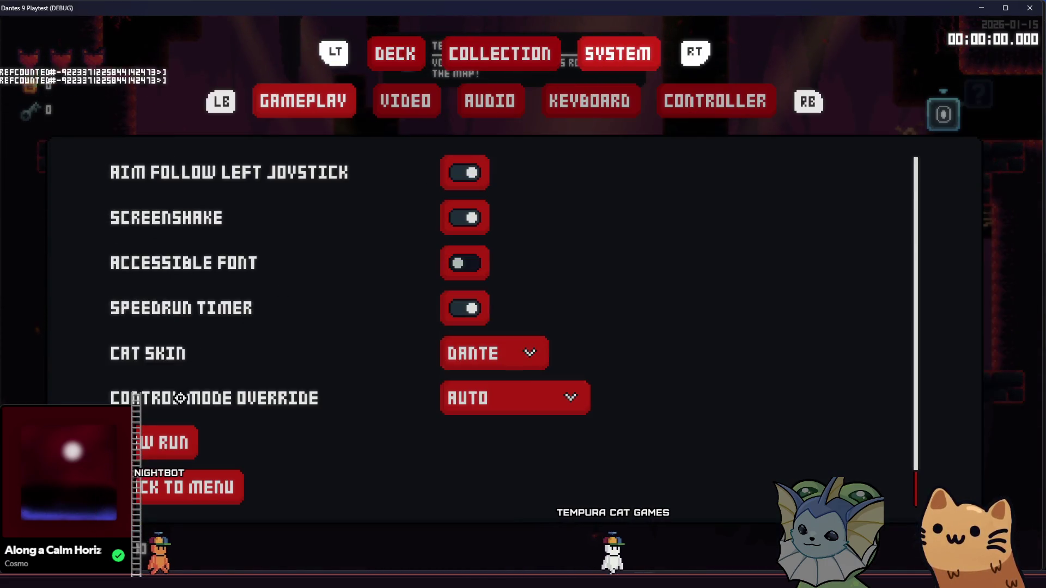
pyautogui.scroll(-1, 145, 442)
pyautogui.click(175, 444)
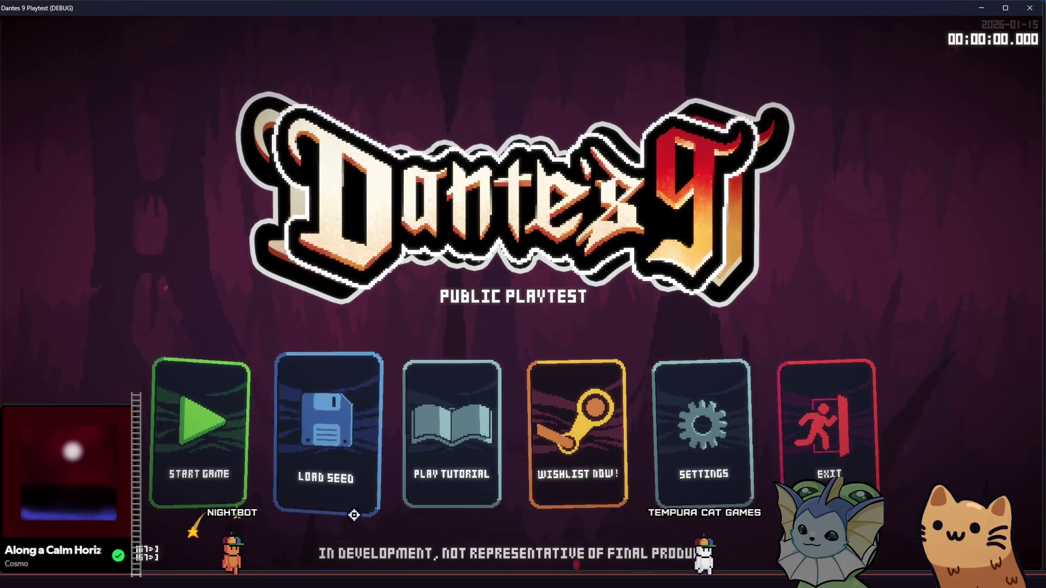
pyautogui.click(449, 469)
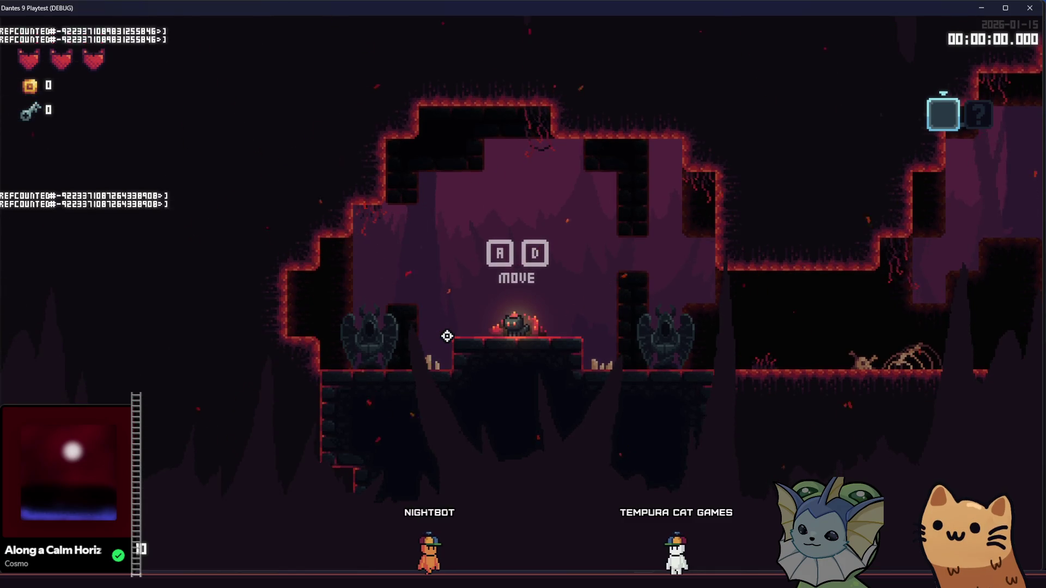
# - Teleport to MANAPICKUPROOM through the debug menu's Level > TP to room list
pyautogui.press('F1')
pyautogui.press('F1')
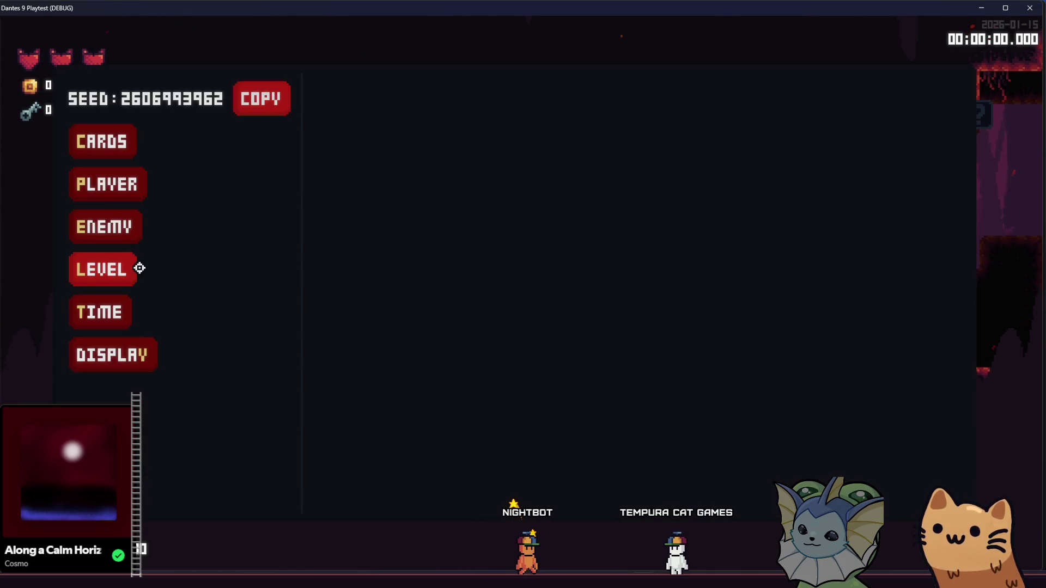
pyautogui.click(85, 283)
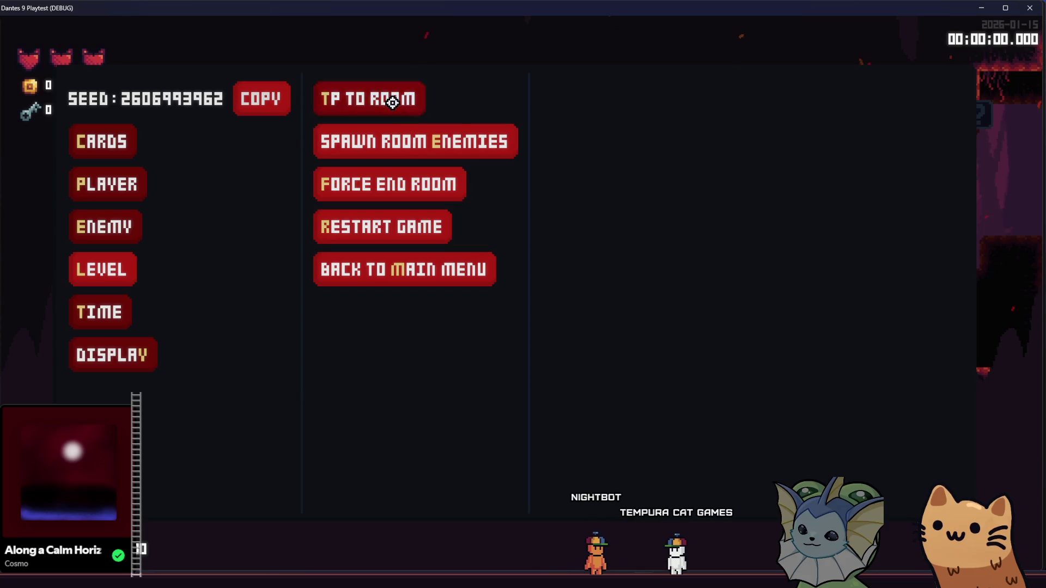
pyautogui.click(392, 103)
pyautogui.click(610, 270)
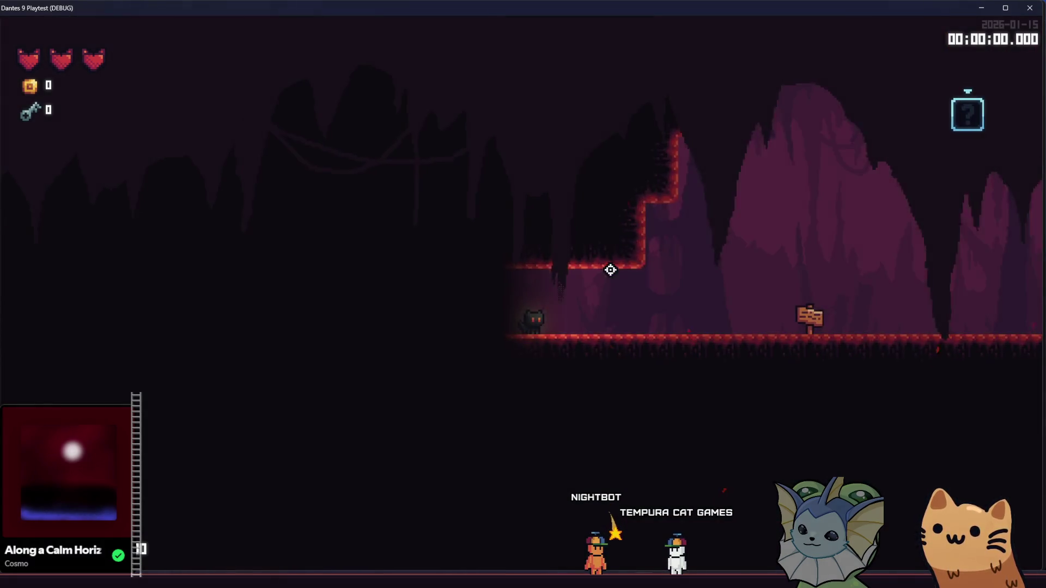
# - Equip the Knife card in place of Scratch and fight the room's enemies
pyautogui.press('d')
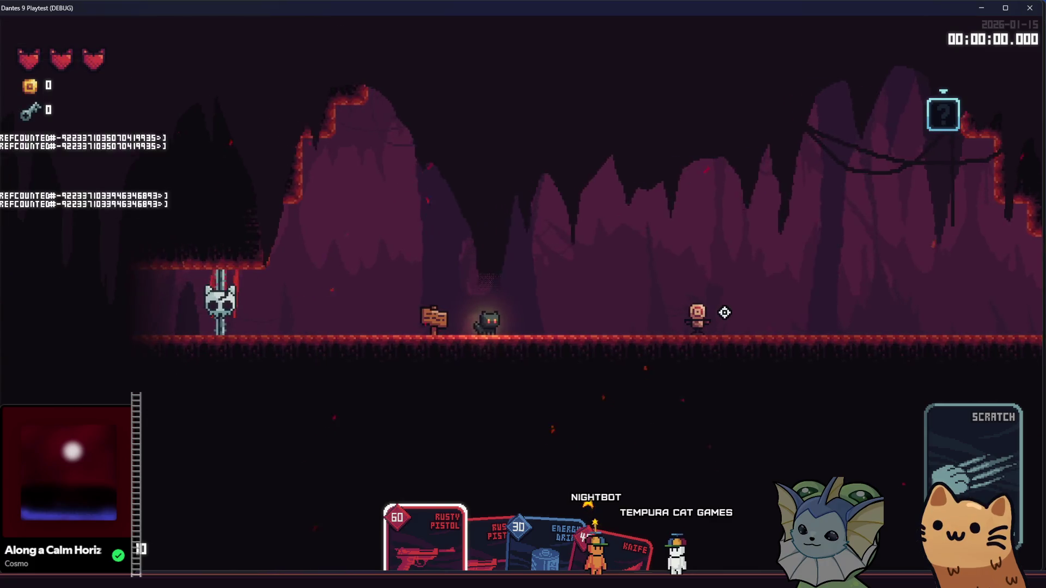
pyautogui.press('e')
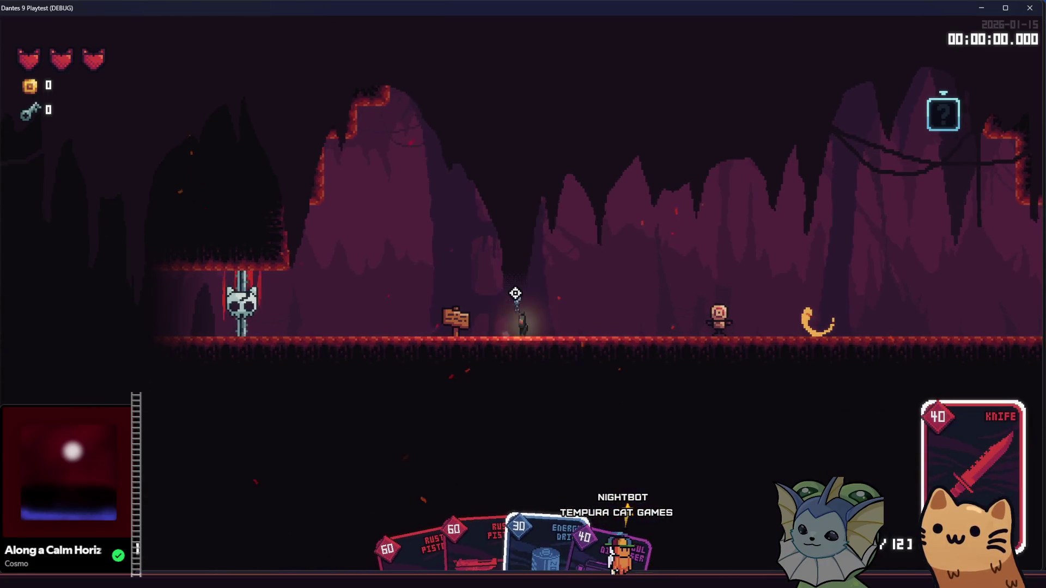
pyautogui.press('d')
pyautogui.press('d')
pyautogui.click(643, 322)
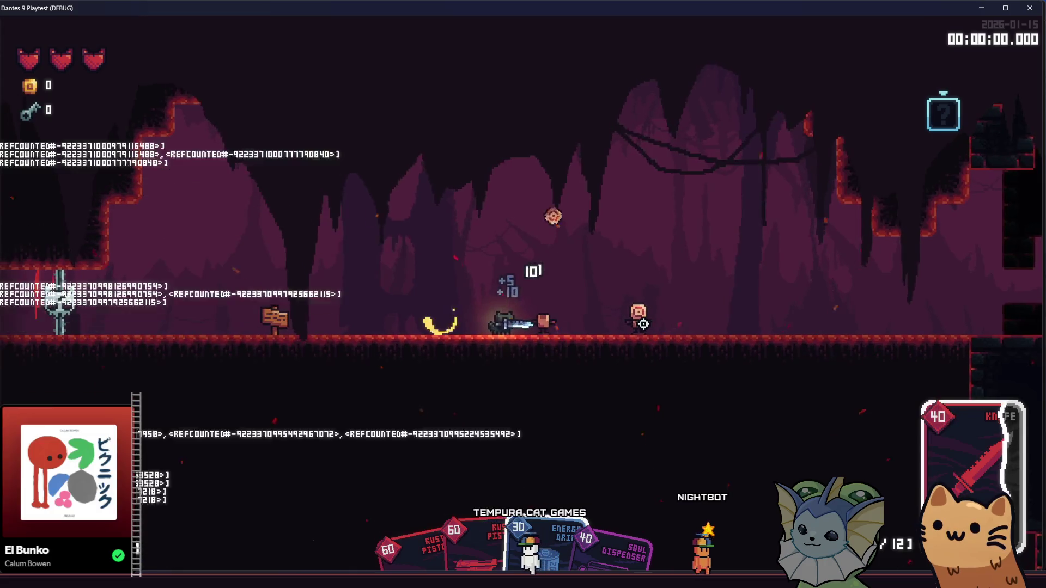
pyautogui.press('d')
pyautogui.click(644, 324)
pyautogui.press('a')
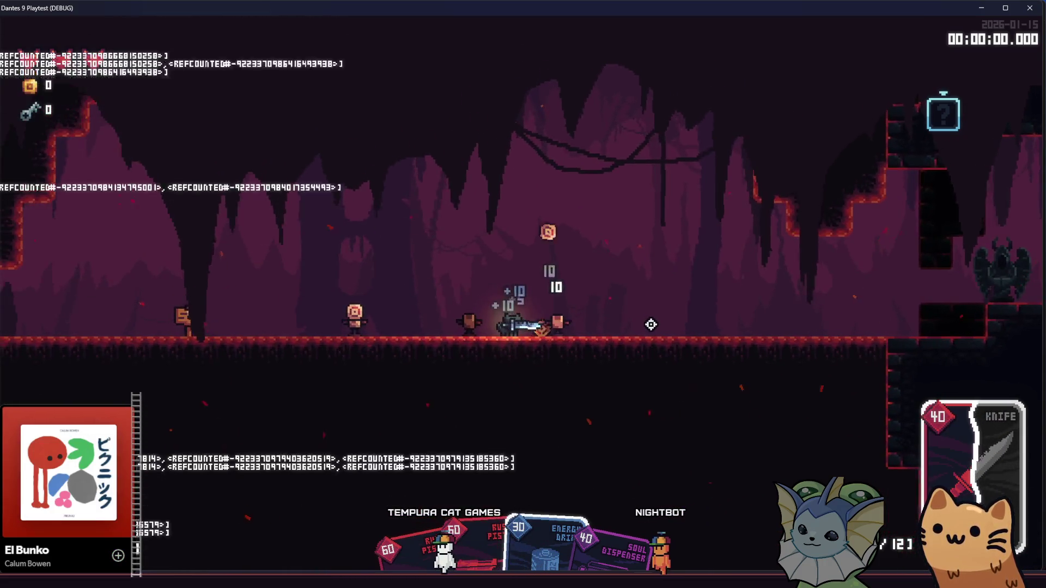
pyautogui.press('a')
pyautogui.click(323, 311)
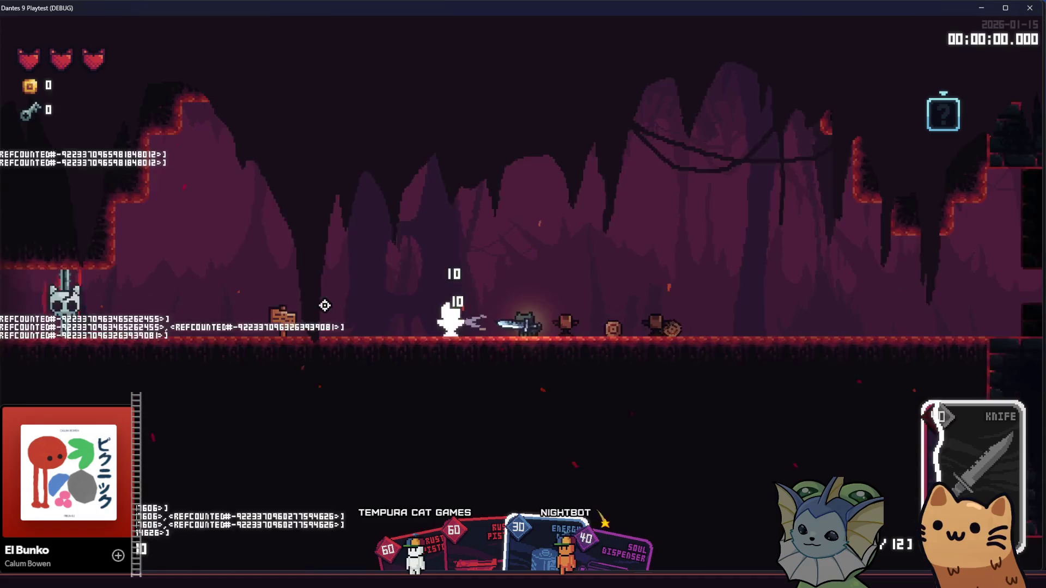
pyautogui.click(325, 305)
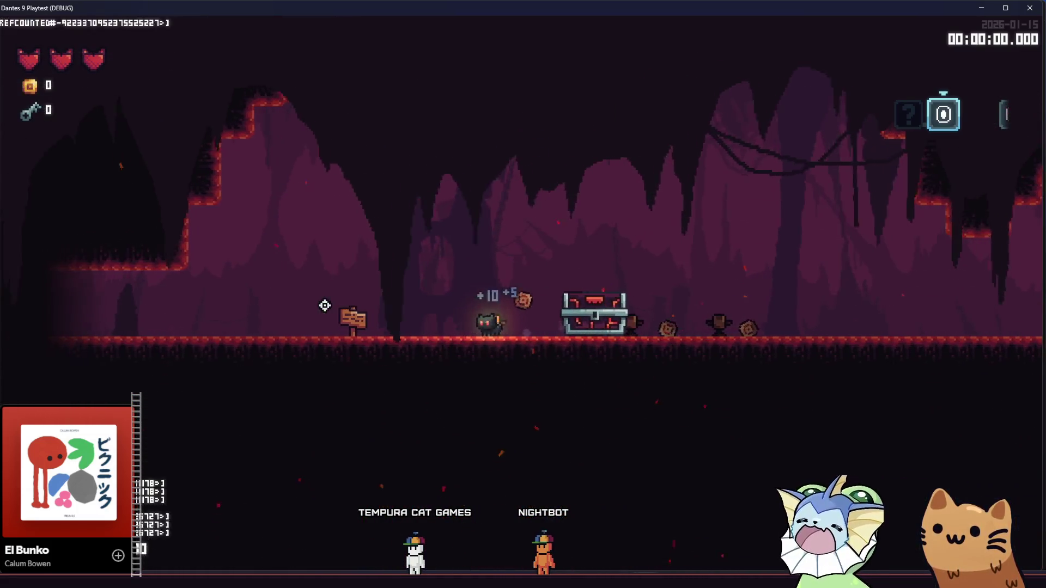
# - Open the chest for its Stamp, run to the teleporter shrine, and close the game
pyautogui.press('e')
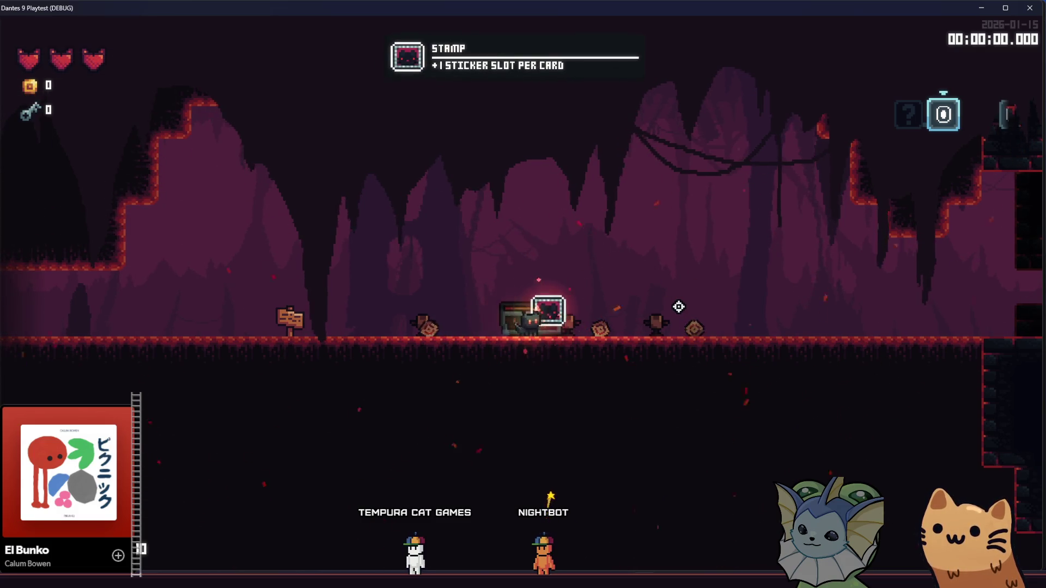
pyautogui.press('d')
pyautogui.press('d')
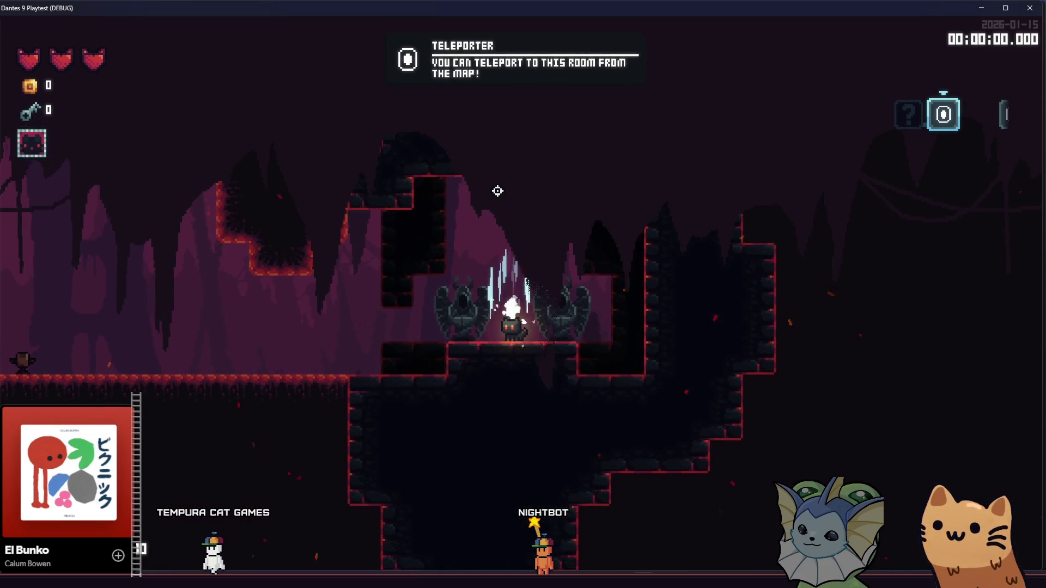
pyautogui.press('a')
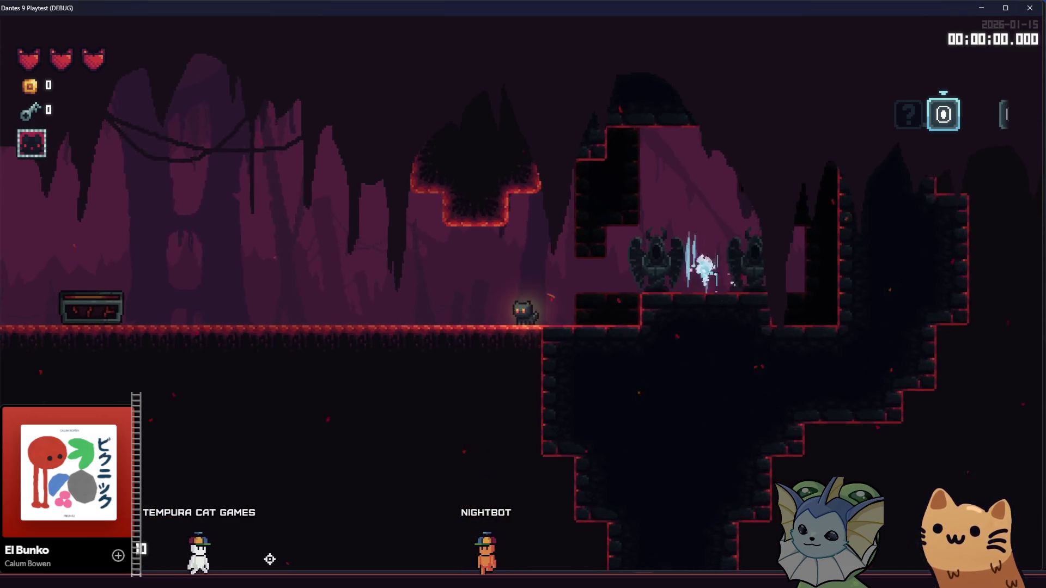
pyautogui.press('F8')
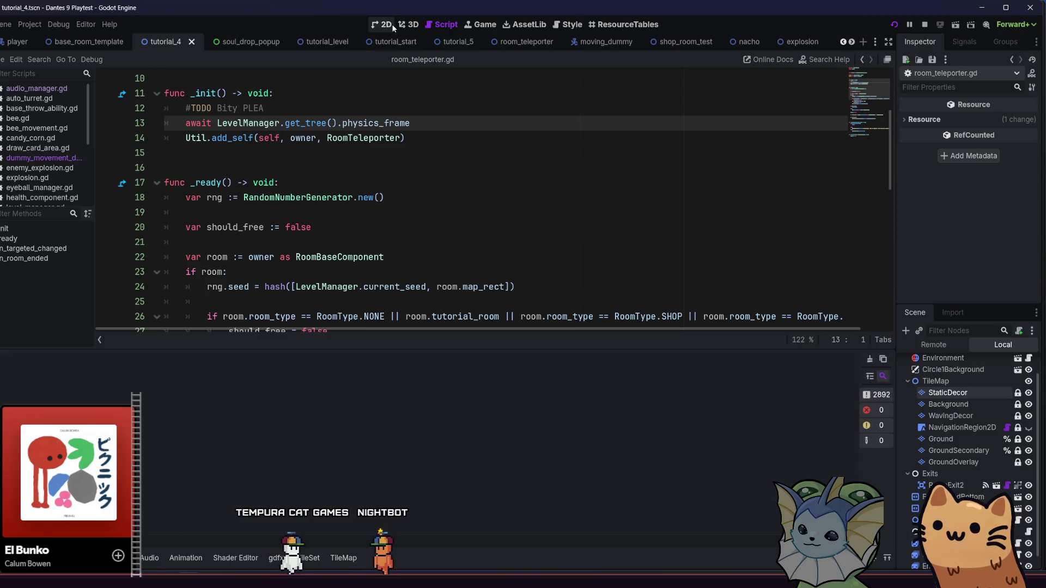
# - Raise the ForegroundBottom parallax layer, save, and briefly test-run the scene
pyautogui.click(384, 24)
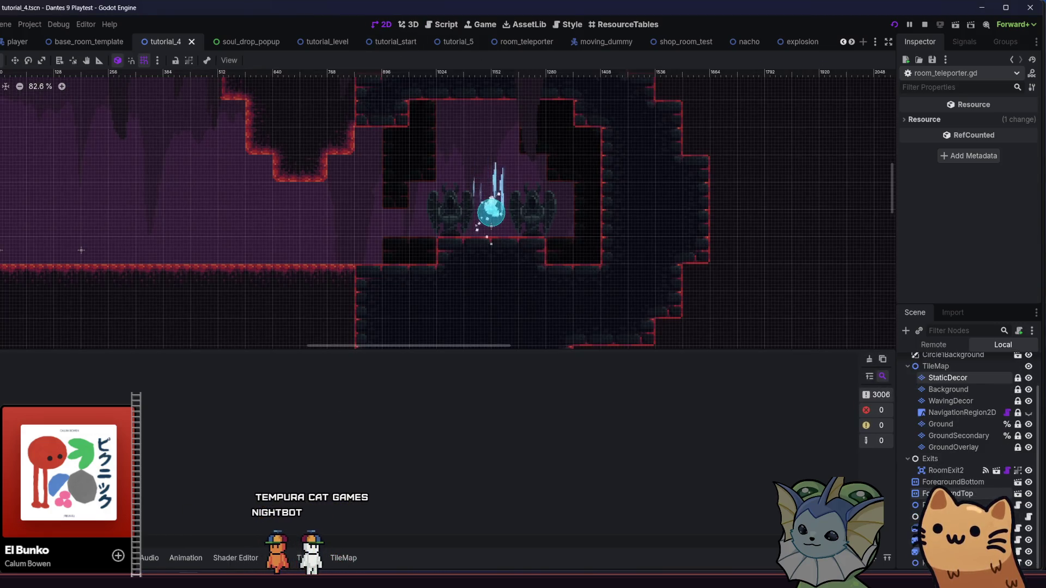
pyautogui.click(953, 483)
pyautogui.scroll(-3, 492, 209)
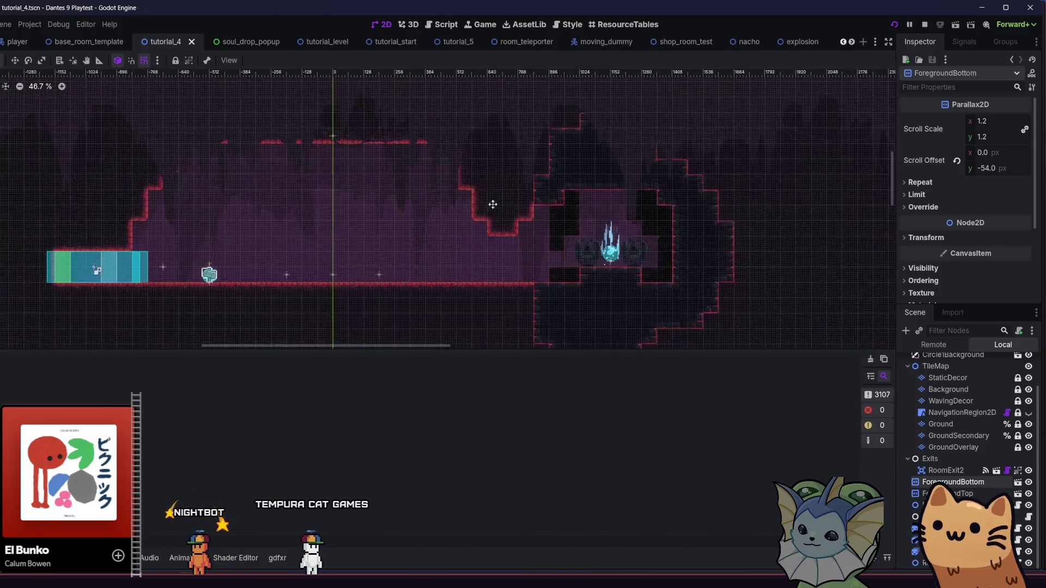
pyautogui.scroll(-4, 492, 210)
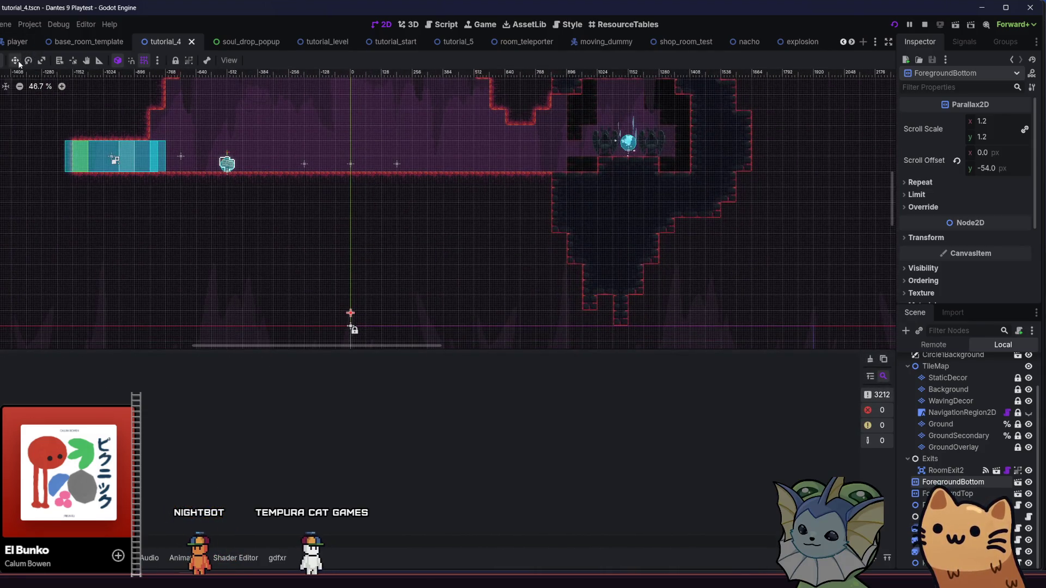
pyautogui.moveTo(242, 124)
pyautogui.mouseDown()
pyautogui.moveTo(245, 56)
pyautogui.moveTo(244, 95)
pyautogui.moveTo(246, 85)
pyautogui.mouseUp()
pyautogui.hotkey('ctrl', 's')
pyautogui.press('F6')
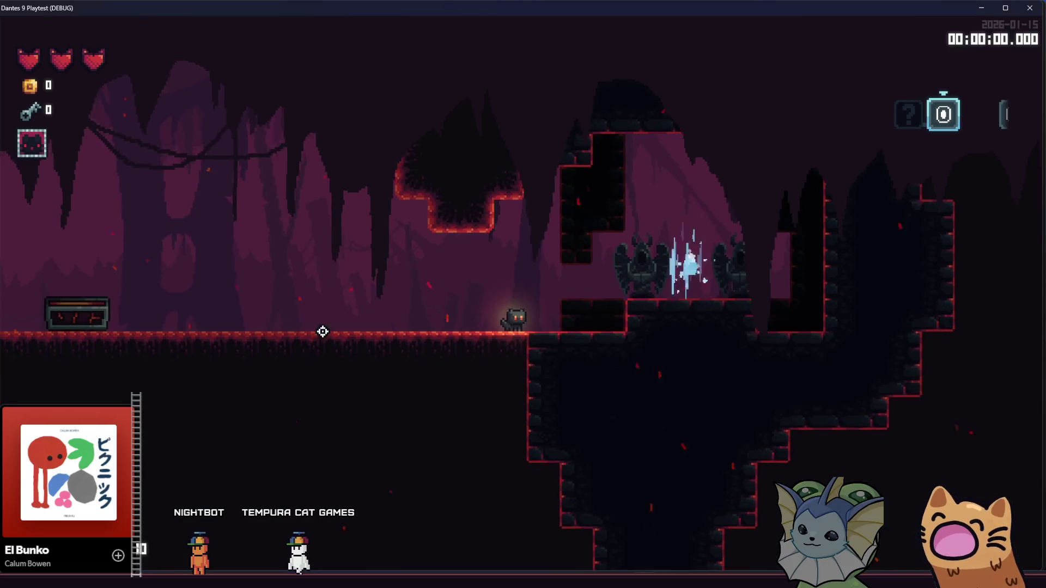
pyautogui.press('F8')
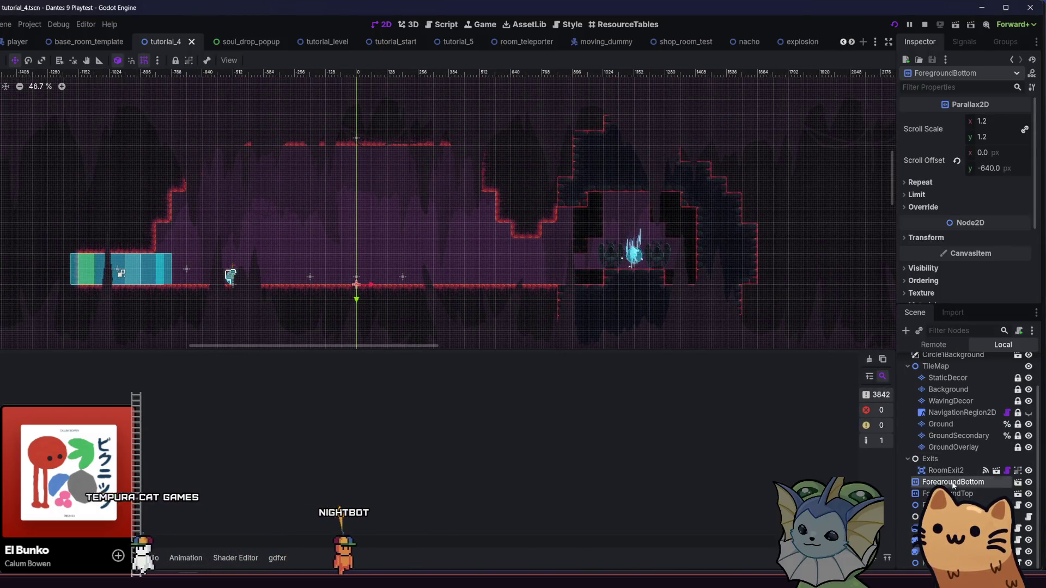
# - Raise the ForegroundTop parallax layer, save the scene, and launch the project with F5
pyautogui.click(961, 505)
pyautogui.click(963, 494)
pyautogui.moveTo(719, 275); pyautogui.dragTo(720, 236)
pyautogui.scroll(2, 489, 249)
pyautogui.scroll(2, 489, 249)
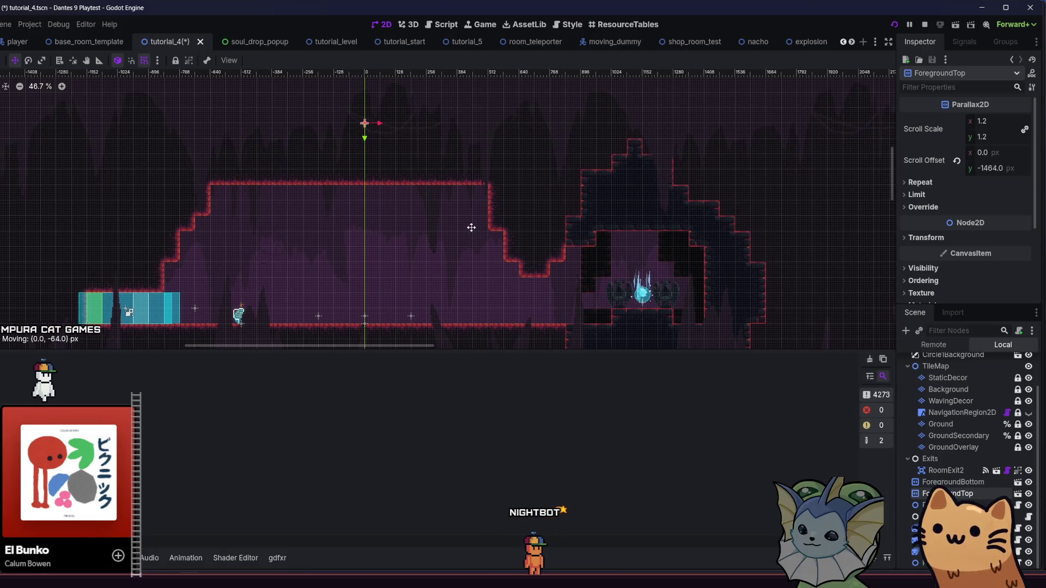
pyautogui.hotkey('ctrl', 's')
pyautogui.scroll(-4, 463, 224)
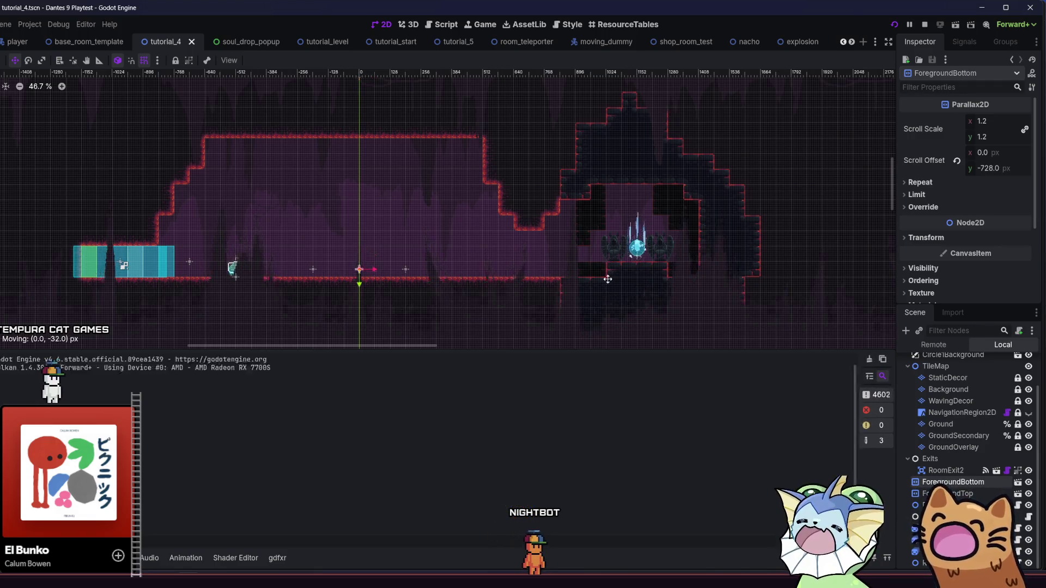
pyautogui.hotkey('ctrl', 's')
pyautogui.press('F5')
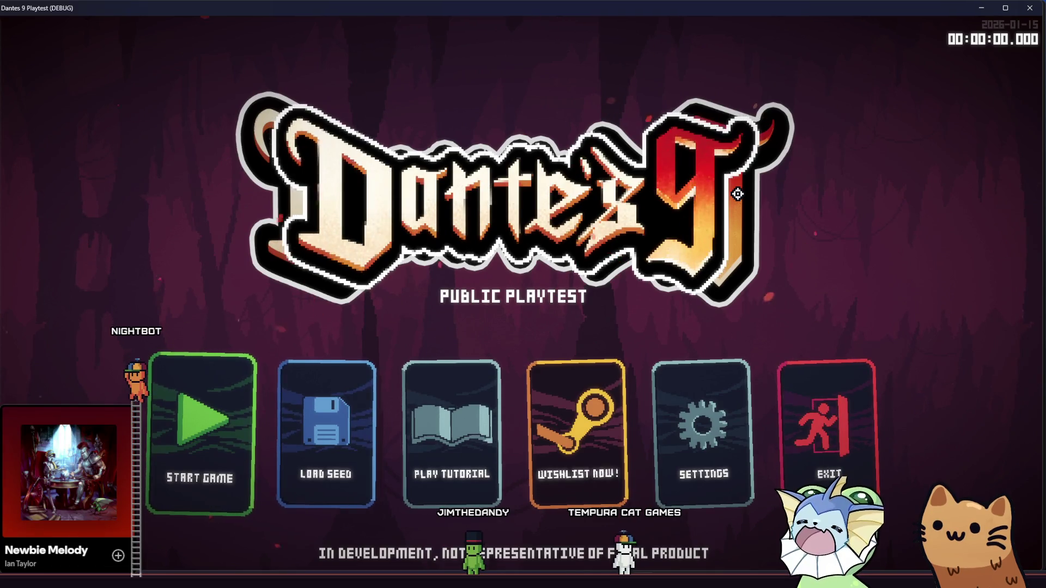
# - Start Play Tutorial and teleport into a room via the debug menu's Level > TP to room
pyautogui.click(479, 440)
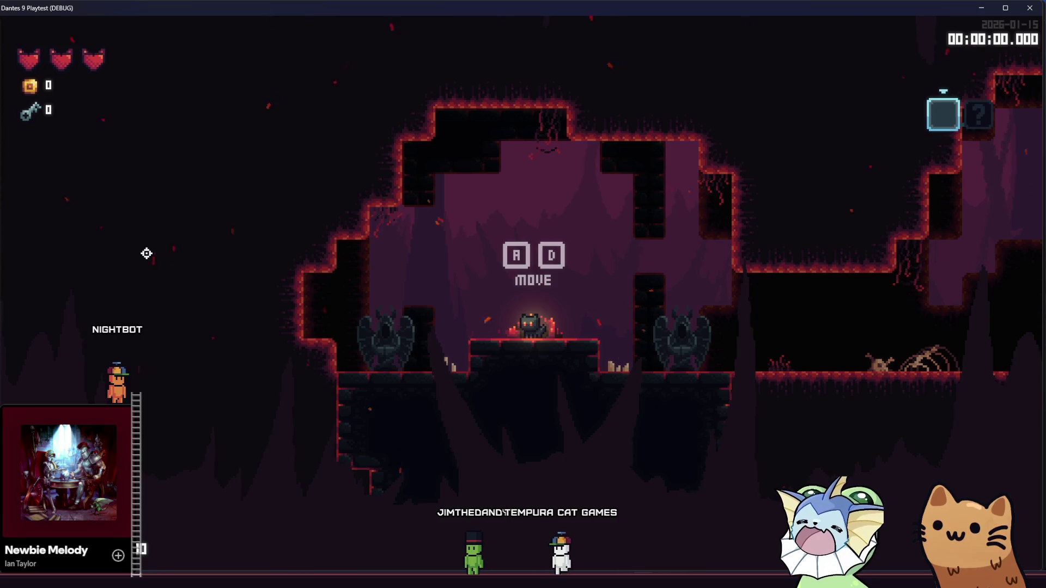
pyautogui.press('`')
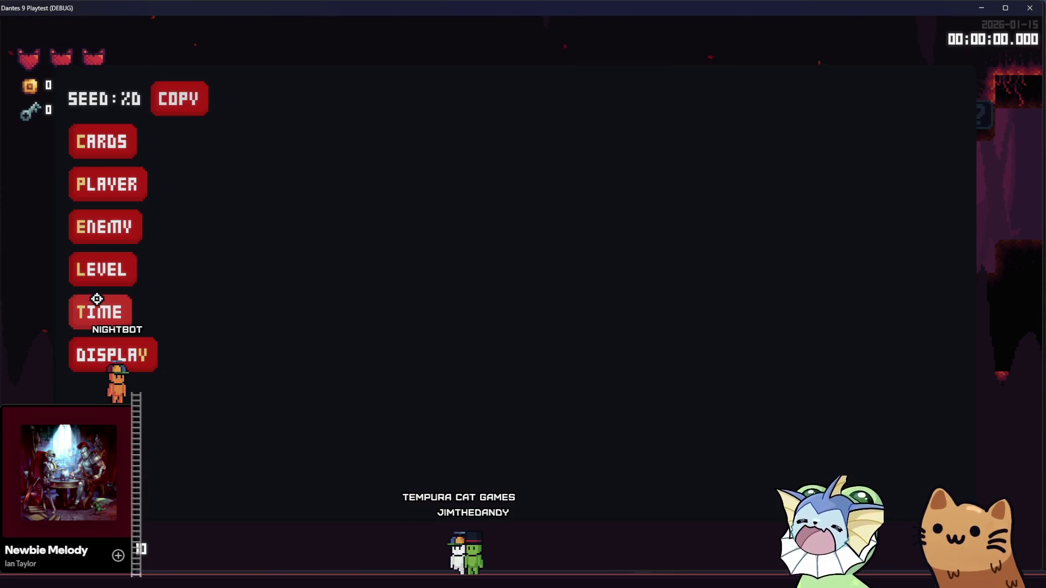
pyautogui.click(93, 256)
pyautogui.click(253, 108)
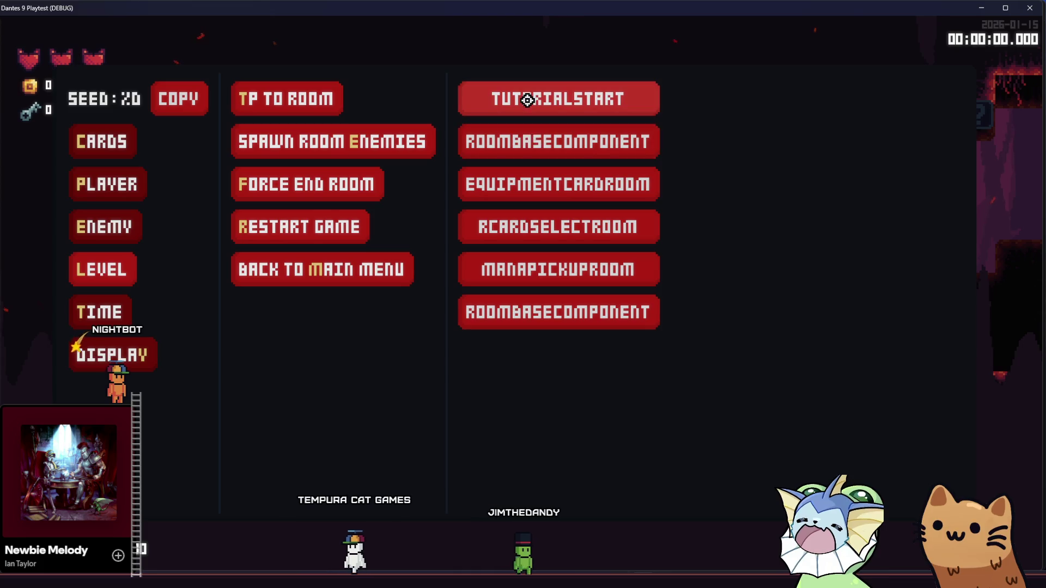
pyautogui.click(552, 269)
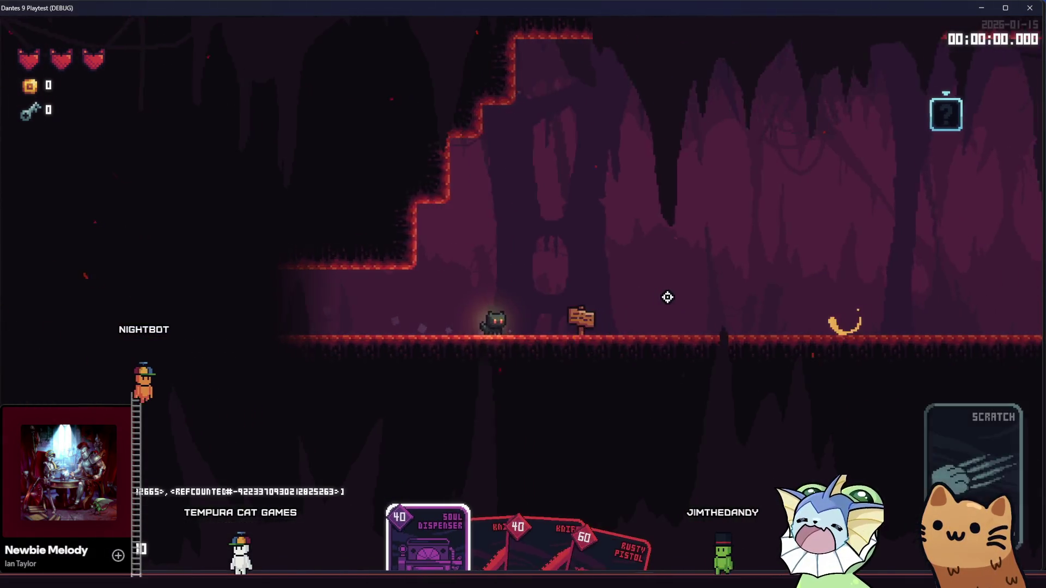
# - Walk the cat right while shooting the targets with the Rusty Pistol
pyautogui.press('d')
pyautogui.scroll(-2, 667, 297)
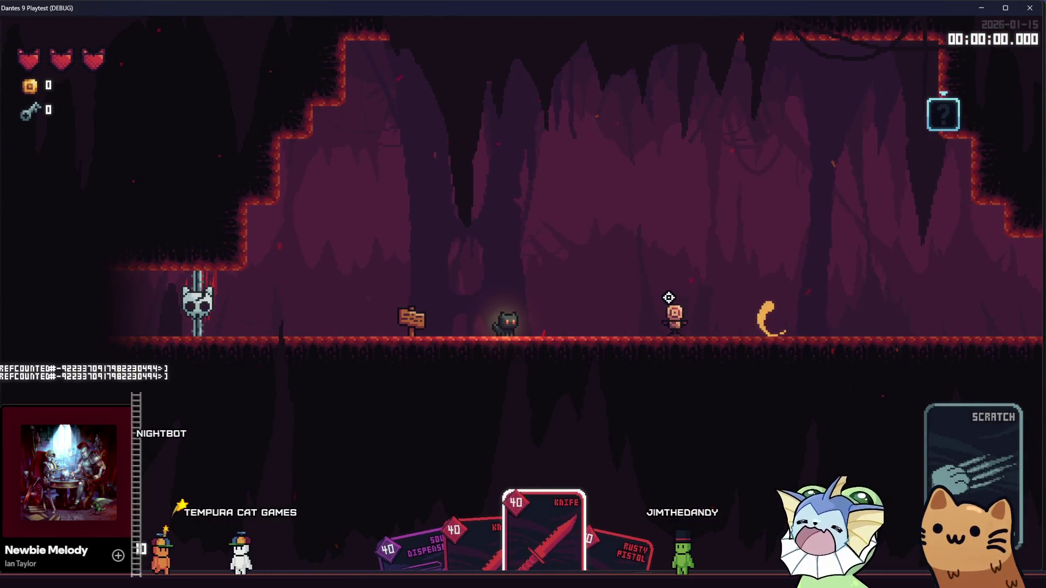
pyautogui.press('d')
pyautogui.scroll(-1, 668, 299)
pyautogui.click(666, 299)
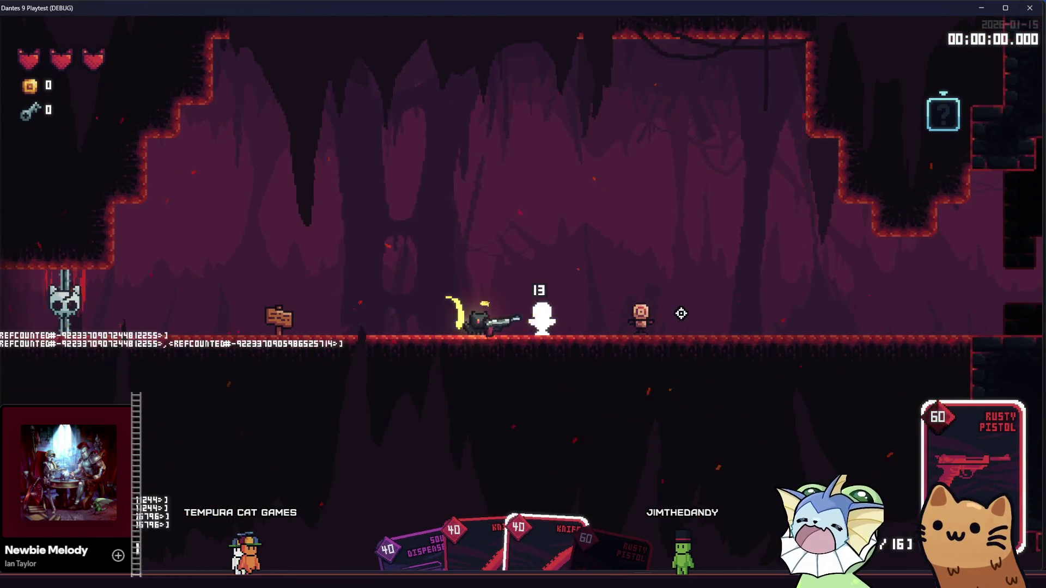
pyautogui.click(713, 314)
pyautogui.click(712, 314)
pyautogui.press('d')
pyautogui.click(330, 315)
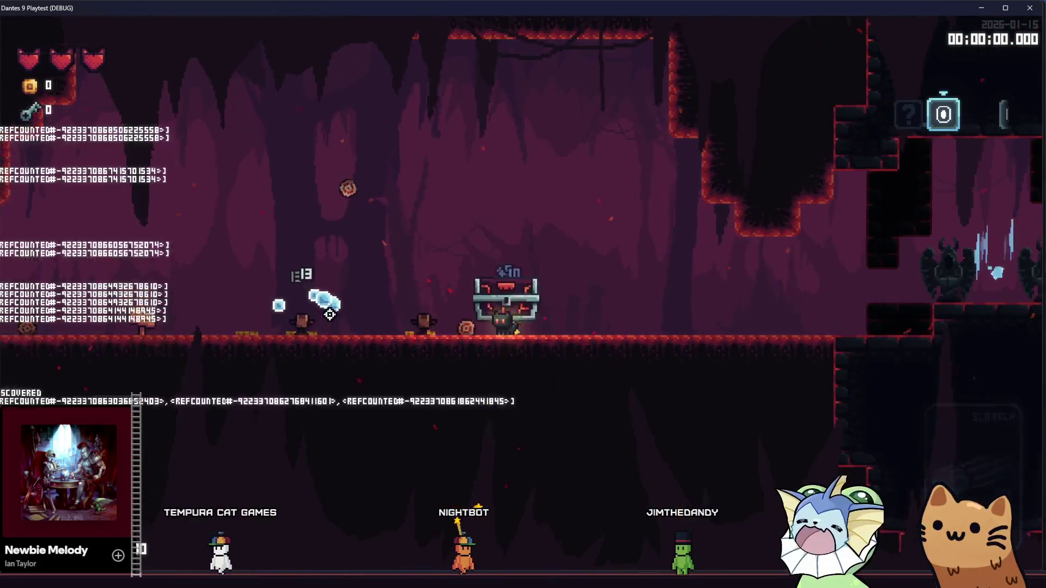
# - Walk past the chest onto the teleporter ledge, back past the signpost, then close the game
pyautogui.press('a')
pyautogui.press('d')
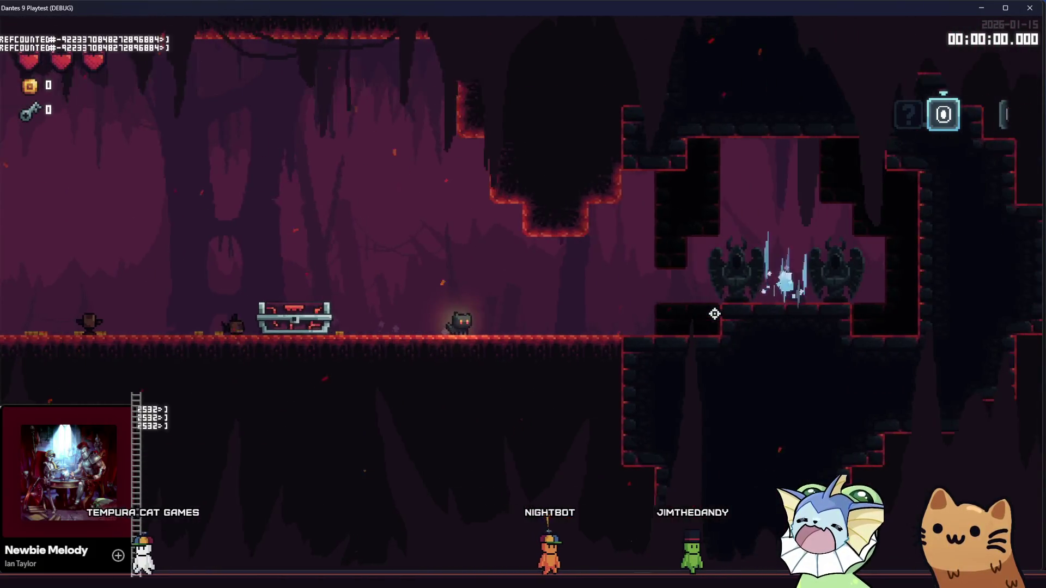
pyautogui.press('d')
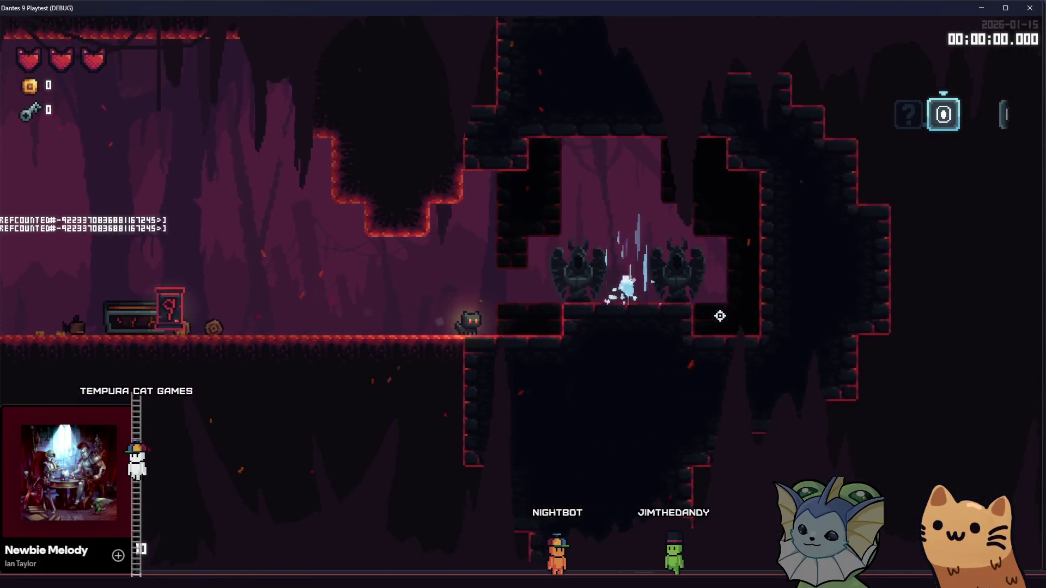
pyautogui.press('a')
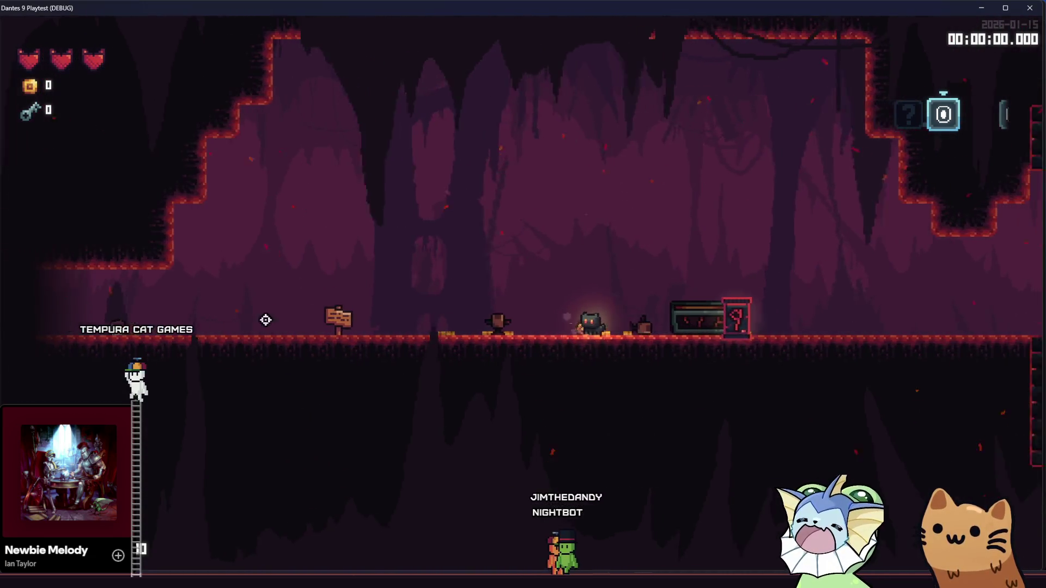
pyautogui.press('d')
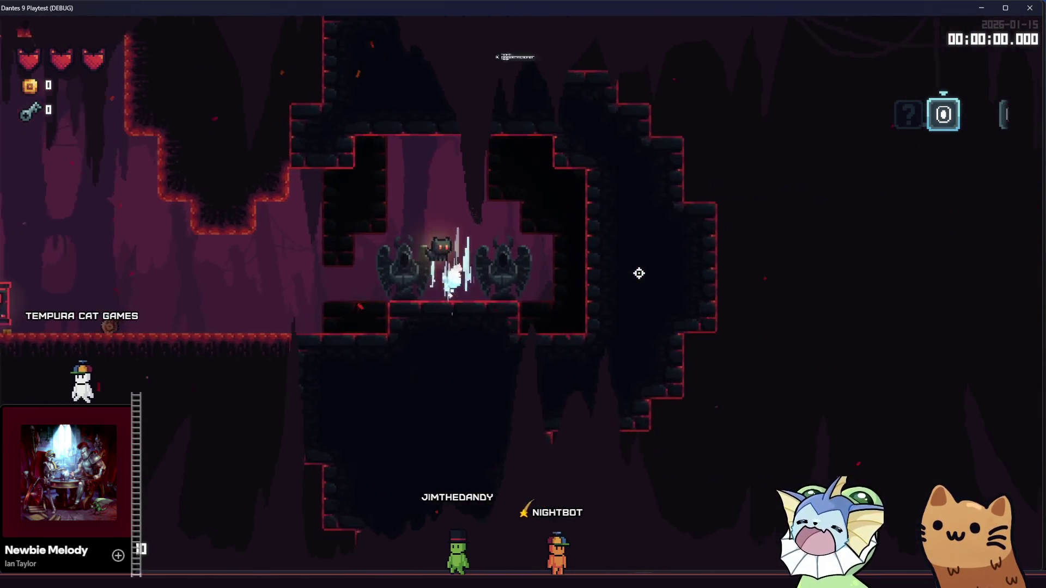
pyautogui.press('a')
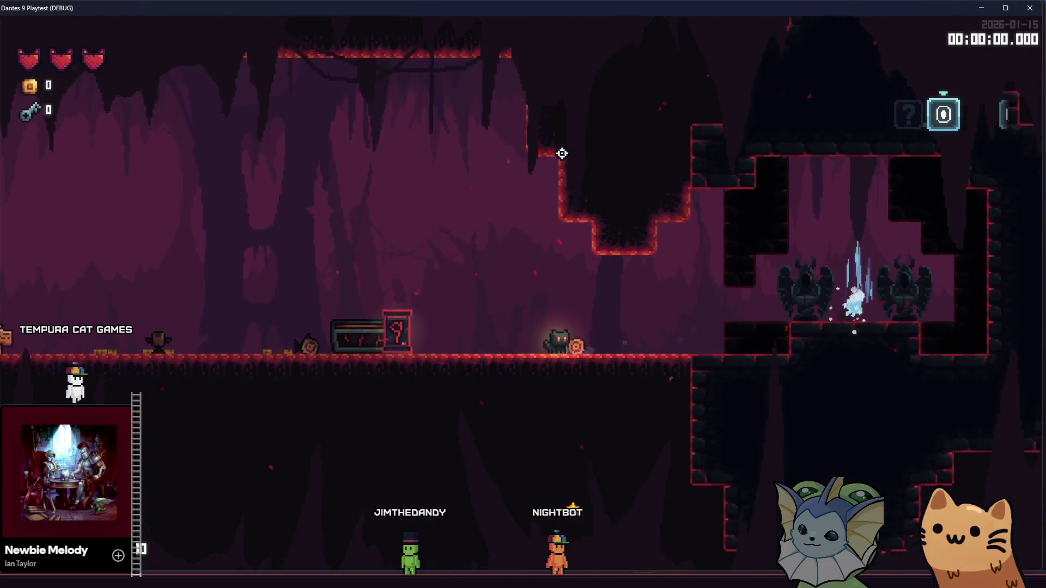
pyautogui.press('a')
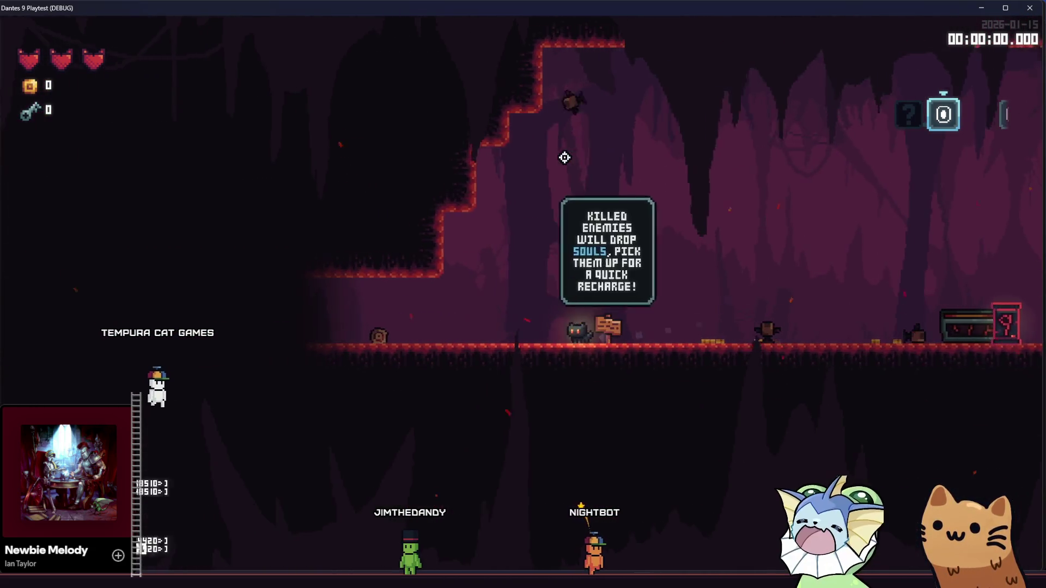
pyautogui.press('F8')
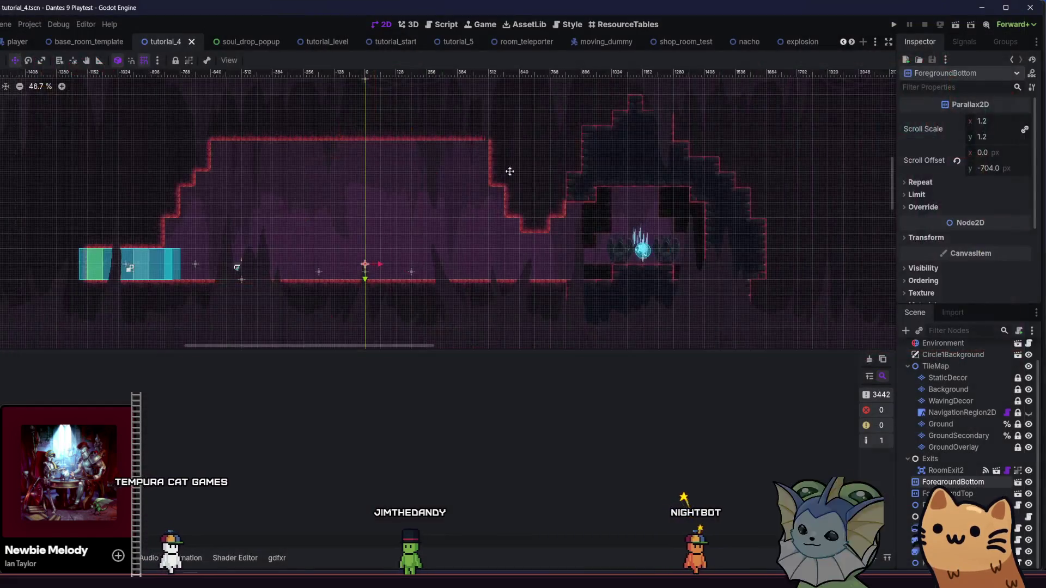
# - Raise ForegroundBottom to offset -800 and save the scene
pyautogui.scroll(2, 355, 272)
pyautogui.moveTo(346, 275); pyautogui.dragTo(346, 261)
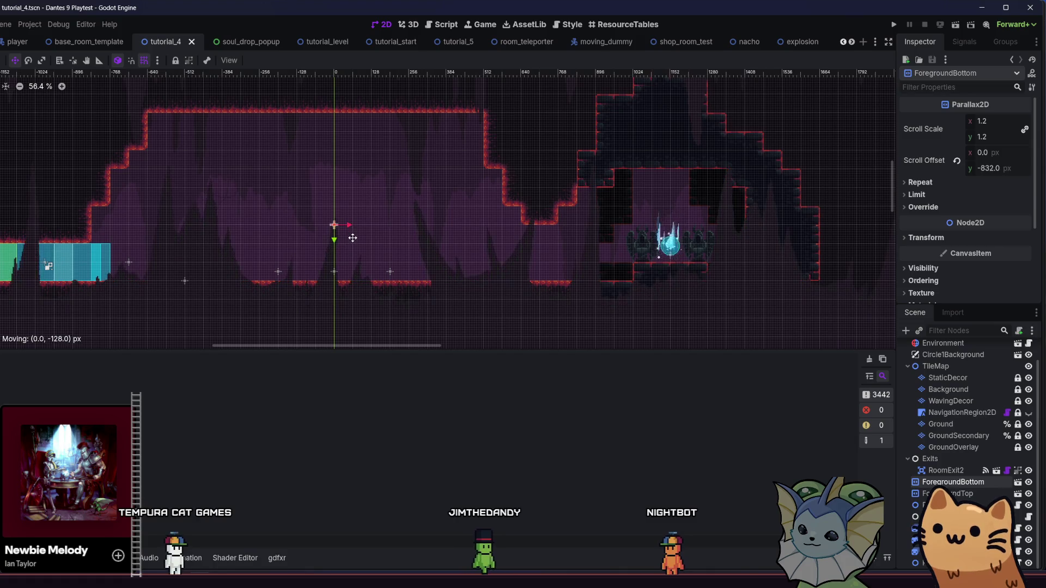
pyautogui.moveTo(353, 248); pyautogui.dragTo(354, 248)
pyautogui.hotkey('ctrl', 's')
# - Readjust ForegroundTop to -1408 px, save, and select the Background tile layer
pyautogui.scroll(3, 712, 285)
pyautogui.moveTo(500, 226); pyautogui.dragTo(484, 249)
pyautogui.hotkey('ctrl', 's')
pyautogui.scroll(-3, 464, 250)
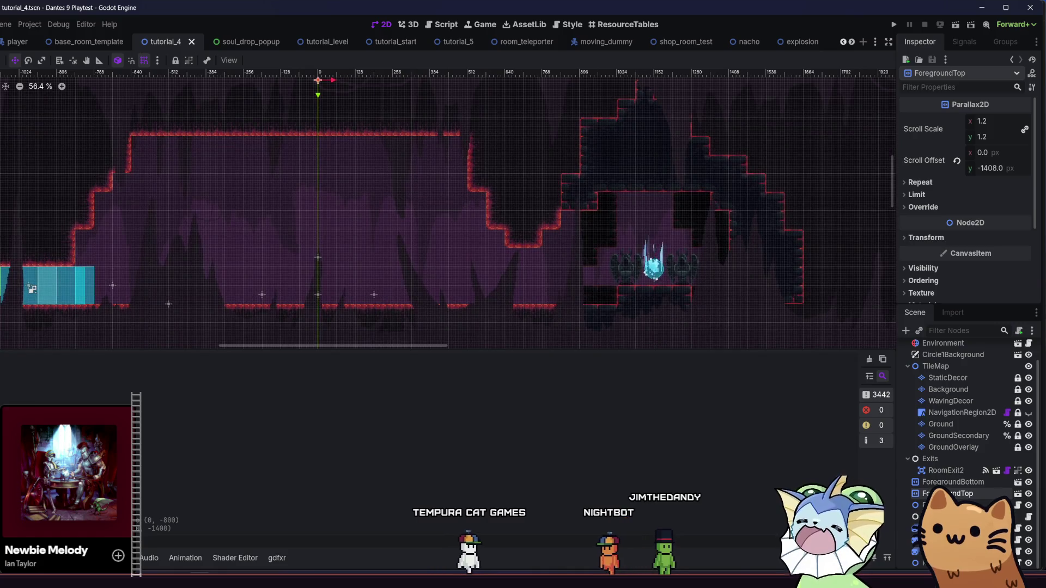
pyautogui.scroll(-2, 402, 200)
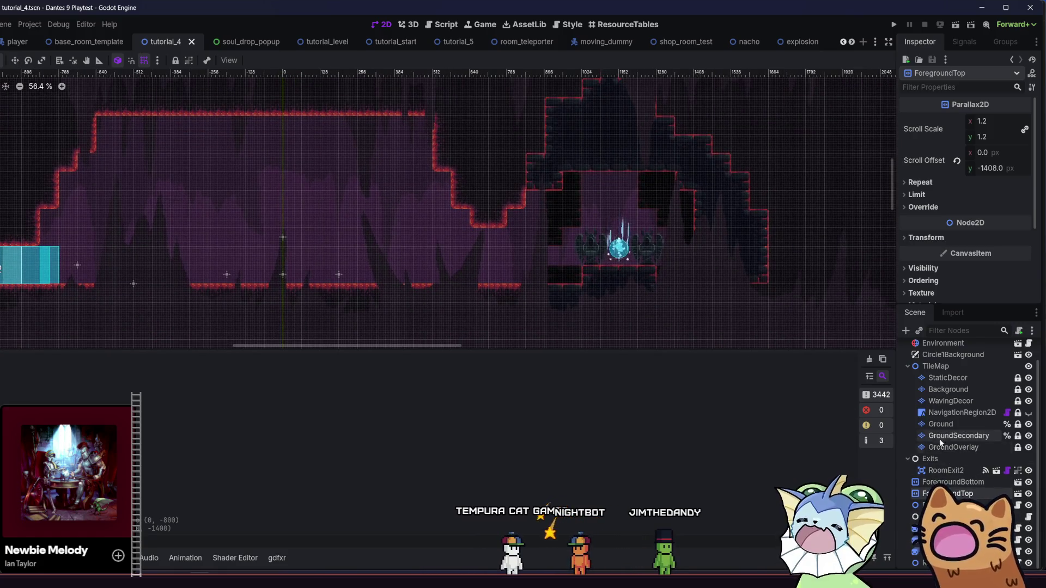
pyautogui.click(949, 390)
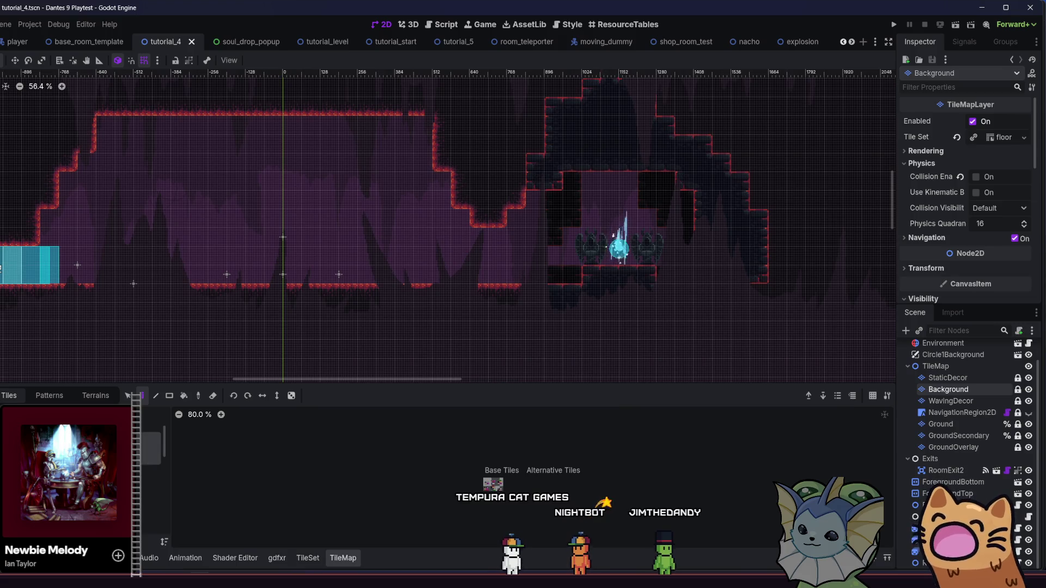
# - On GroundSecondary, erase the bottom row of the chamber's upper rock with a terrain, undoing the last edit
pyautogui.click(959, 436)
pyautogui.click(83, 397)
pyautogui.click(154, 450)
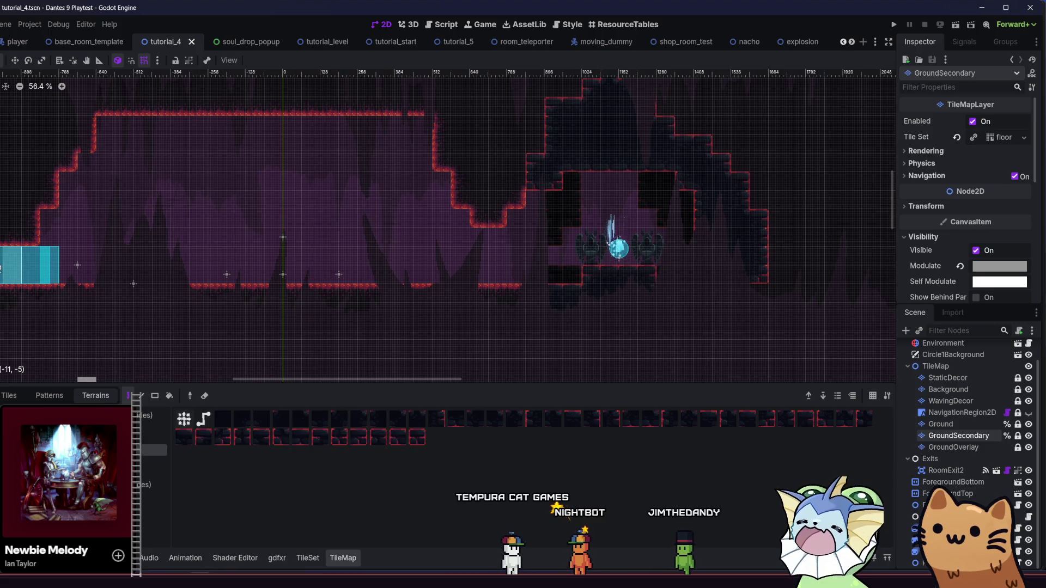
pyautogui.scroll(2, 477, 229)
pyautogui.hscroll(3, 477, 229)
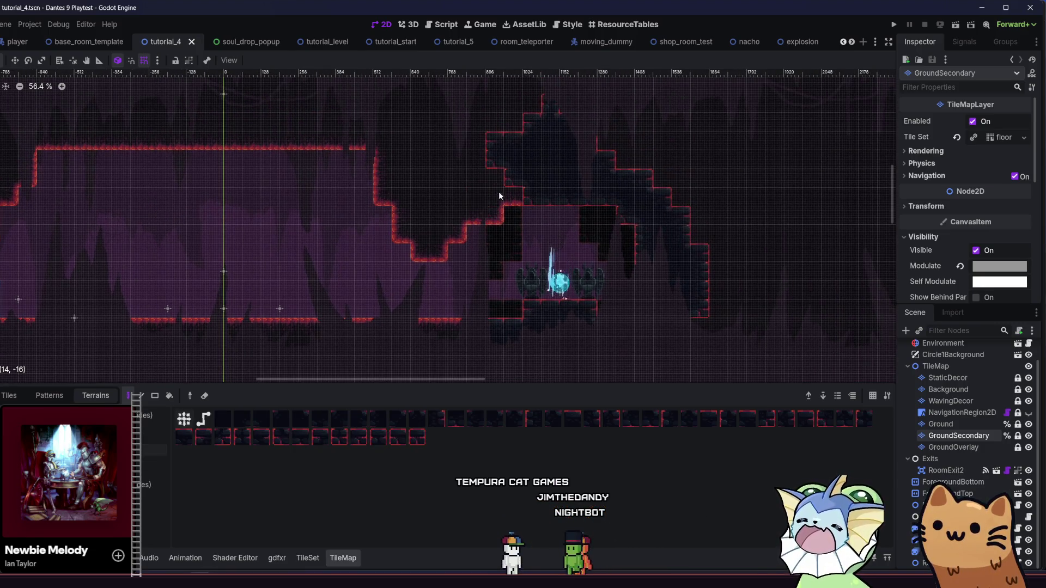
pyautogui.moveTo(557, 206)
pyautogui.mouseDown()
pyautogui.moveTo(602, 187)
pyautogui.moveTo(523, 180)
pyautogui.mouseUp()
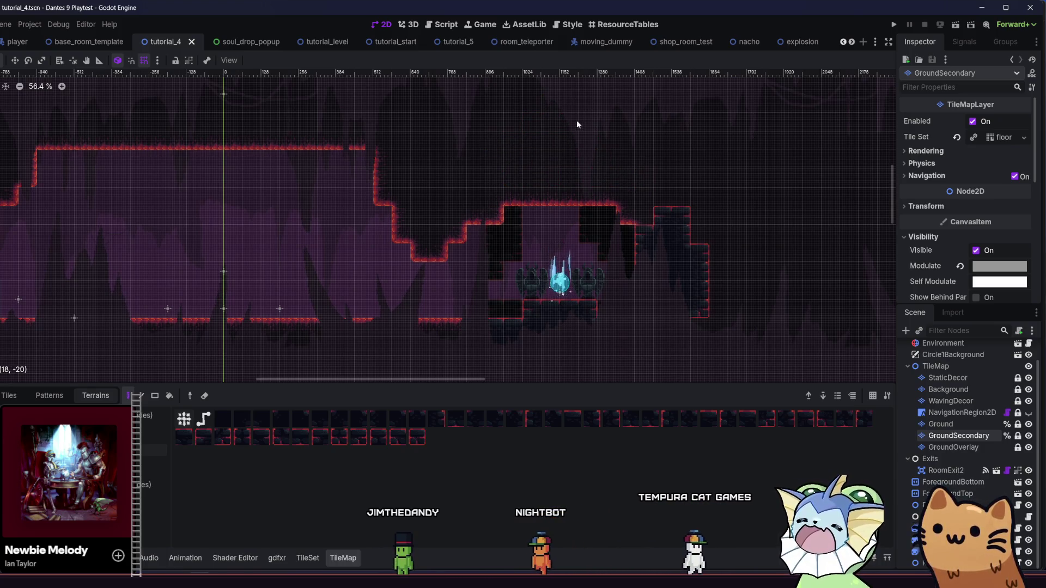
pyautogui.moveTo(559, 175); pyautogui.dragTo(534, 166)
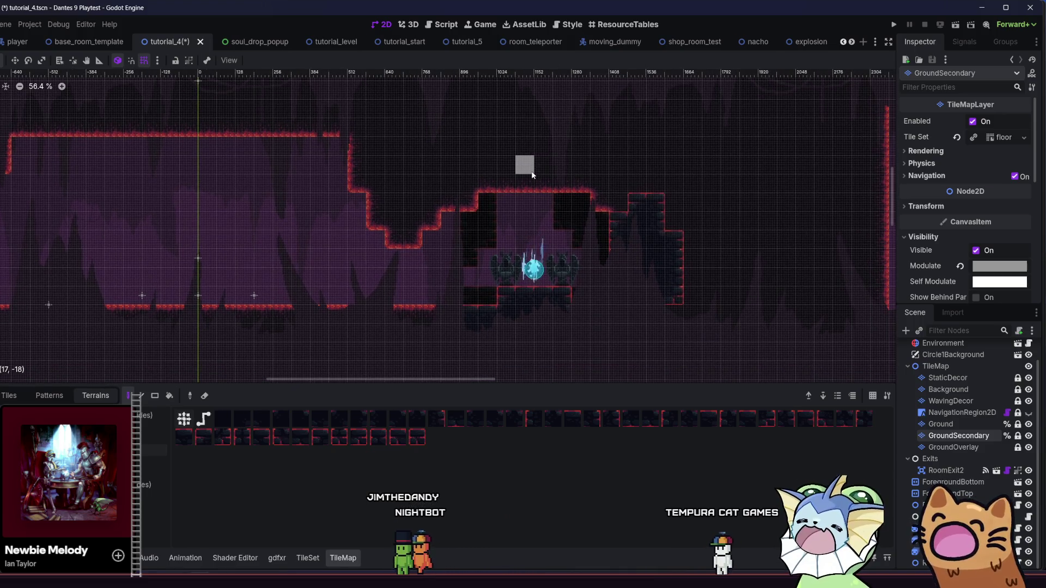
pyautogui.scroll(-3, 534, 175)
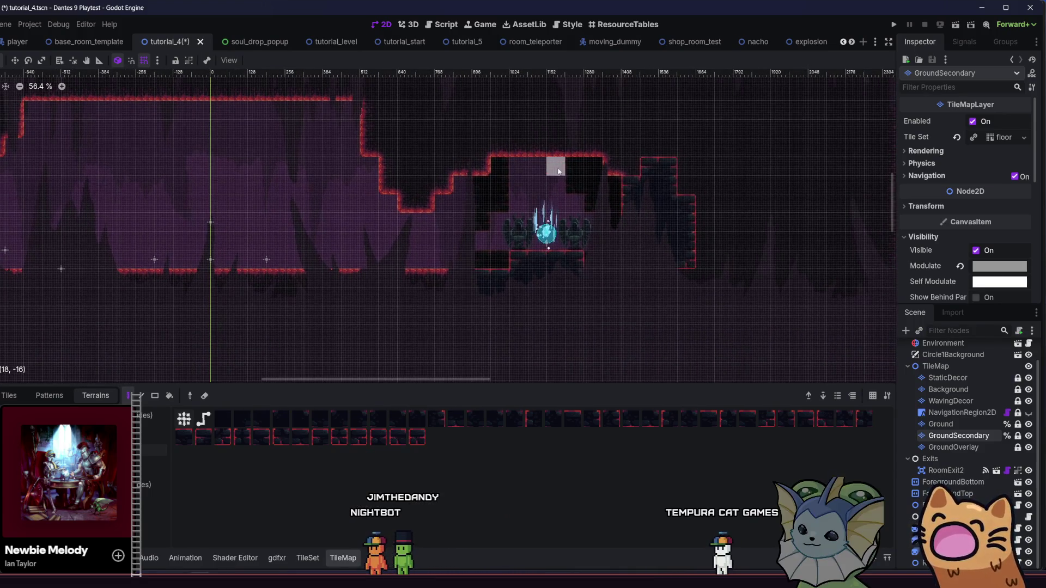
pyautogui.hscroll(2, 524, 158)
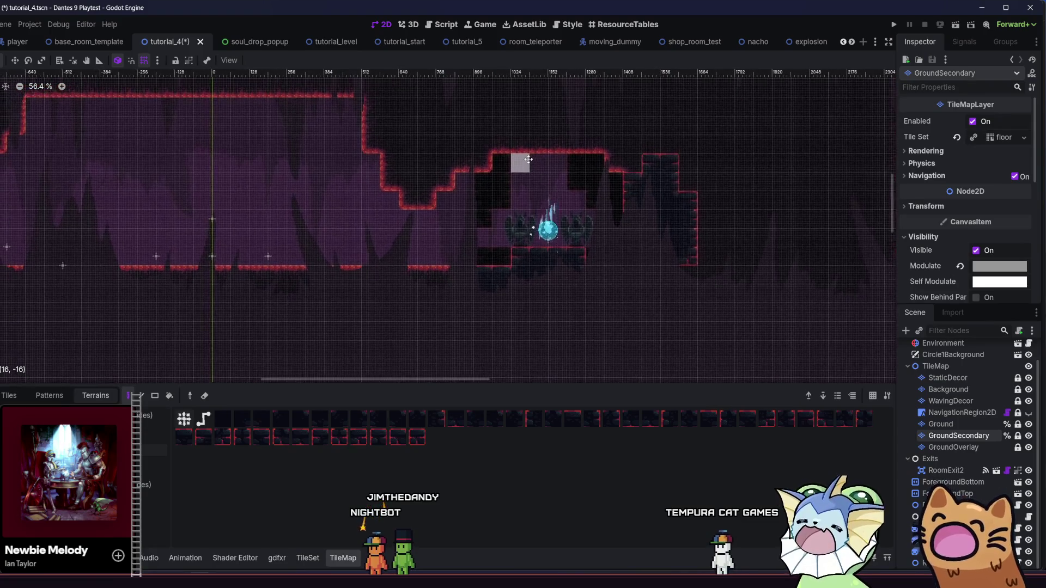
pyautogui.hscroll(2, 502, 160)
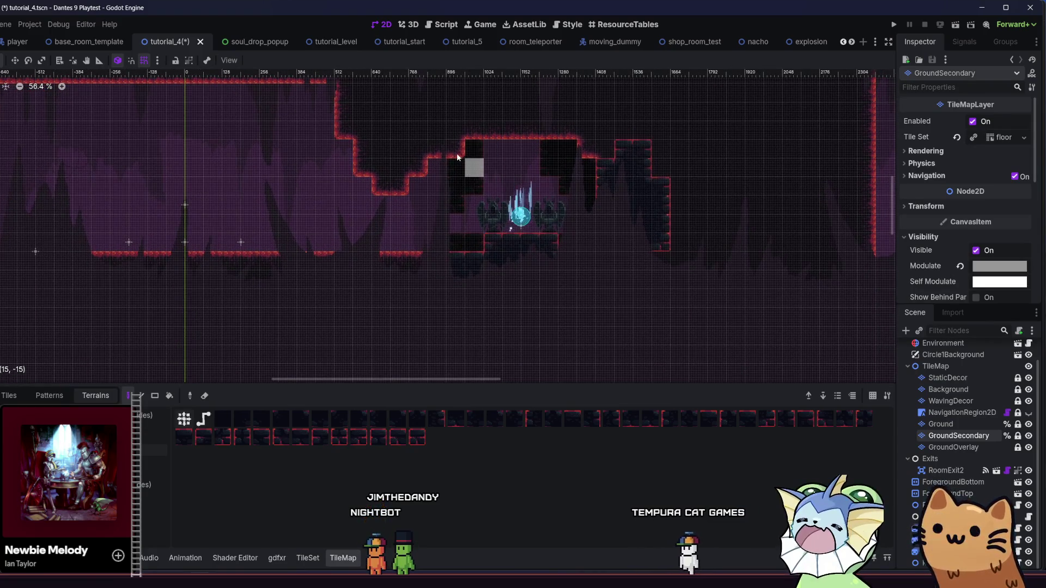
pyautogui.hscroll(2, 479, 166)
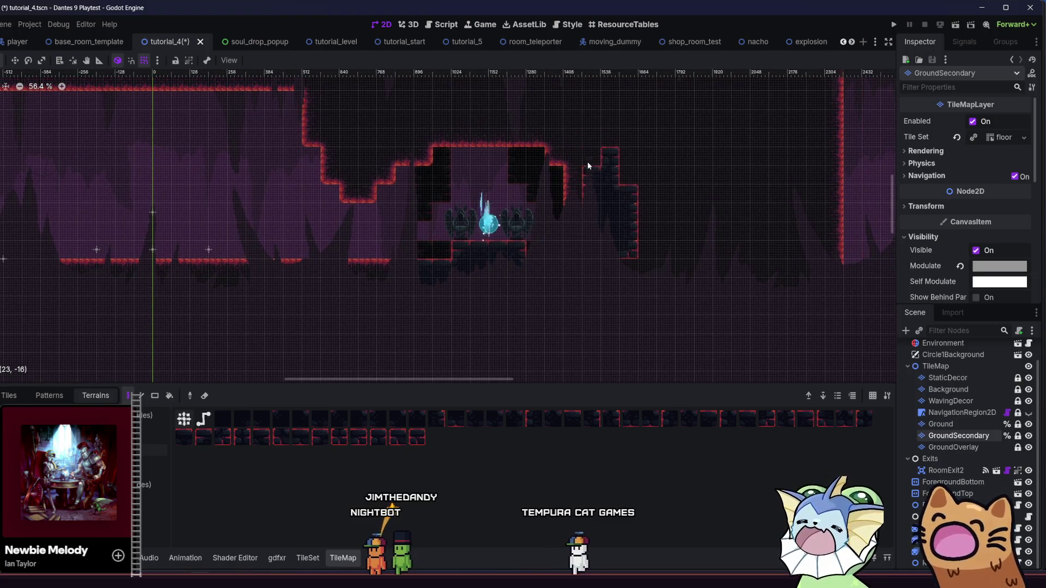
pyautogui.hotkey('ctrl', 'z')
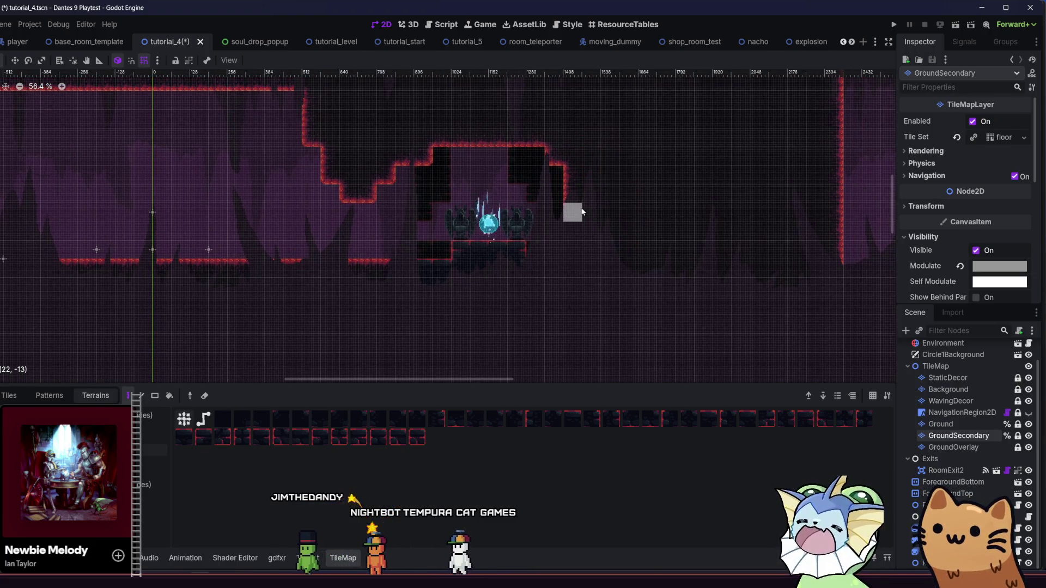
# - Hide ForegroundBottom to expose the cave, paint terrain beside it, and save tutorial_4
pyautogui.click(1027, 436)
pyautogui.click(1028, 437)
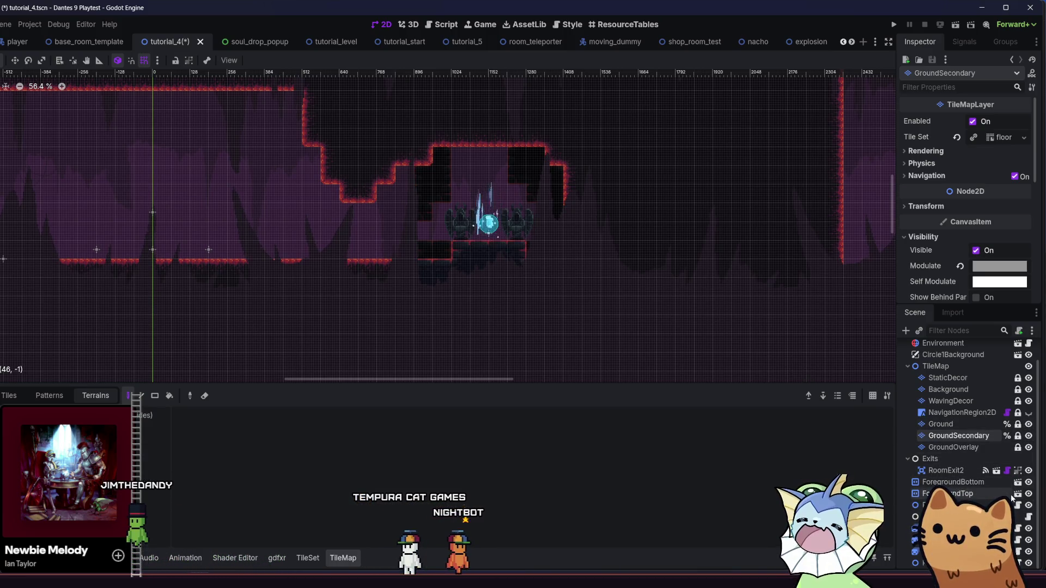
pyautogui.click(1028, 483)
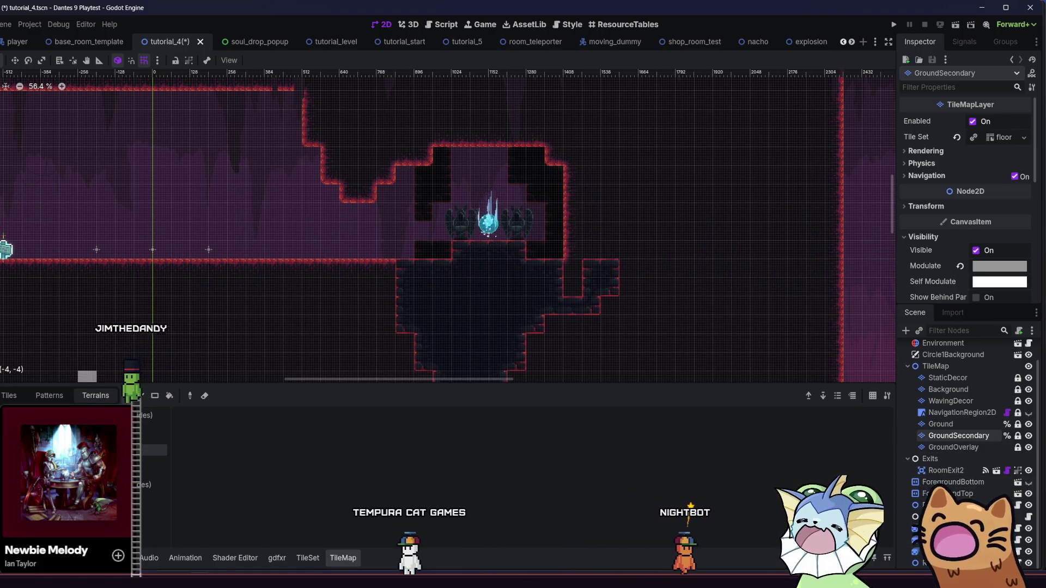
pyautogui.click(152, 450)
pyautogui.click(591, 278)
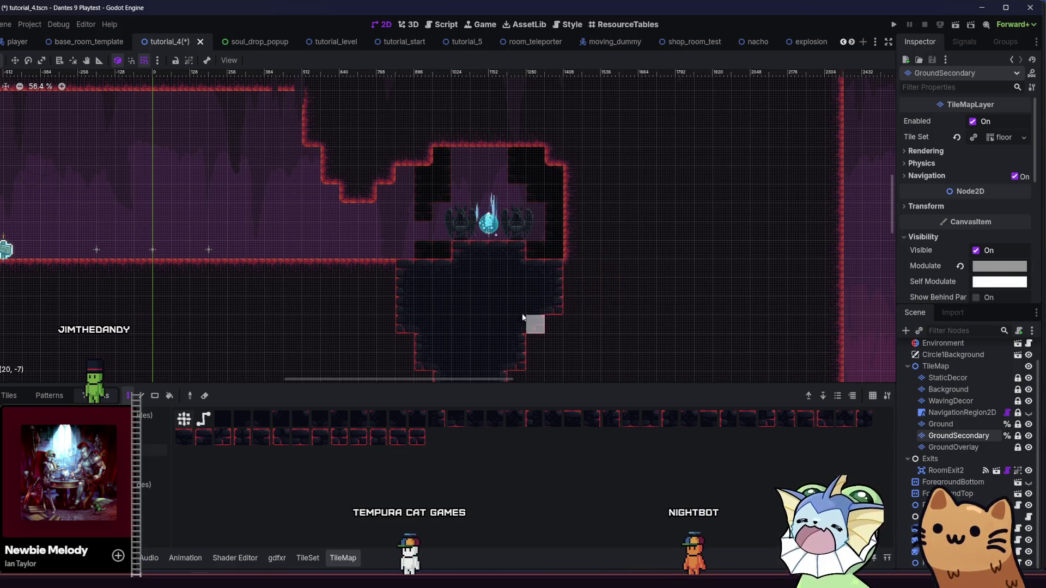
pyautogui.scroll(-2, 490, 299)
pyautogui.hscroll(3, 491, 300)
pyautogui.scroll(1, 332, 267)
pyautogui.hscroll(-1, 332, 267)
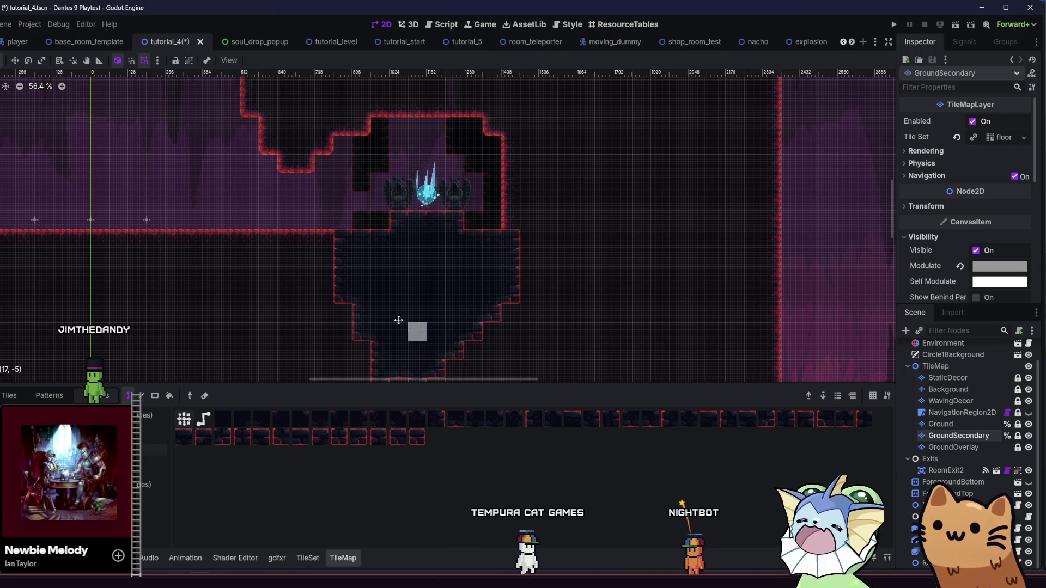
pyautogui.scroll(-2, 428, 335)
pyautogui.hscroll(2, 428, 334)
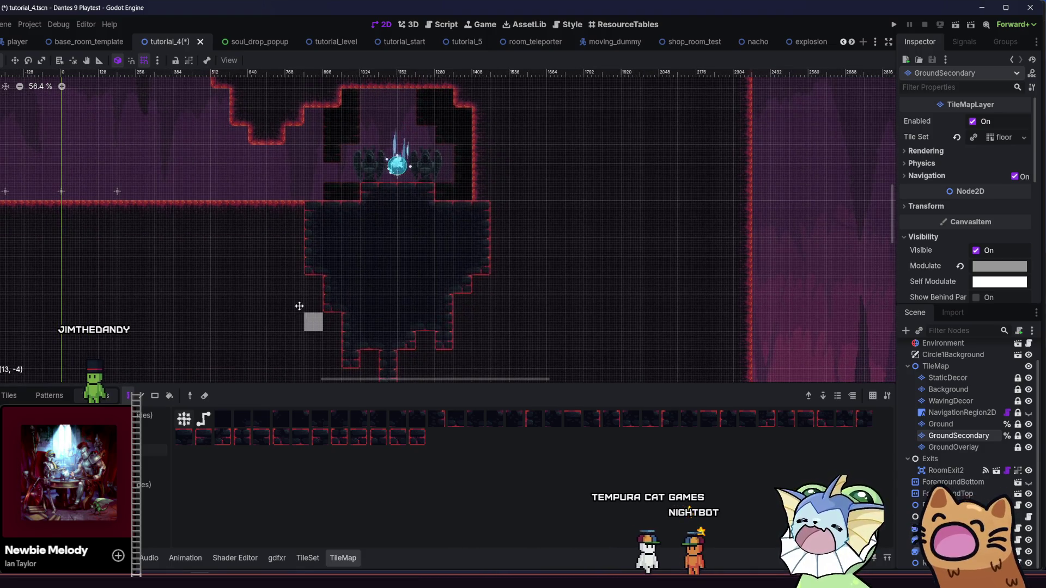
pyautogui.scroll(1, 304, 311)
pyautogui.hotkey('ctrl', 's')
pyautogui.scroll(1, 408, 283)
pyautogui.hotkey('ctrl', 's')
pyautogui.click(809, 395)
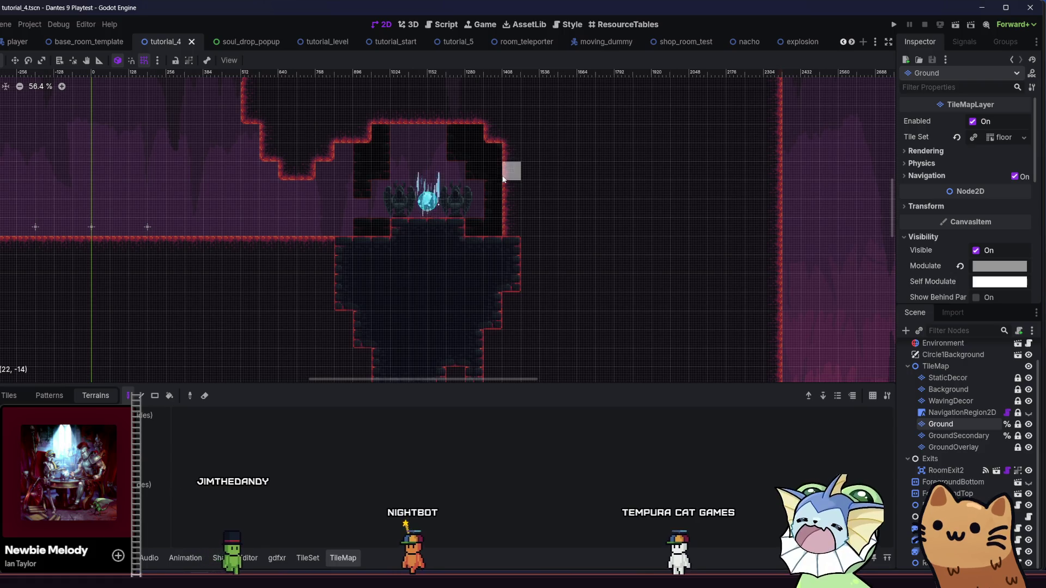
# - Paint a ground terrain wall along the chamber's right edge and save
pyautogui.click(151, 427)
pyautogui.moveTo(491, 241)
pyautogui.mouseDown()
pyautogui.moveTo(519, 205)
pyautogui.moveTo(493, 136)
pyautogui.mouseUp()
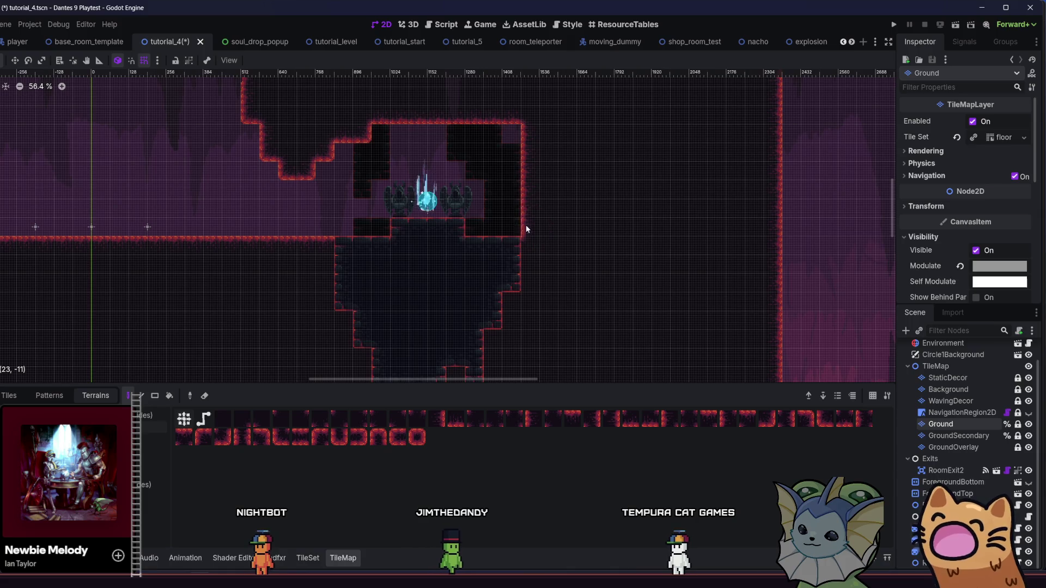
pyautogui.hotkey('ctrl', 's')
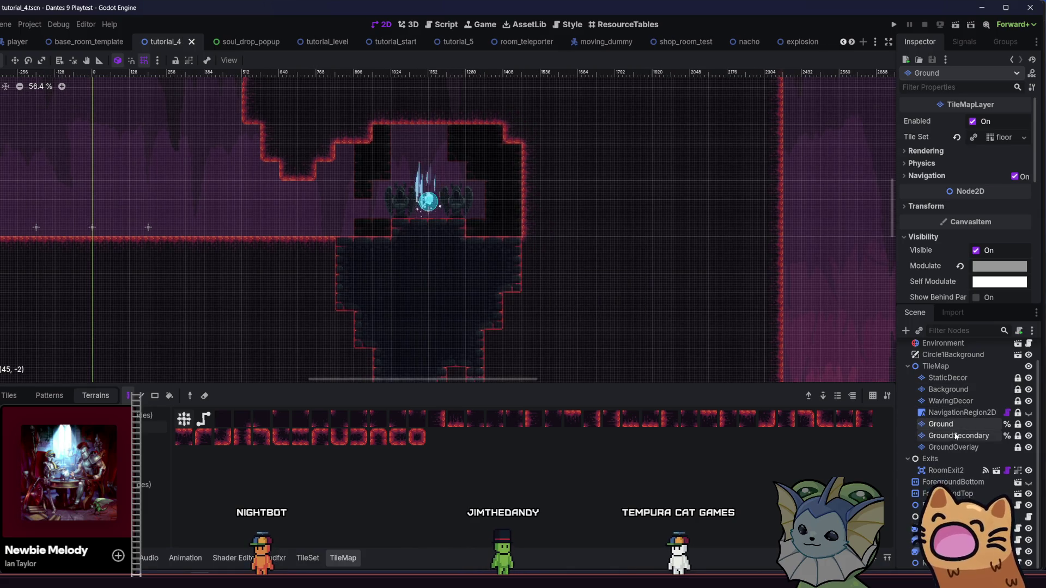
# - On the Background layer, fill the black gaps right and left of the teleporter, then save
pyautogui.click(949, 390)
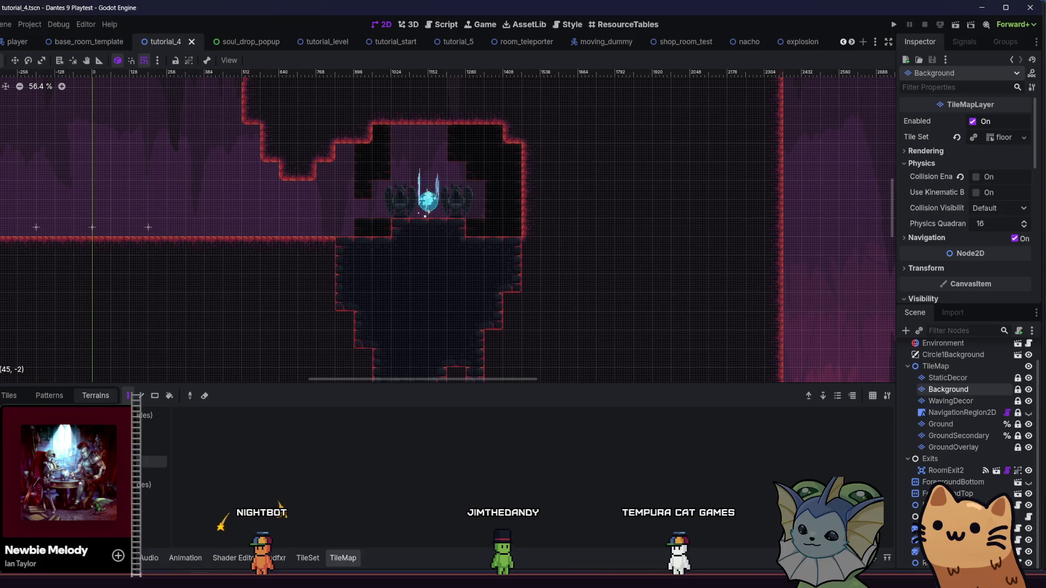
pyautogui.click(156, 462)
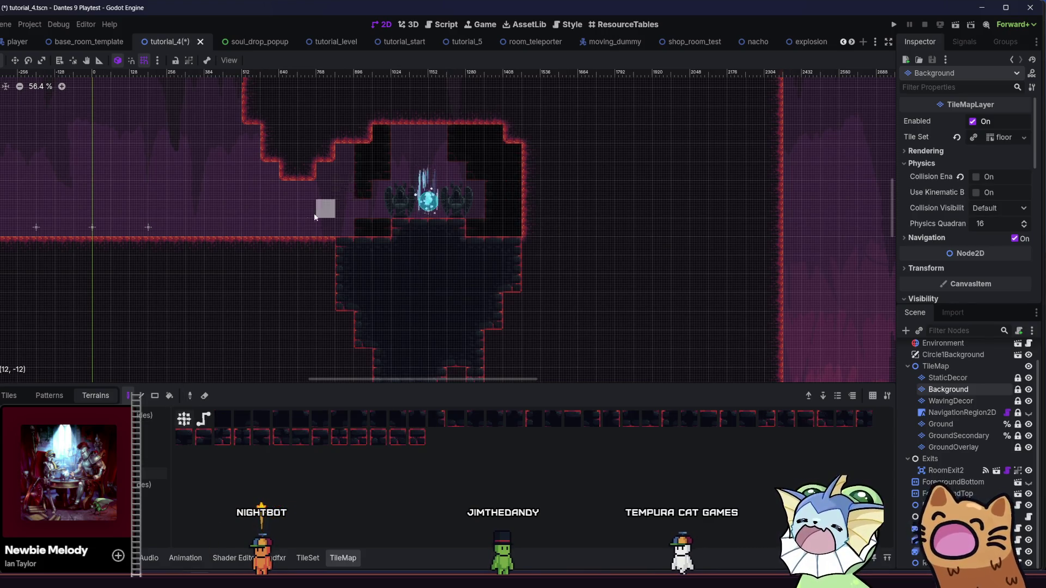
pyautogui.scroll(4, 322, 208)
pyautogui.moveTo(570, 192); pyautogui.dragTo(578, 266)
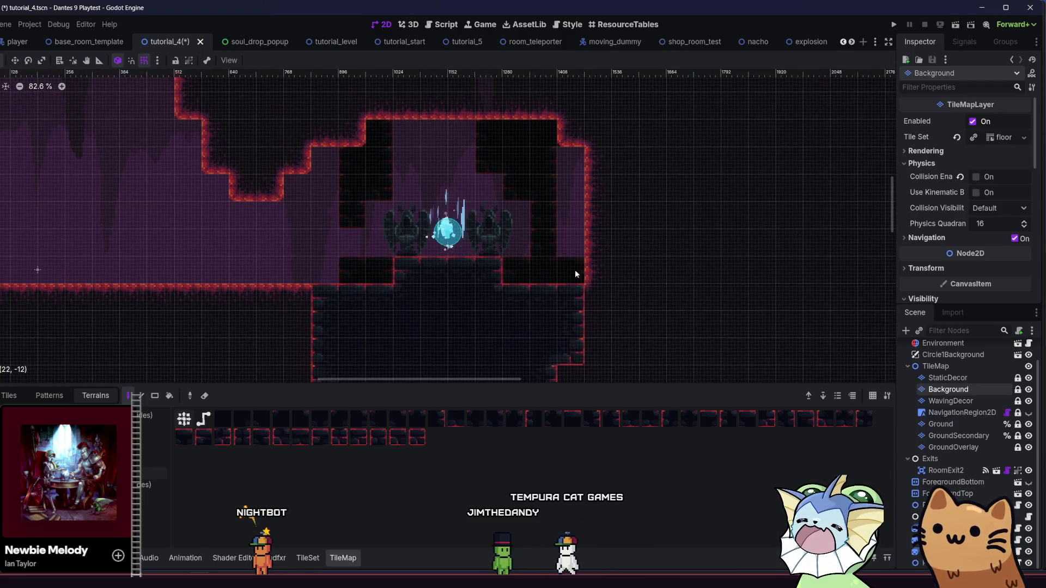
pyautogui.moveTo(495, 164); pyautogui.dragTo(490, 133)
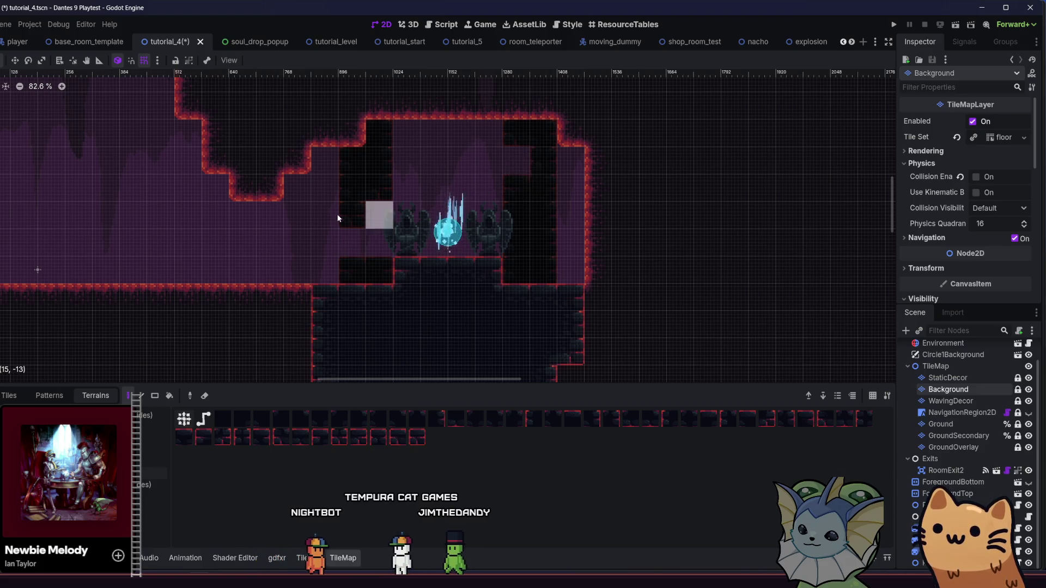
pyautogui.moveTo(353, 218); pyautogui.dragTo(416, 248)
pyautogui.scroll(-3, 417, 247)
pyautogui.hotkey('ctrl', 's')
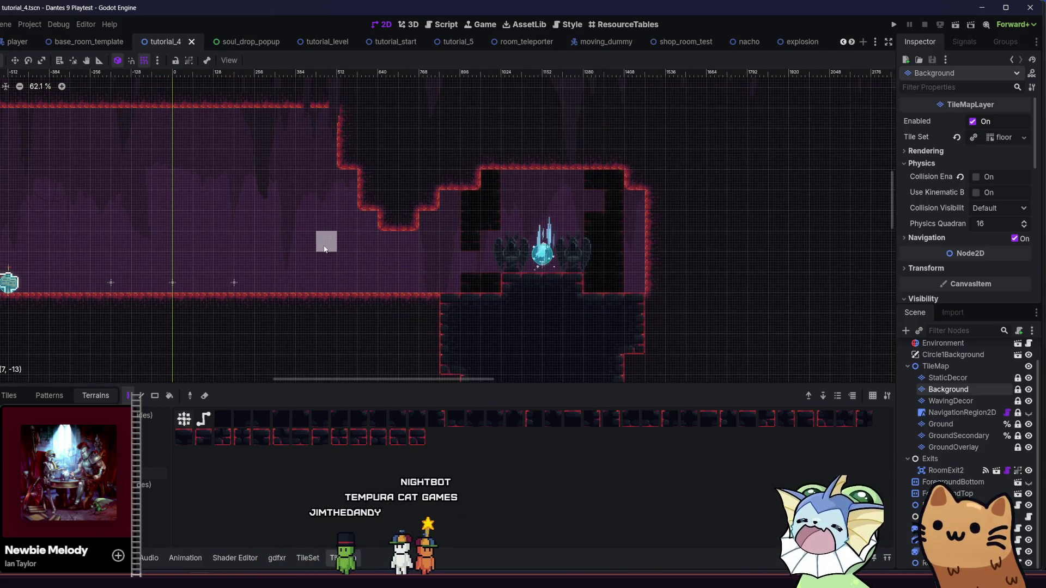
pyautogui.hscroll(5, 272, 251)
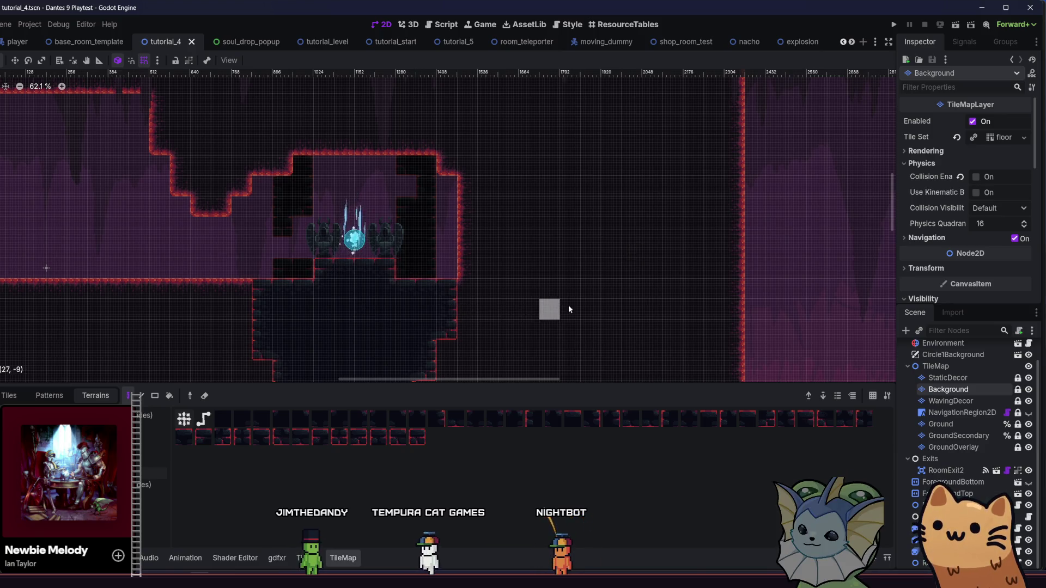
# - Erase Ground-layer tiles from the teleporter chamber's ceiling and save tutorial_4
pyautogui.hscroll(-3, 693, 284)
pyautogui.scroll(-4, 693, 284)
pyautogui.moveTo(287, 256)
pyautogui.mouseDown()
pyautogui.moveTo(375, 286)
pyautogui.moveTo(387, 265)
pyautogui.moveTo(315, 200)
pyautogui.mouseUp()
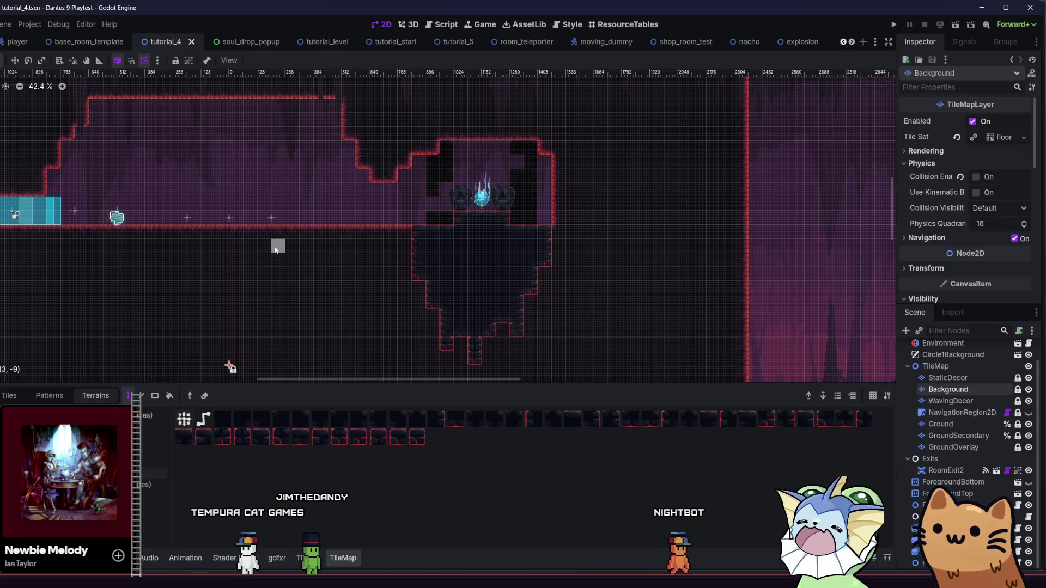
pyautogui.moveTo(274, 247); pyautogui.dragTo(327, 306)
pyautogui.scroll(2, 518, 240)
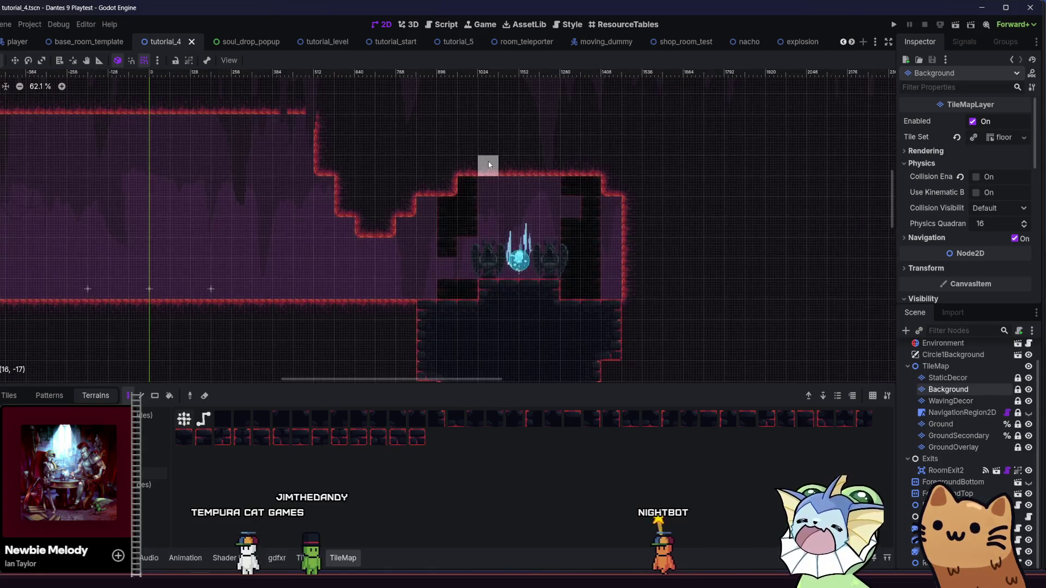
pyautogui.press('e')
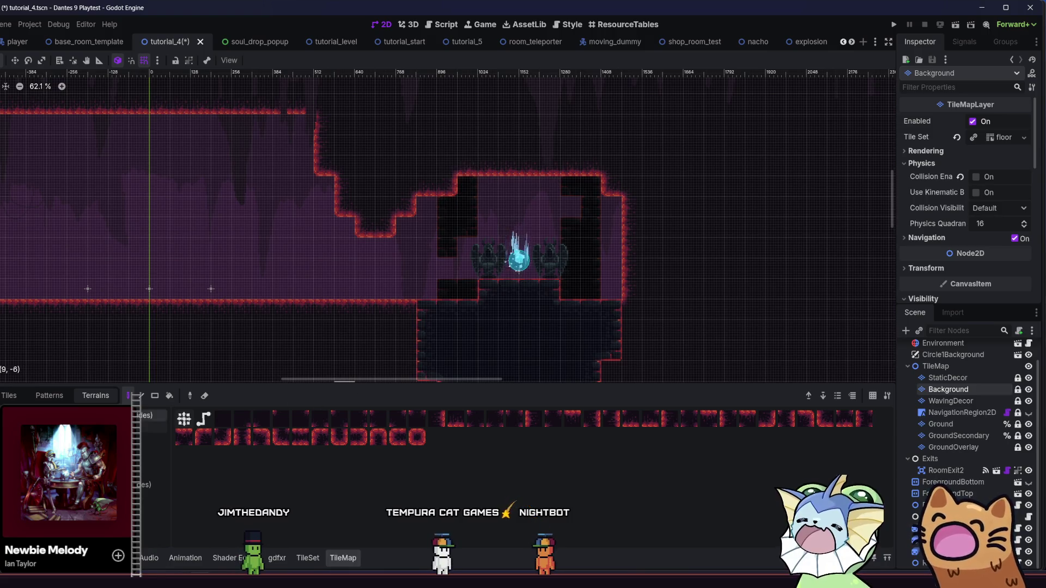
pyautogui.click(967, 424)
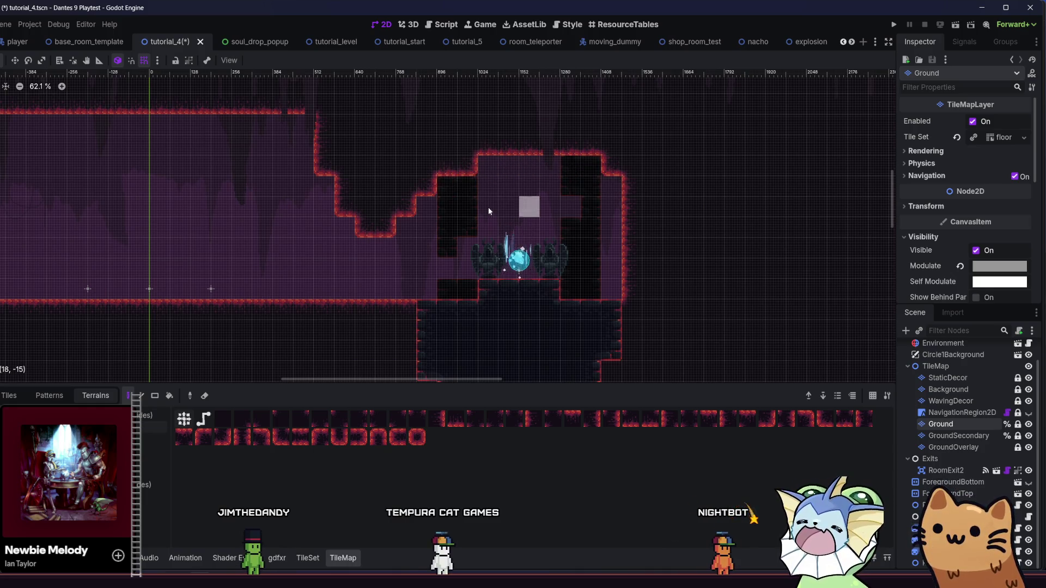
pyautogui.moveTo(503, 208)
pyautogui.mouseDown()
pyautogui.moveTo(583, 196)
pyautogui.moveTo(573, 194)
pyautogui.mouseUp()
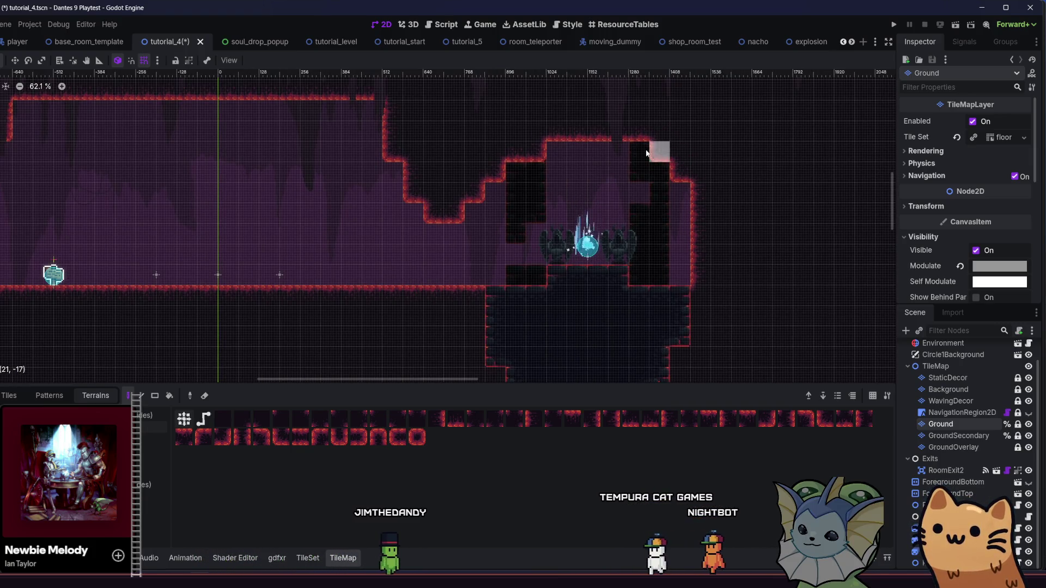
pyautogui.hotkey('ctrl', 's')
# - Pick the background terrain on the Background layer, save tutorial_4, and search scenes for 'tutorial_1'
pyautogui.moveTo(458, 223)
pyautogui.mouseDown()
pyautogui.moveTo(332, 210)
pyautogui.moveTo(308, 219)
pyautogui.mouseUp()
pyautogui.scroll(5, 307, 220)
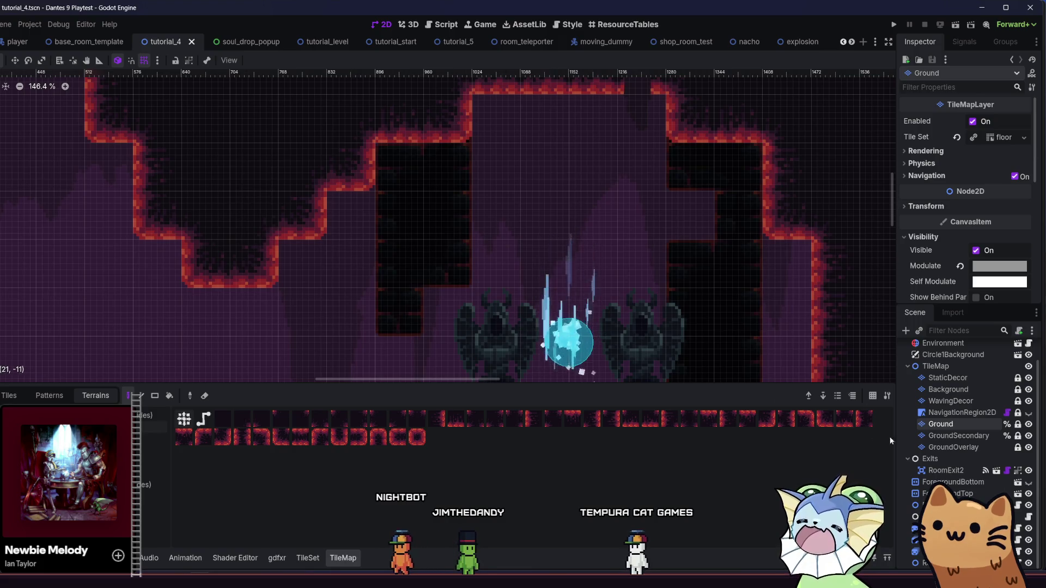
pyautogui.click(948, 389)
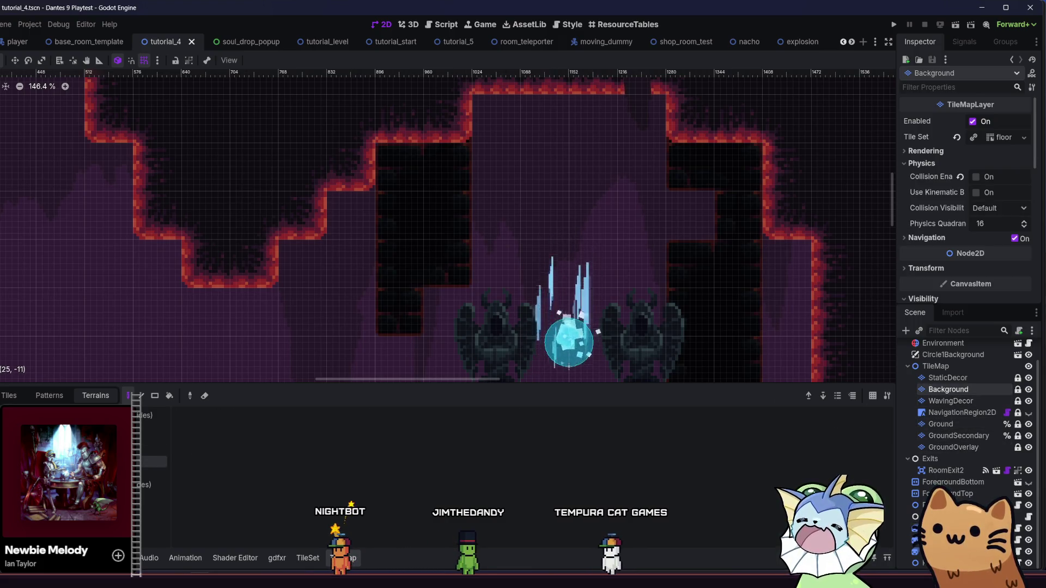
pyautogui.click(156, 473)
pyautogui.scroll(-3, 205, 195)
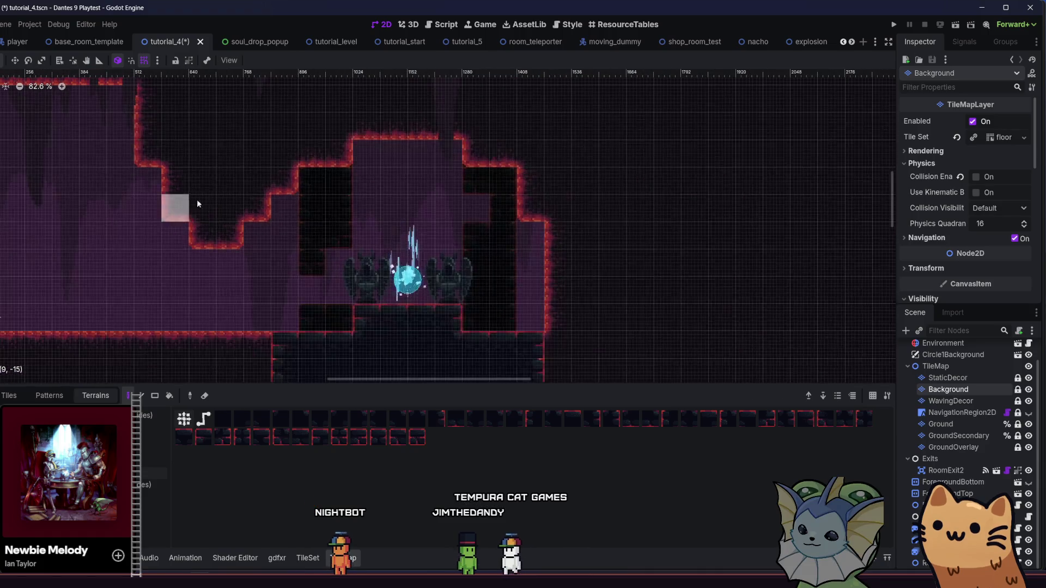
pyautogui.hotkey('ctrl', 's')
pyautogui.hotkey('alt', 'shift', 'o')
pyautogui.write('tutorial_1')
# - Open the tutorial_start scene from the search results and look over its room
pyautogui.press('BackSpace')
pyautogui.write('start')
pyautogui.press('Return')
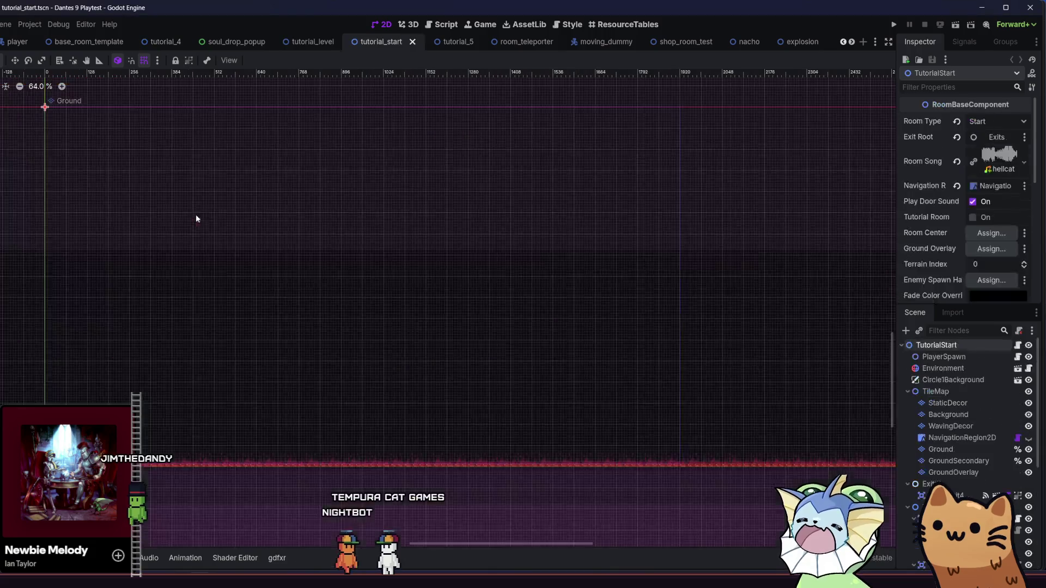
pyautogui.scroll(5, 196, 219)
pyautogui.hscroll(-5, 218, 234)
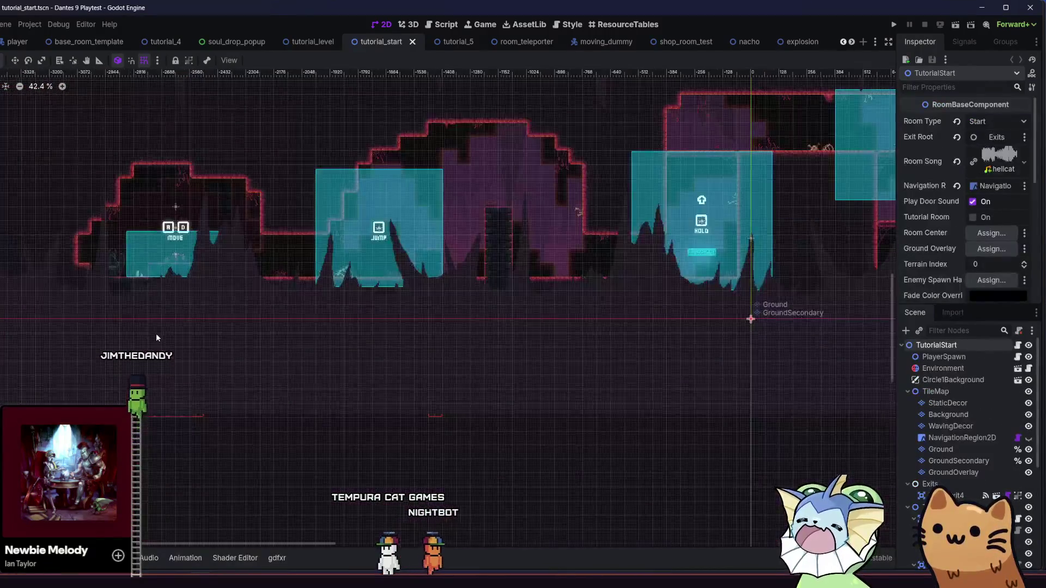
pyautogui.scroll(4, 156, 337)
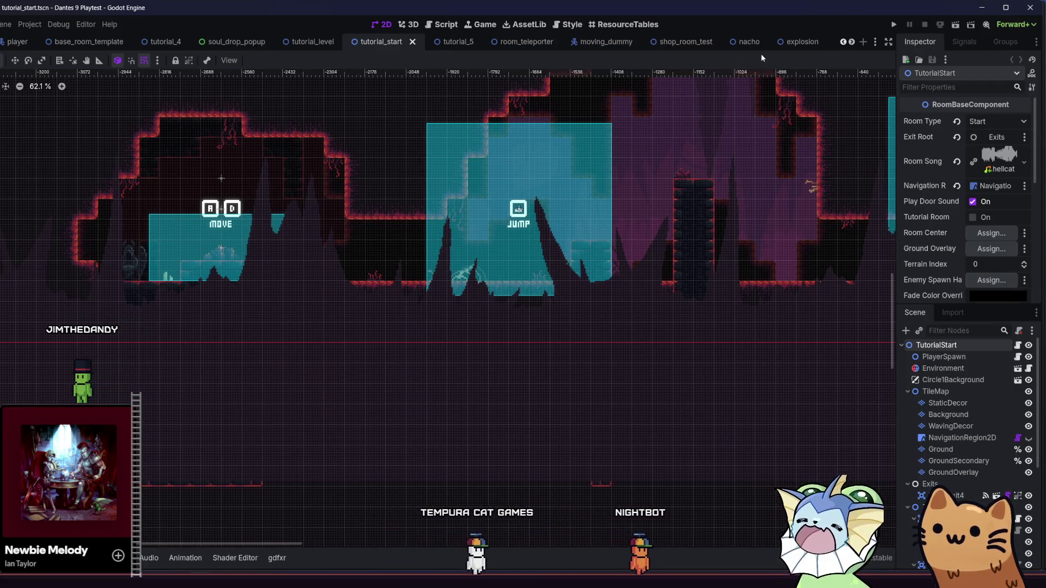
pyautogui.scroll(-6, 746, 42)
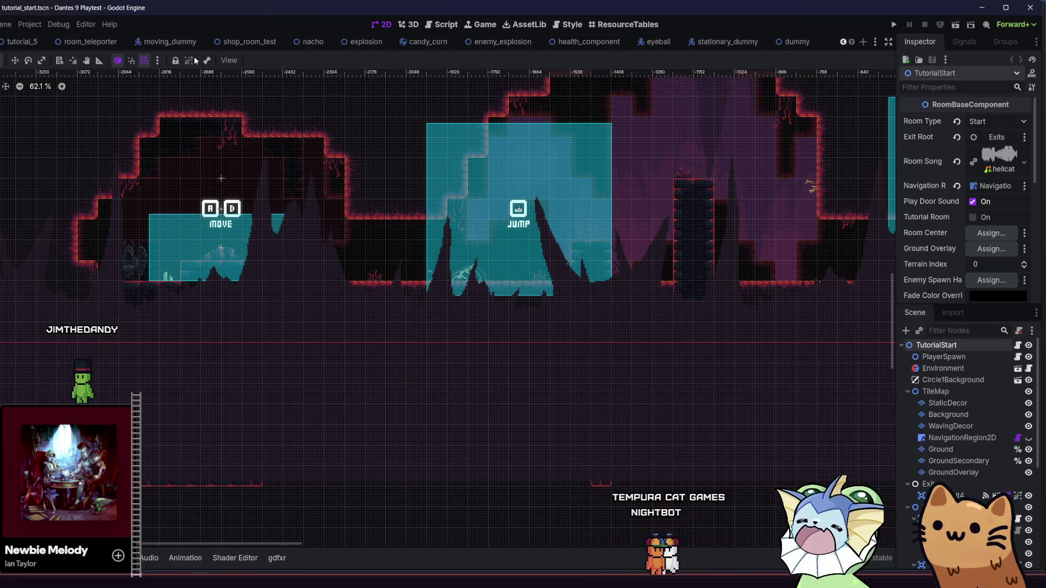
pyautogui.scroll(-8, 189, 44)
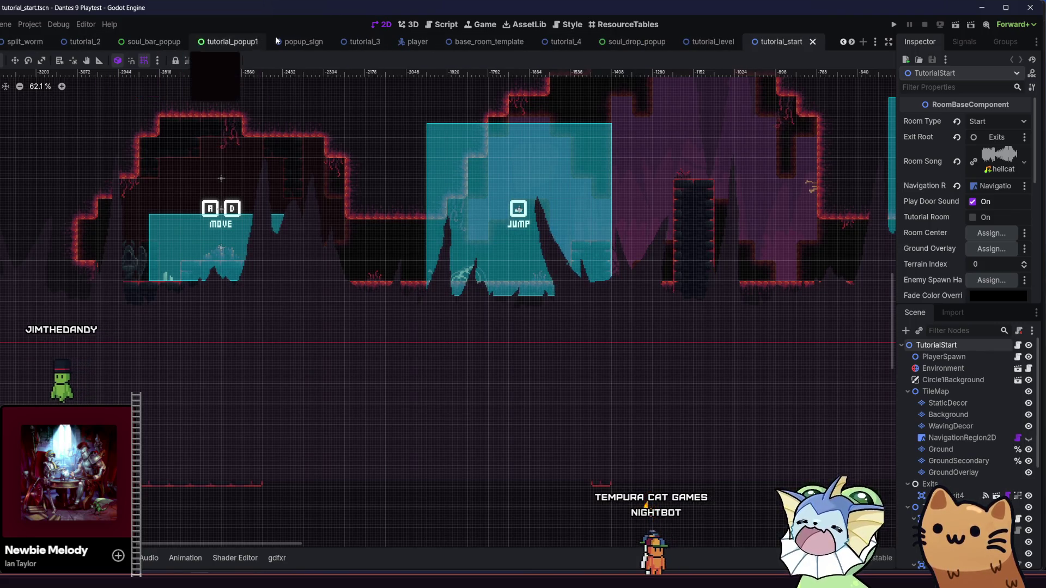
pyautogui.scroll(1, 337, 42)
# - Switch through the scene tabs from tutorial_3 to tutorial_4
pyautogui.click(444, 44)
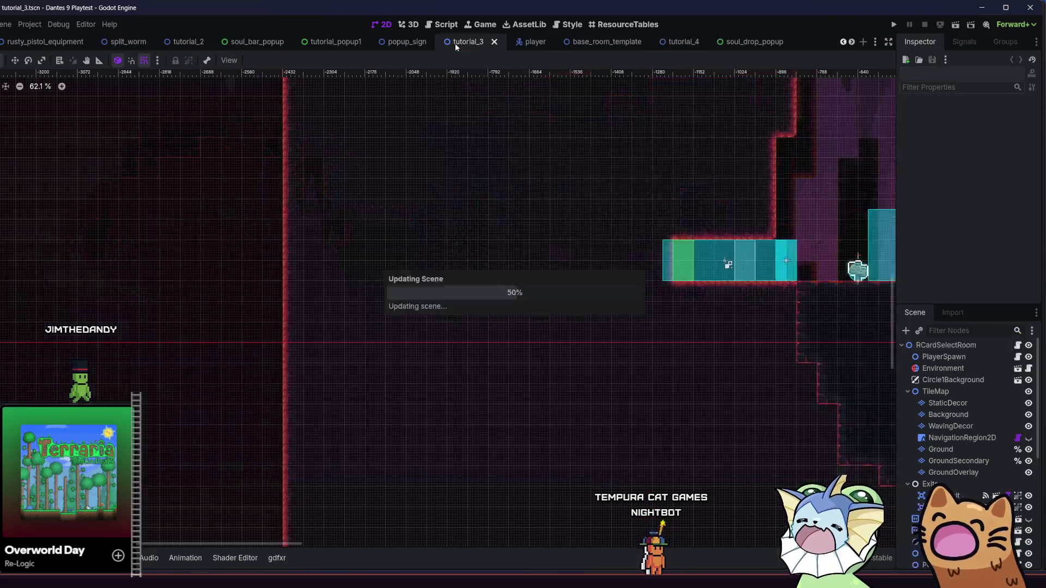
pyautogui.scroll(-3, 455, 43)
pyautogui.click(458, 44)
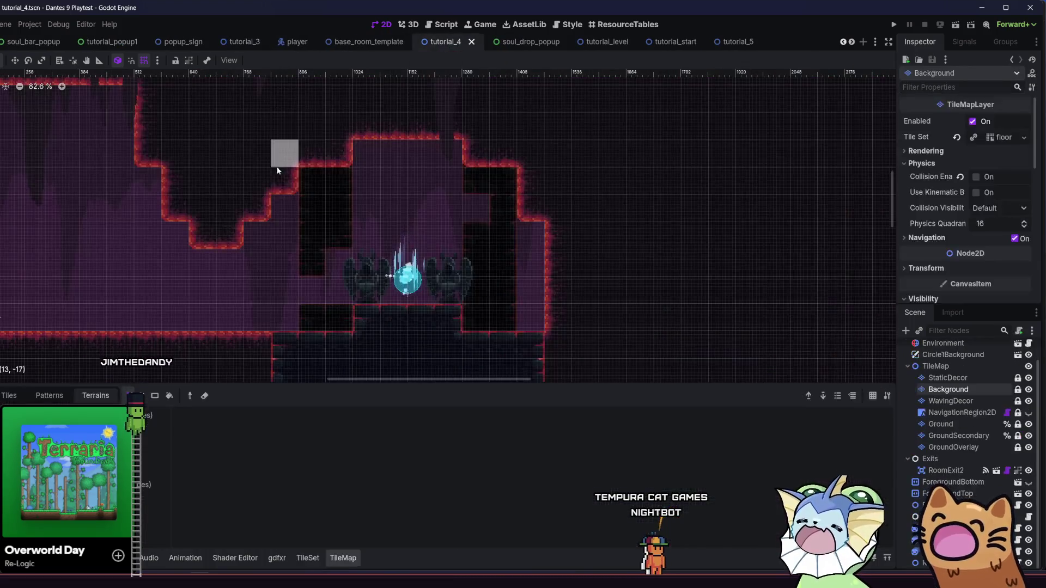
pyautogui.moveTo(268, 213); pyautogui.dragTo(304, 183)
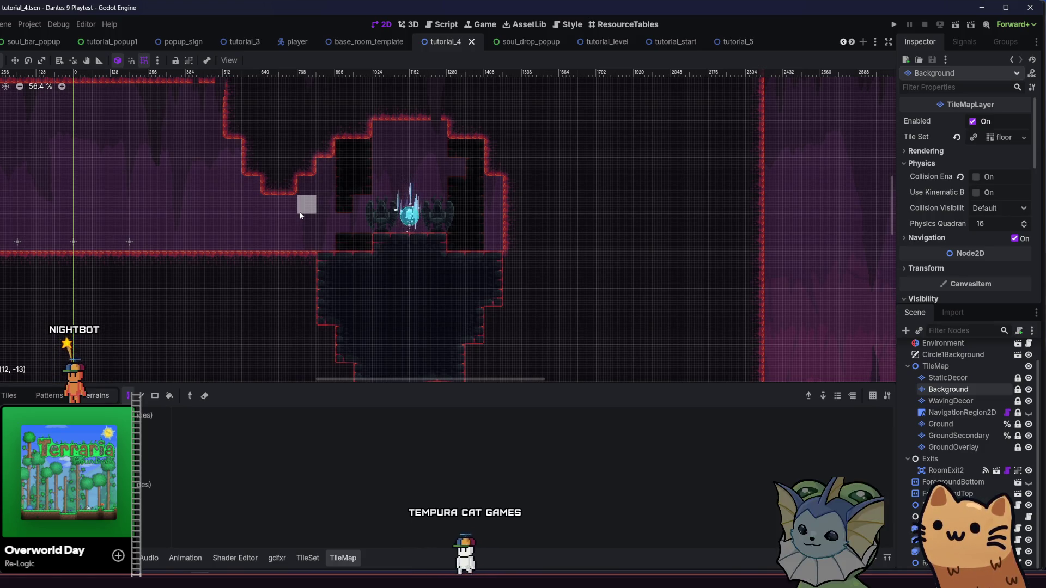
# - Paint dark Background tiles along the teleporter chamber's ceiling
pyautogui.scroll(5, 300, 216)
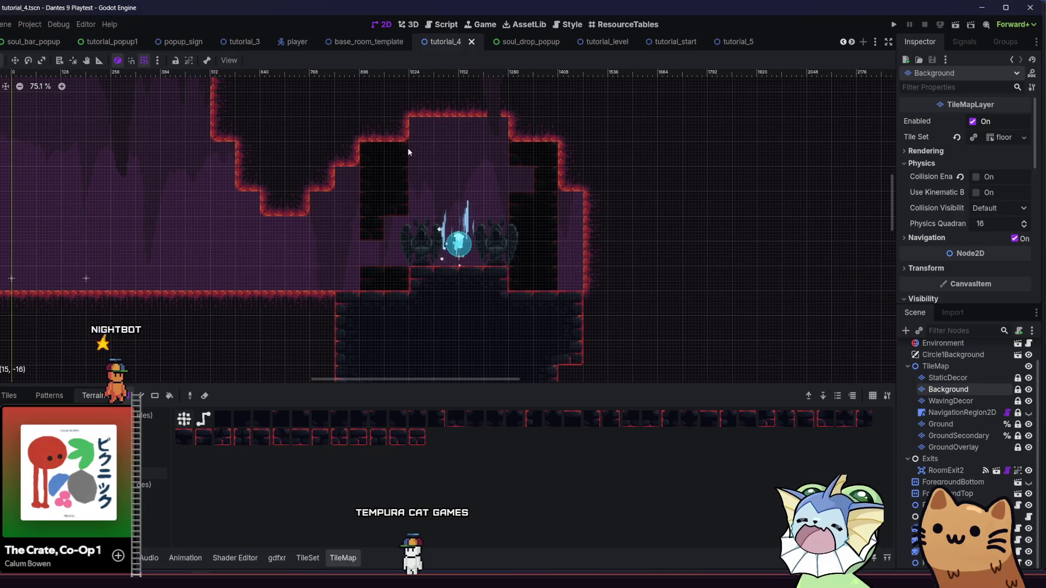
pyautogui.moveTo(415, 147); pyautogui.dragTo(495, 118)
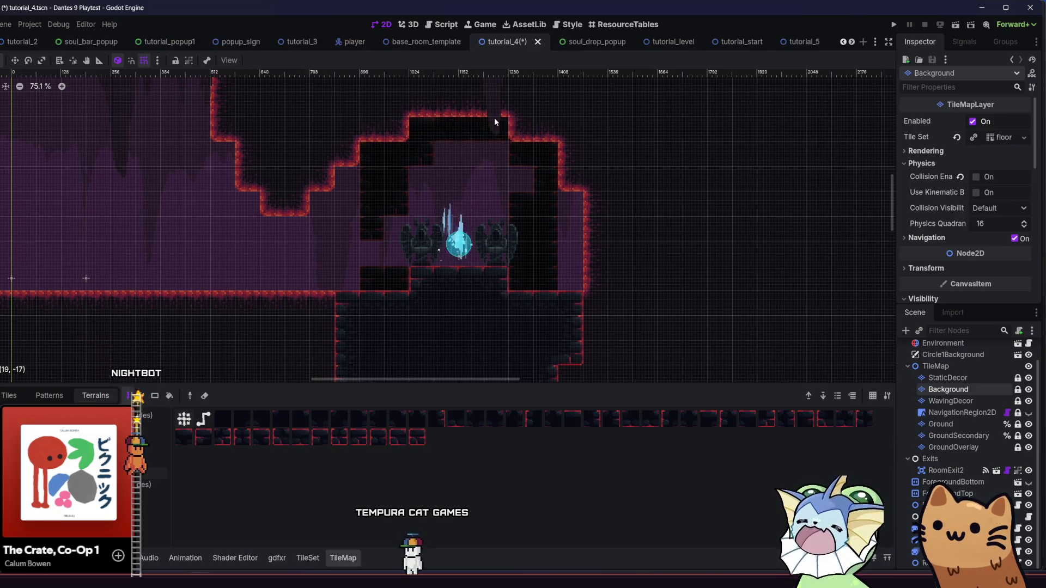
pyautogui.moveTo(322, 129); pyautogui.dragTo(163, 117)
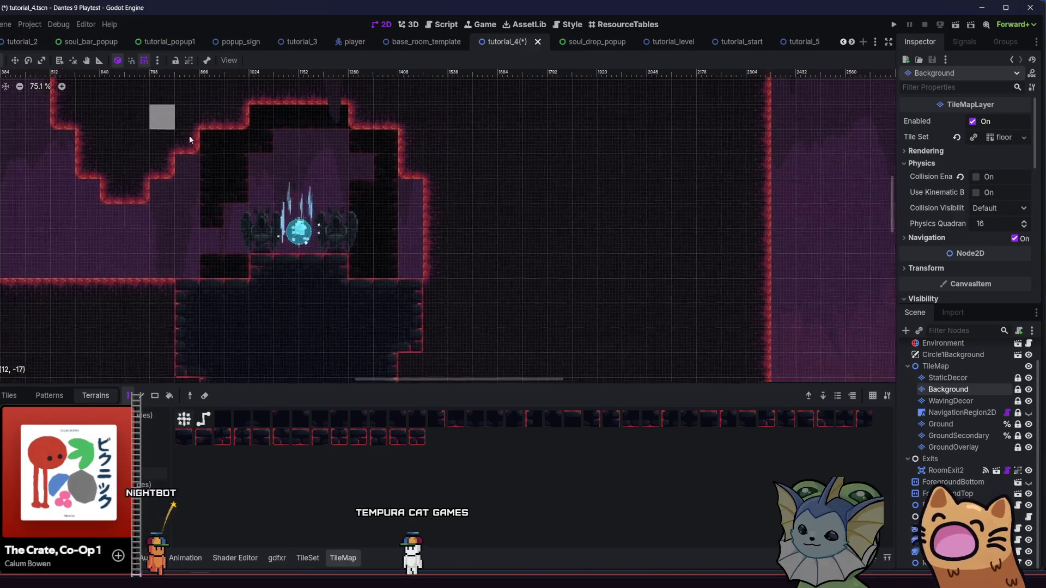
pyautogui.moveTo(260, 149); pyautogui.dragTo(307, 164)
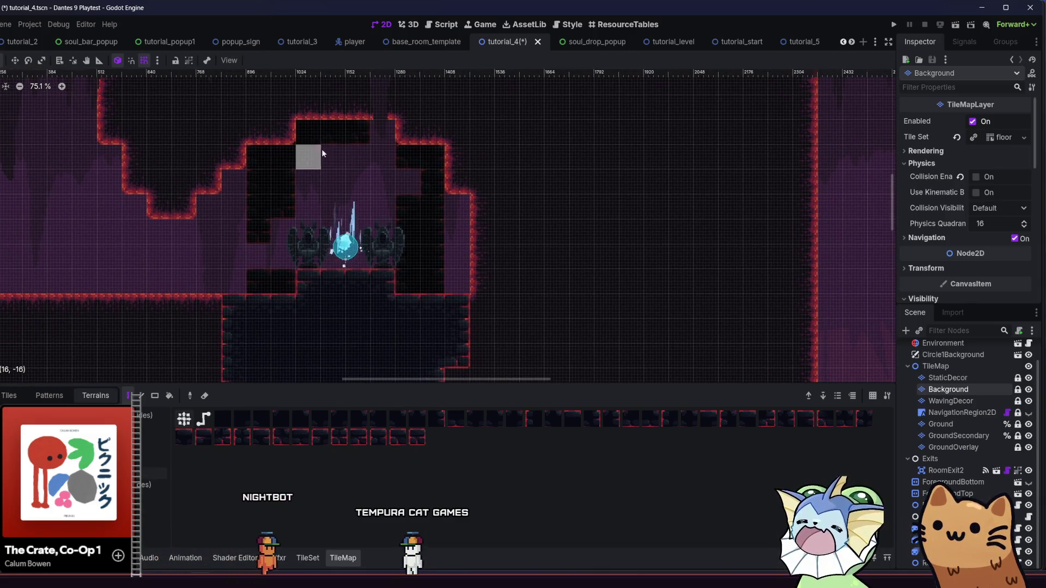
# - Paint a dark column of Background tiles below the left slope
pyautogui.moveTo(183, 153); pyautogui.dragTo(257, 163)
pyautogui.moveTo(158, 166)
pyautogui.mouseDown()
pyautogui.moveTo(318, 154)
pyautogui.moveTo(121, 132)
pyautogui.mouseUp()
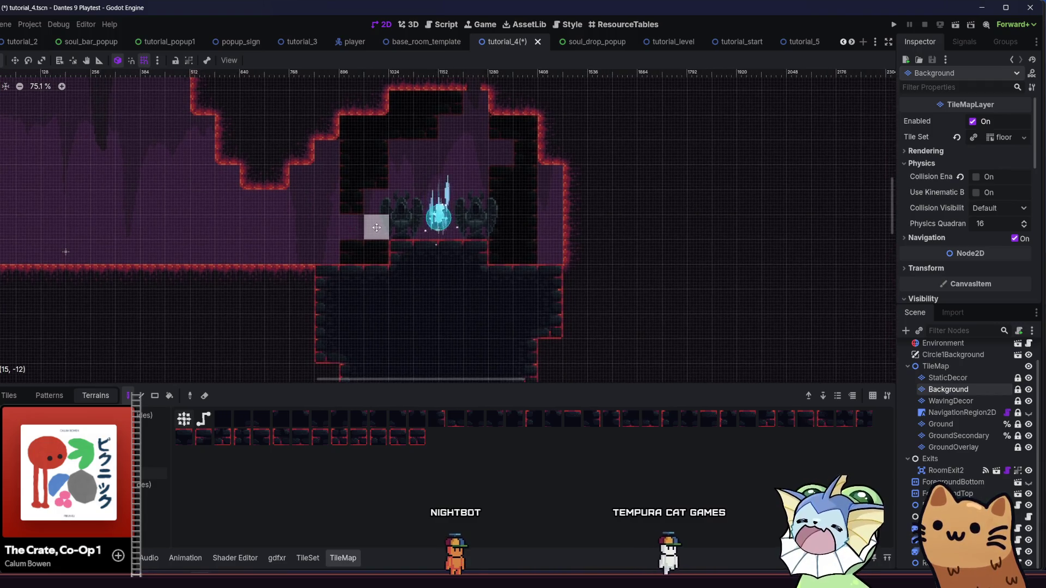
pyautogui.scroll(-5, 323, 251)
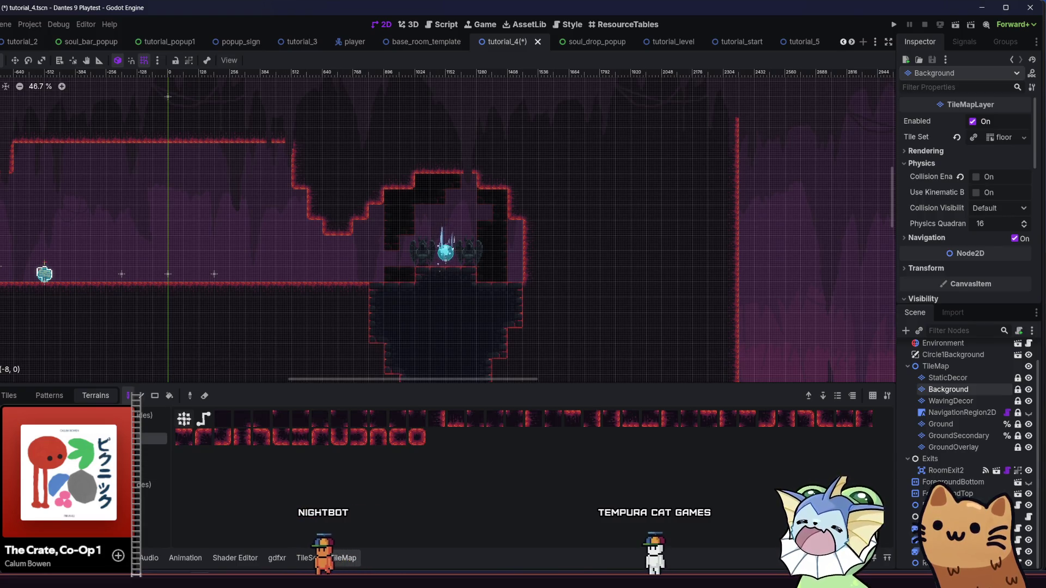
pyautogui.scroll(2, 270, 258)
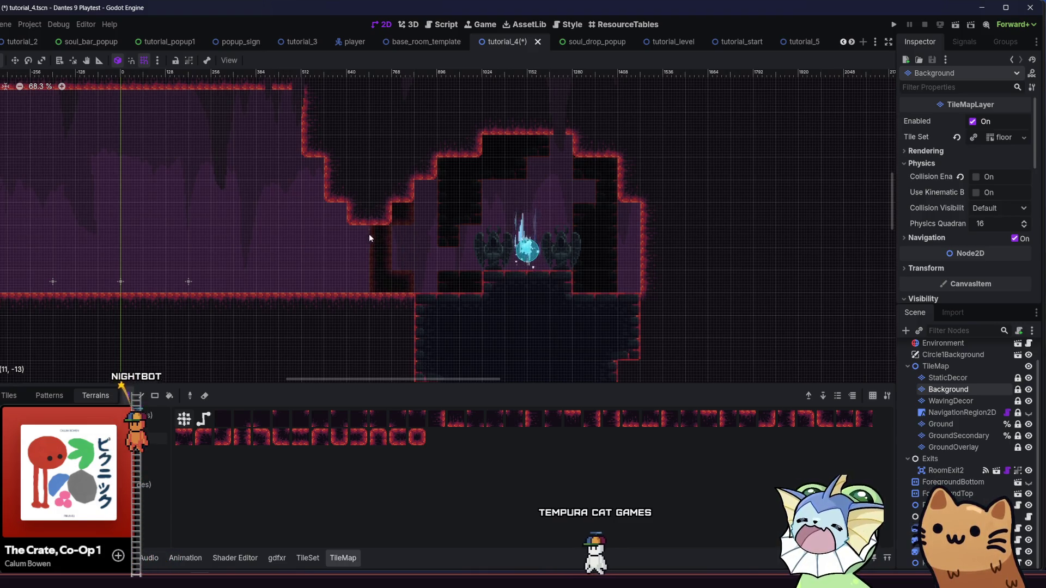
pyautogui.moveTo(342, 304); pyautogui.dragTo(339, 143)
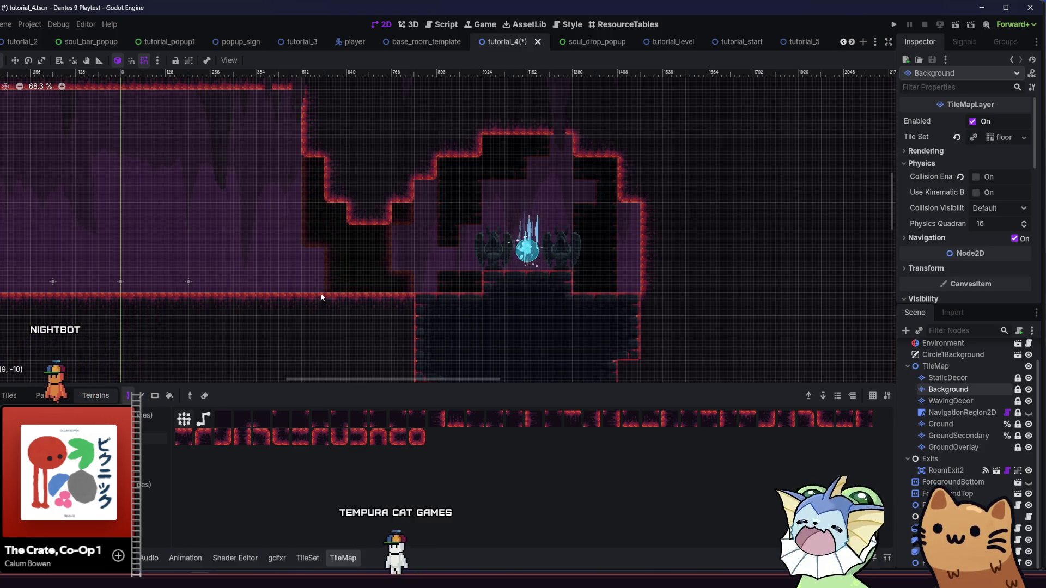
pyautogui.moveTo(319, 166)
pyautogui.mouseDown()
pyautogui.moveTo(379, 212)
pyautogui.moveTo(318, 136)
pyautogui.mouseUp()
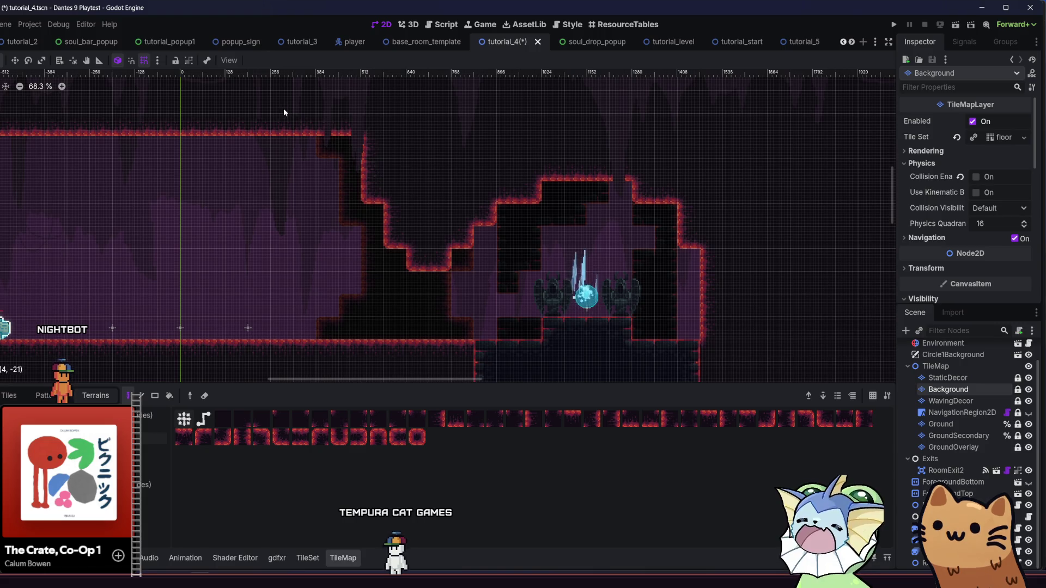
# - Paint dark tiles down the left wall and another dark column into the room's backdrop
pyautogui.hscroll(-5, 371, 145)
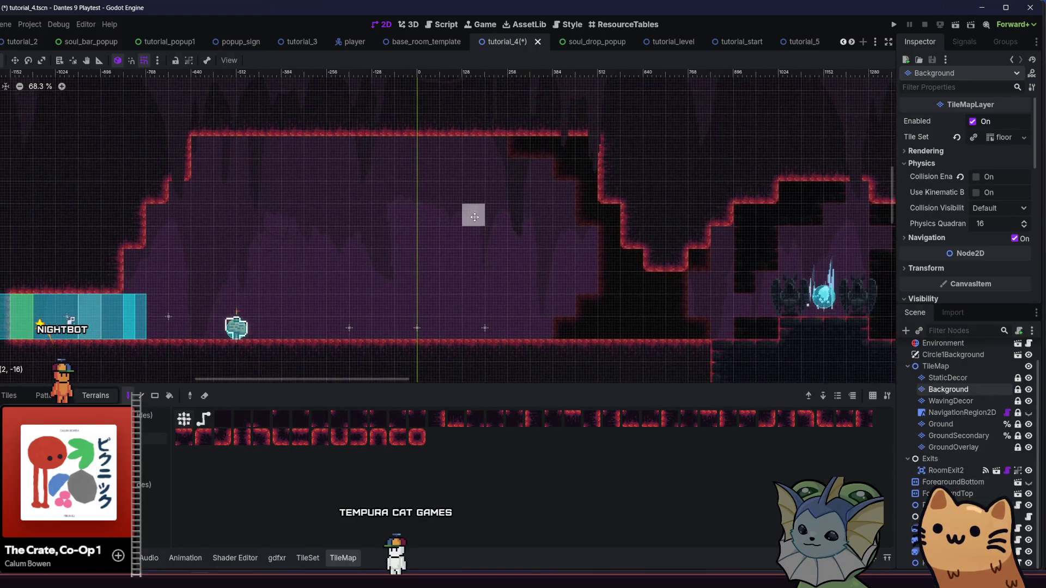
pyautogui.moveTo(241, 118)
pyautogui.mouseDown()
pyautogui.moveTo(175, 227)
pyautogui.moveTo(168, 327)
pyautogui.moveTo(153, 196)
pyautogui.mouseUp()
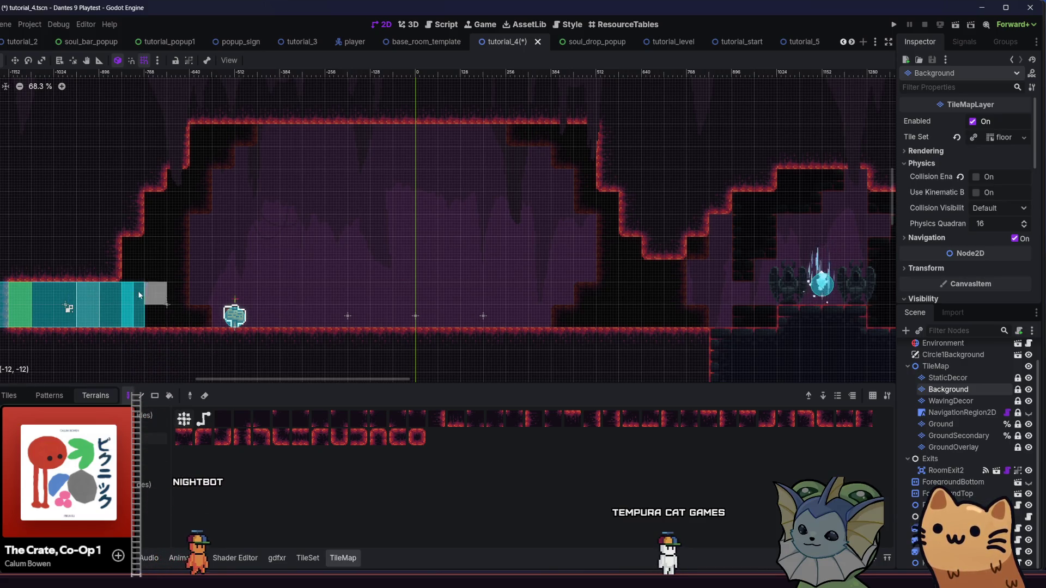
pyautogui.hscroll(2, 139, 295)
pyautogui.moveTo(246, 116)
pyautogui.mouseDown()
pyautogui.moveTo(253, 193)
pyautogui.moveTo(297, 127)
pyautogui.moveTo(406, 107)
pyautogui.mouseUp()
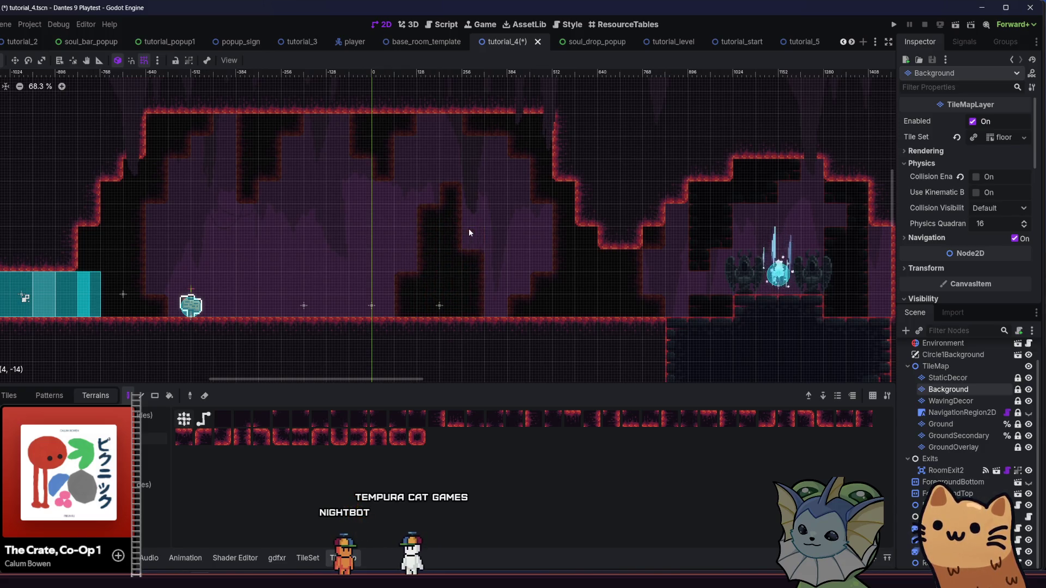
# - Remove the purple backdrop tiles beneath the black notch
pyautogui.hscroll(-2, 237, 286)
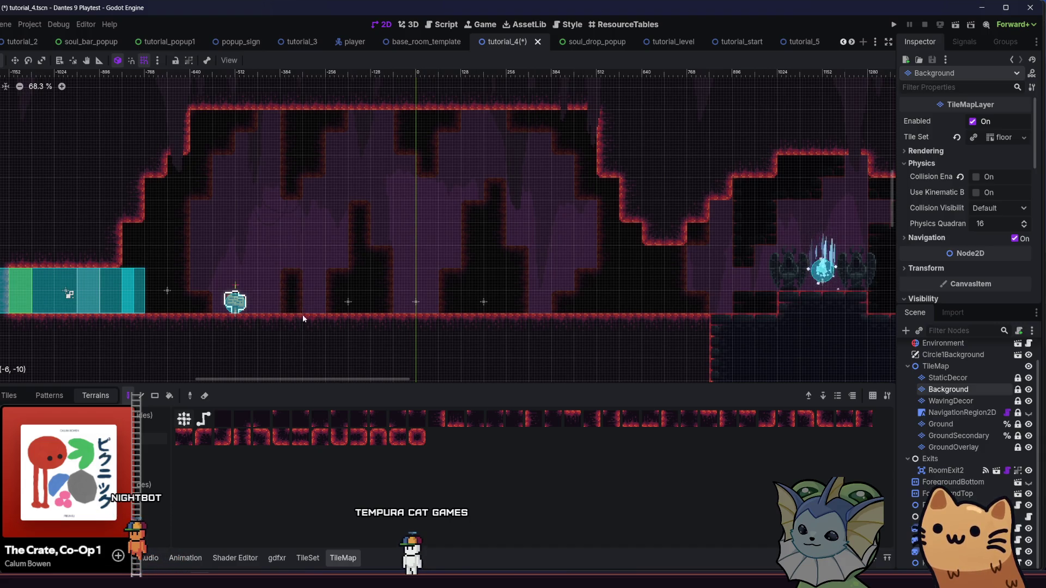
pyautogui.moveTo(277, 263); pyautogui.dragTo(285, 304)
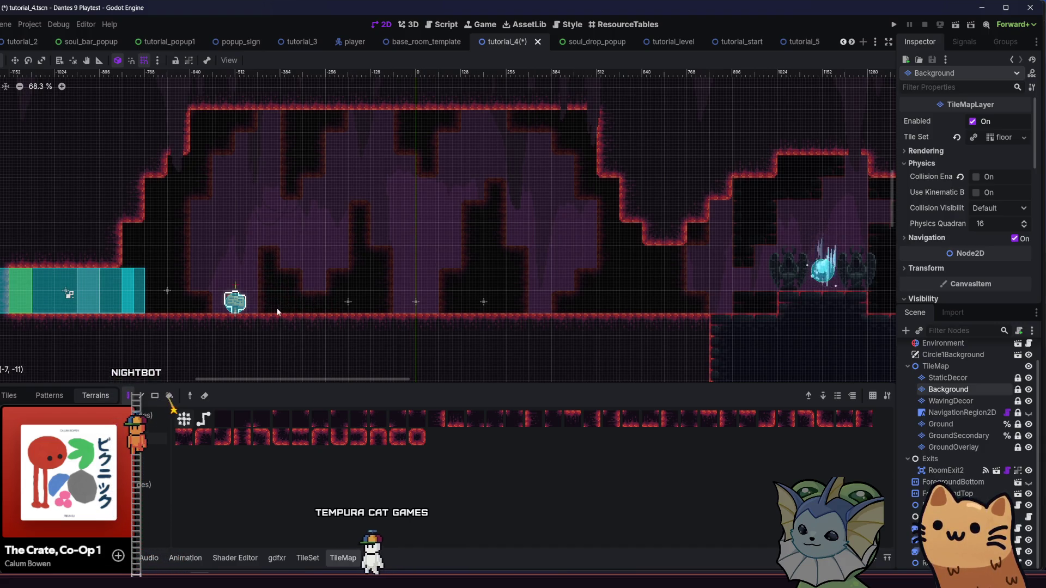
pyautogui.moveTo(185, 318)
pyautogui.mouseDown()
pyautogui.moveTo(317, 326)
pyautogui.moveTo(184, 299)
pyautogui.mouseUp()
pyautogui.scroll(-3, 198, 309)
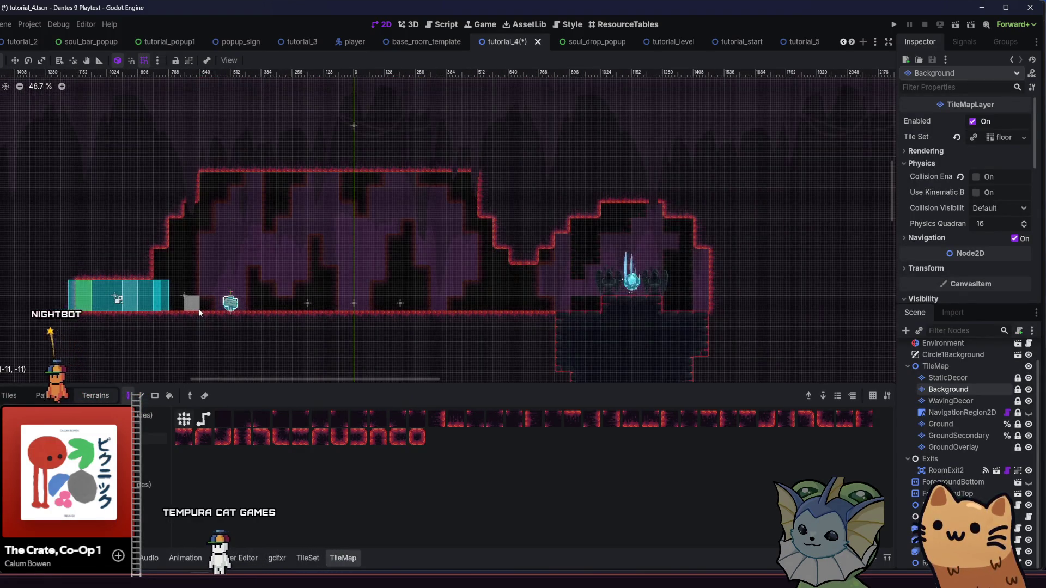
pyautogui.scroll(3, 250, 215)
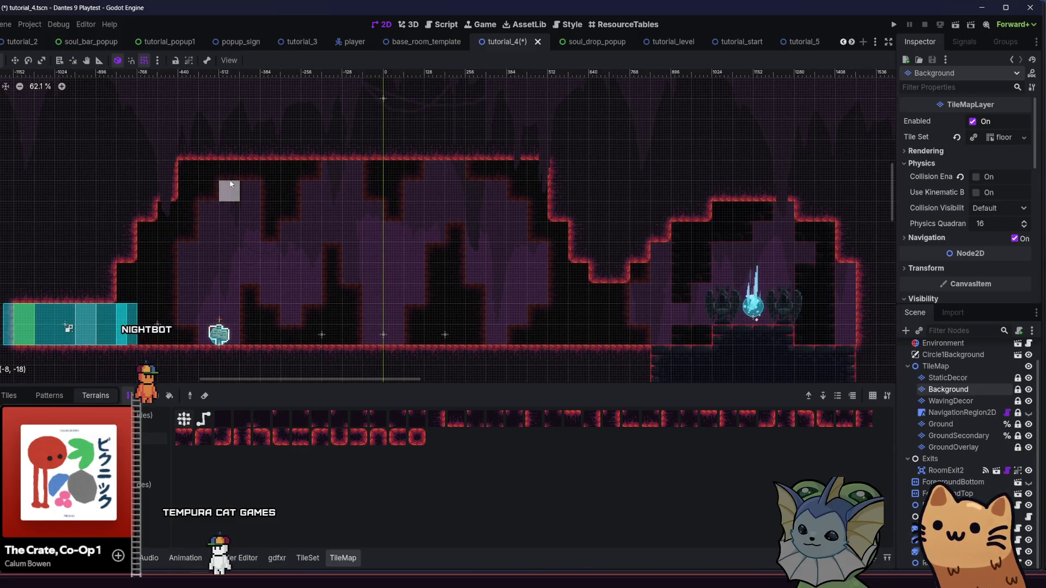
pyautogui.hscroll(5, 93, 245)
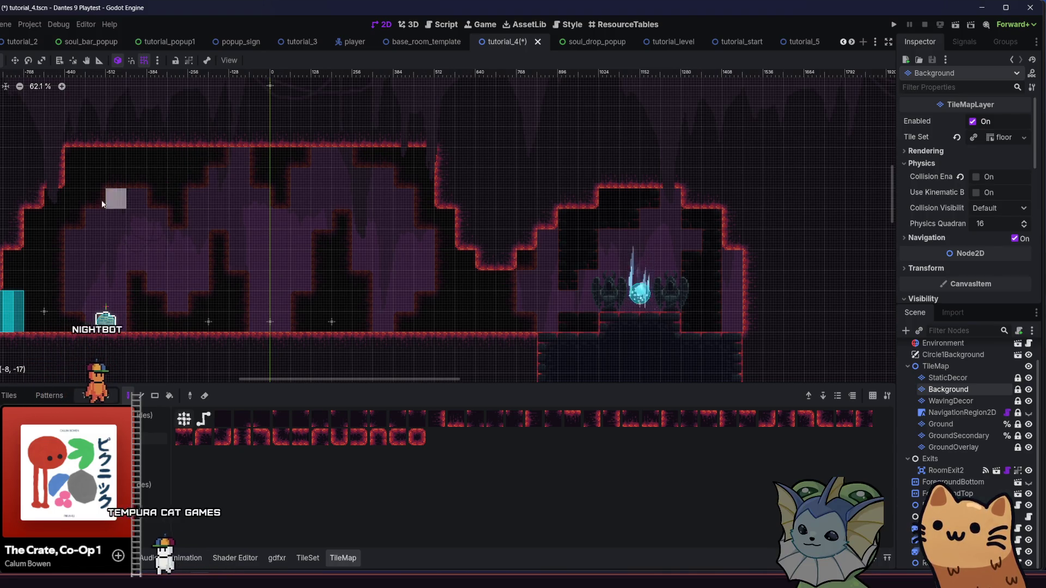
pyautogui.scroll(-3, 91, 236)
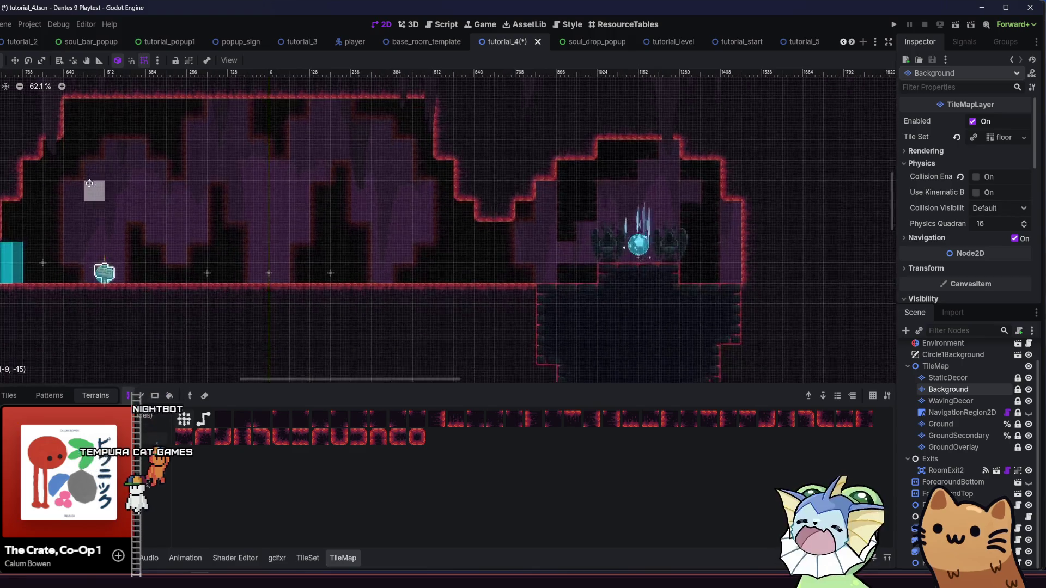
pyautogui.hscroll(-6, 109, 227)
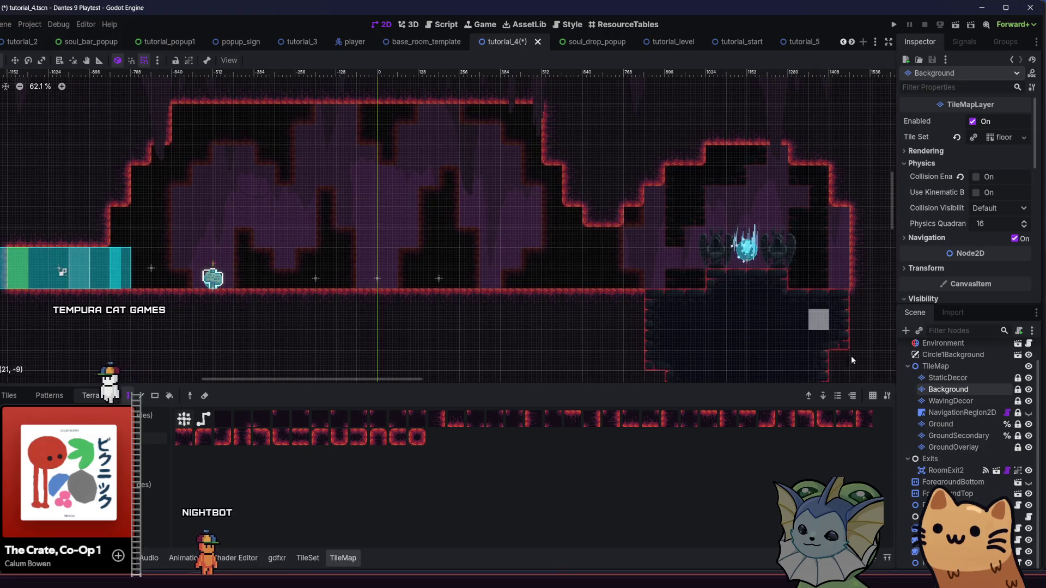
pyautogui.click(941, 424)
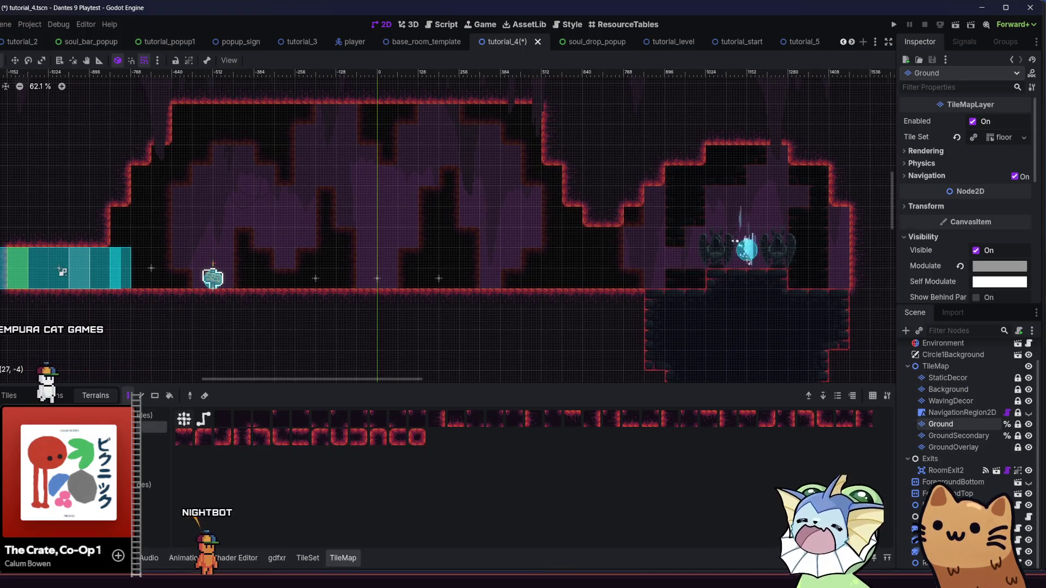
# - Extend the ceiling wall by one tile
pyautogui.moveTo(301, 202); pyautogui.dragTo(264, 212)
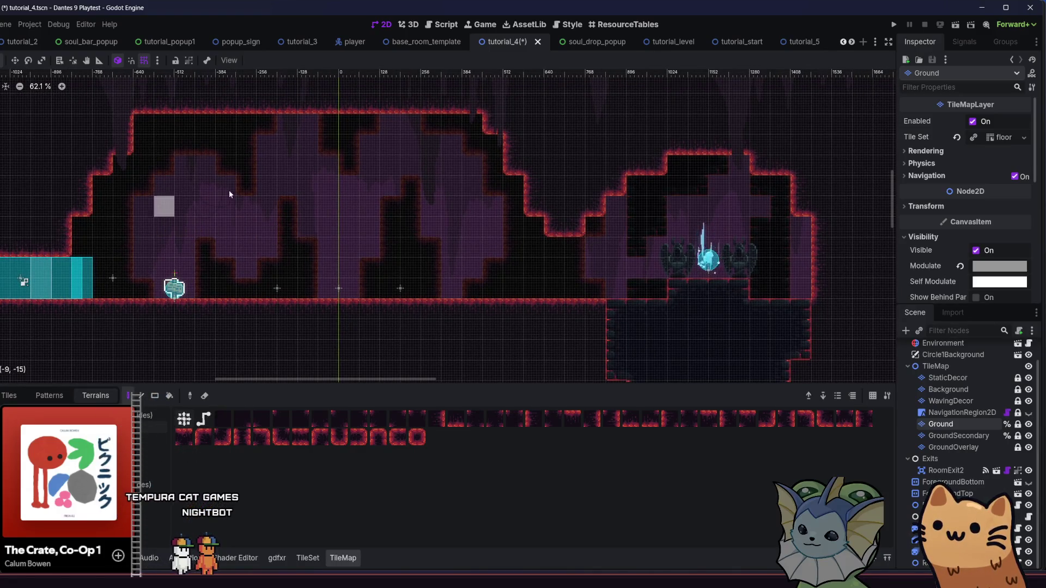
pyautogui.click(456, 119)
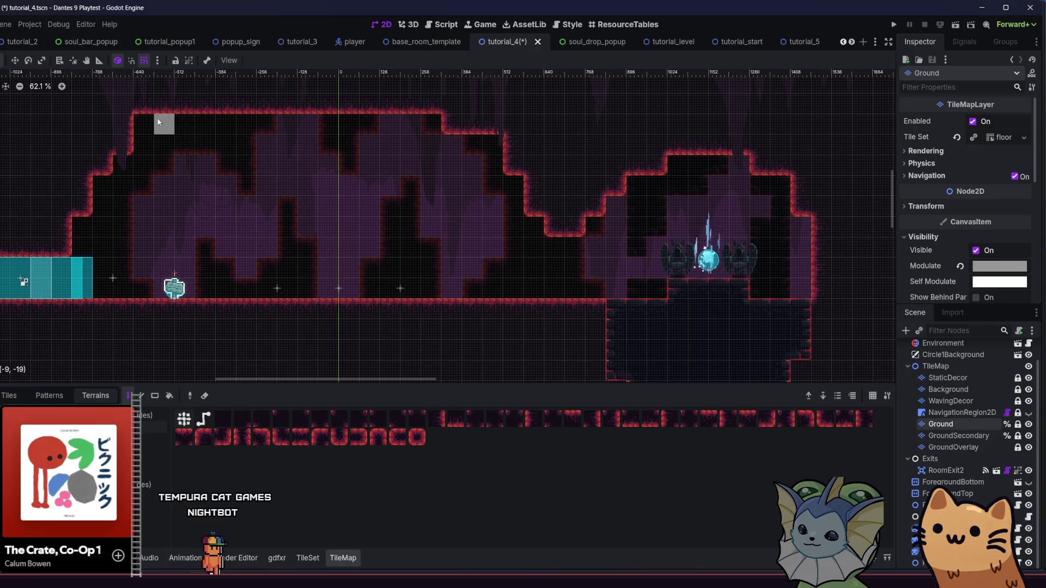
pyautogui.hscroll(-3, 63, 184)
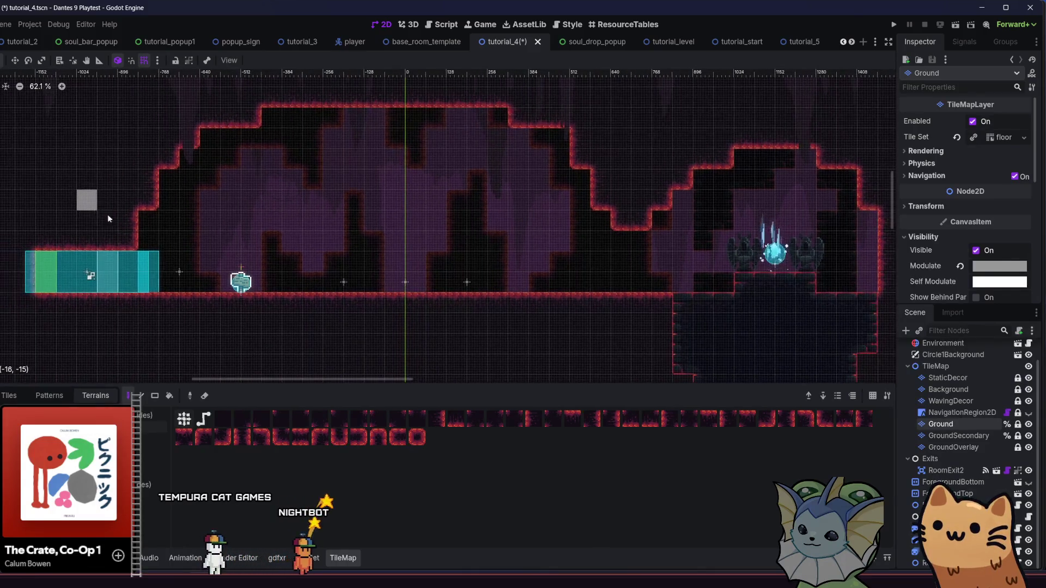
# - Return to the Background layer and undo the dark block painted below the right chamber
pyautogui.click(957, 394)
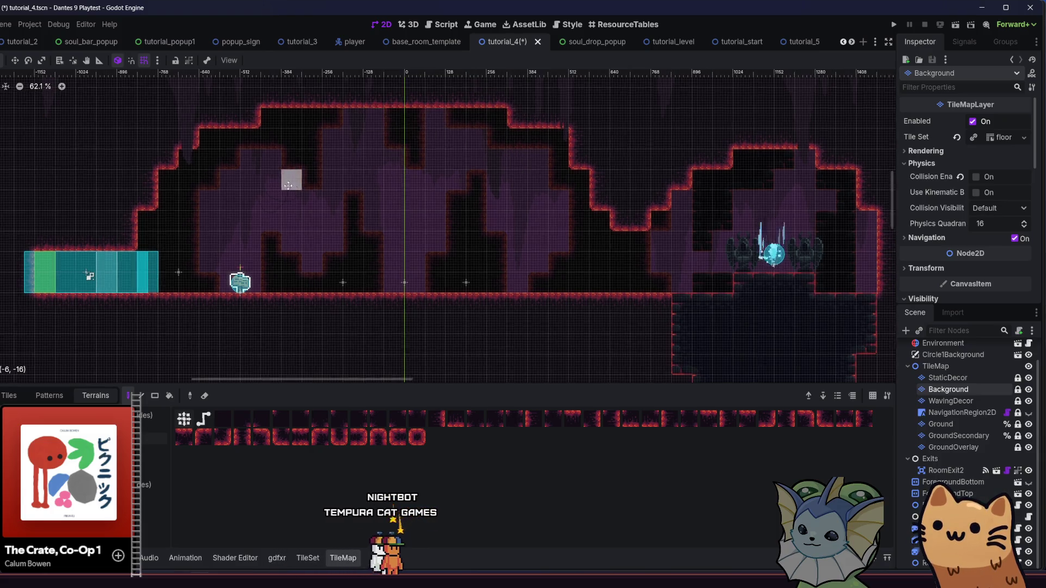
pyautogui.scroll(-3, 338, 184)
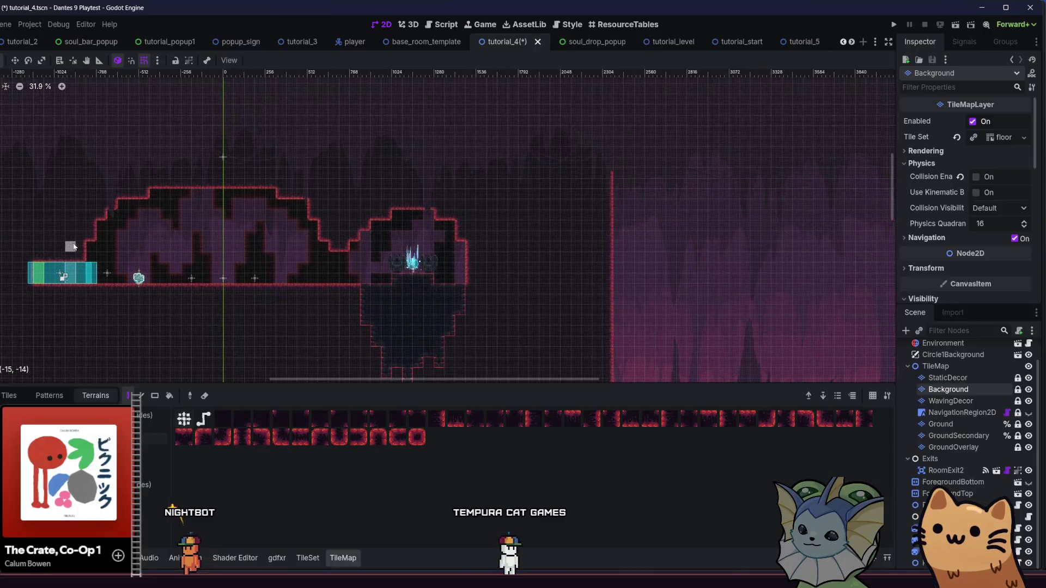
pyautogui.hscroll(-3, 332, 198)
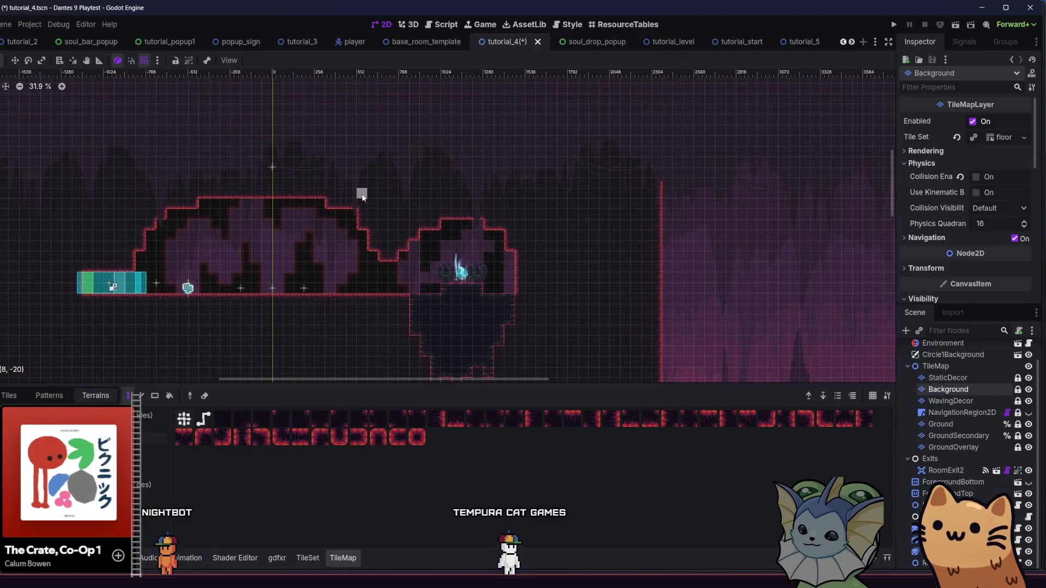
pyautogui.scroll(2, 288, 200)
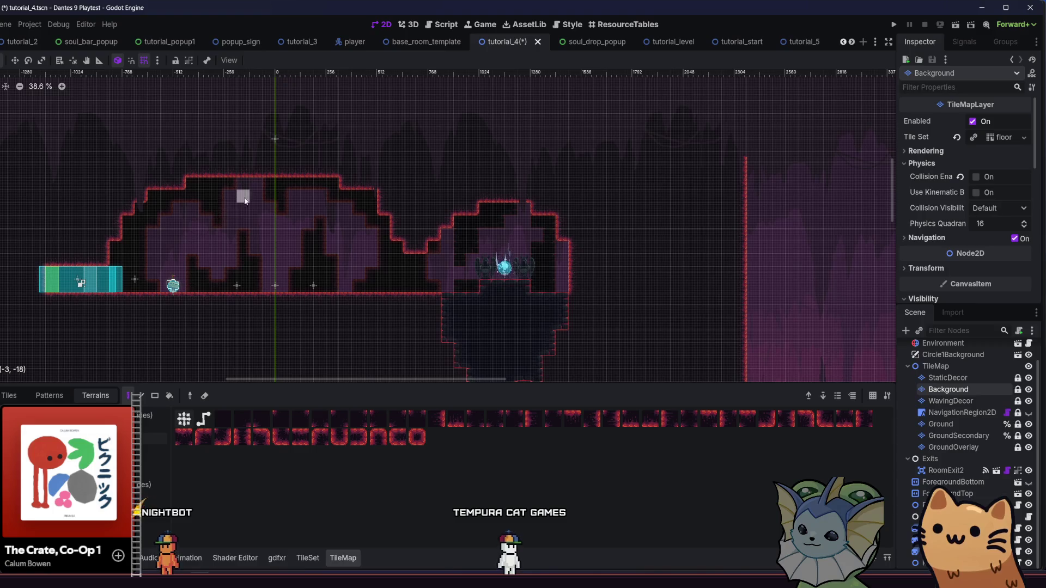
pyautogui.scroll(-1, 303, 168)
pyautogui.scroll(-3, 368, 152)
pyautogui.hscroll(-3, 382, 150)
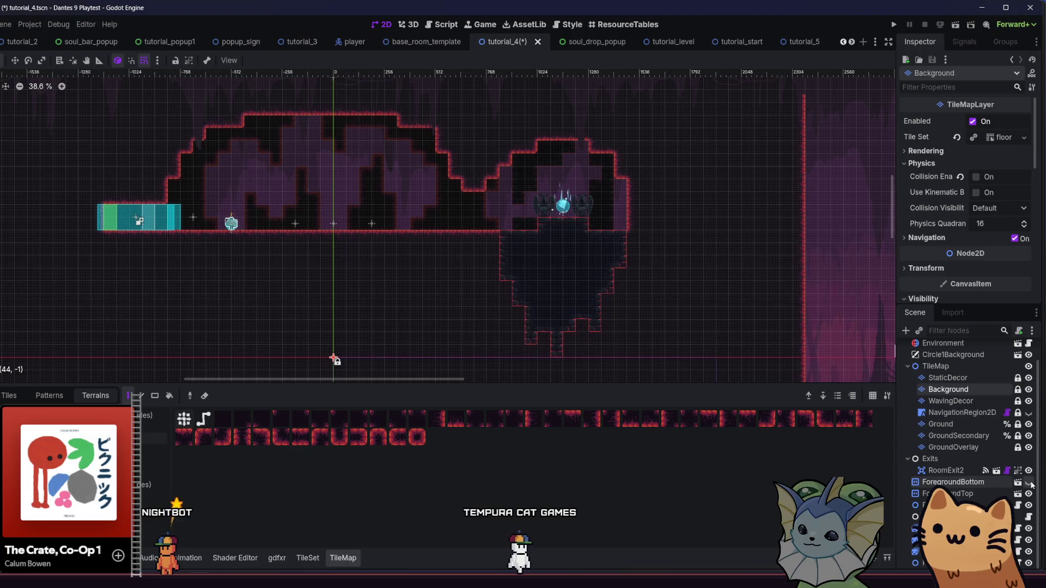
pyautogui.hotkey('ctrl', 'z')
pyautogui.moveTo(619, 264); pyautogui.dragTo(625, 305)
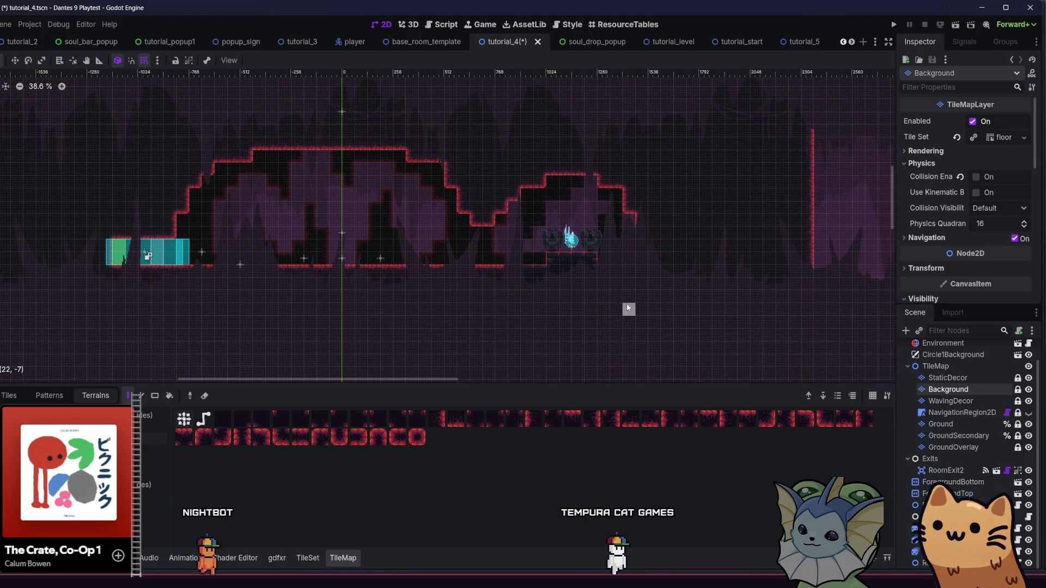
# - Save and run the project, start the tutorial, and move the cat right with a jump
pyautogui.click(894, 25)
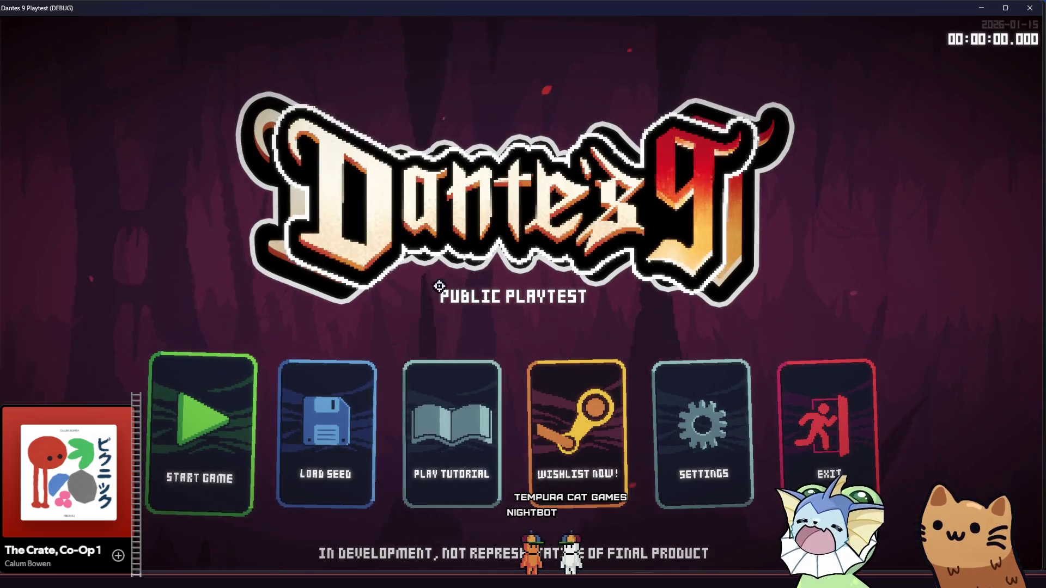
pyautogui.click(468, 383)
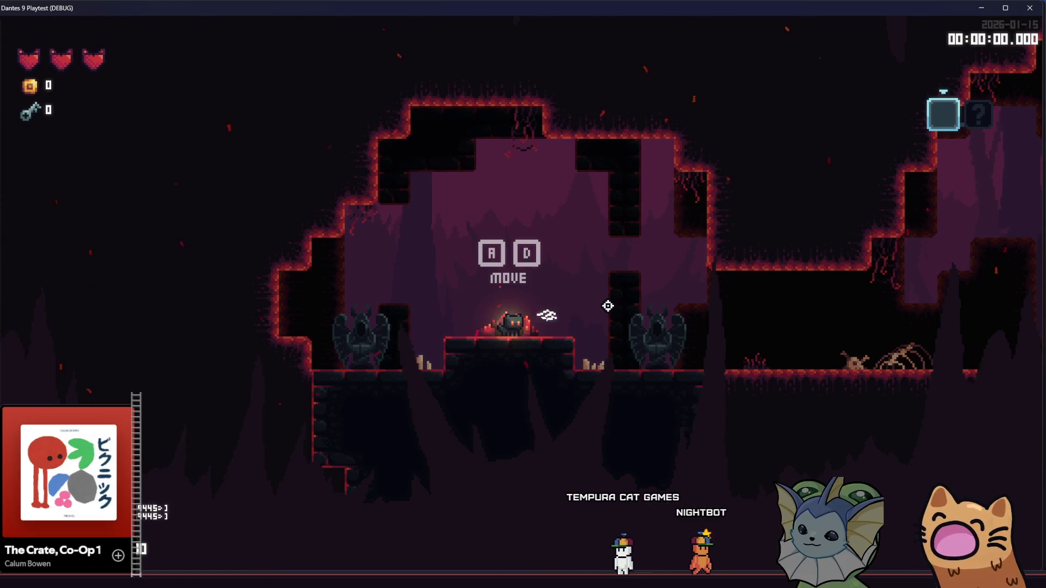
pyautogui.press('d')
pyautogui.press('space')
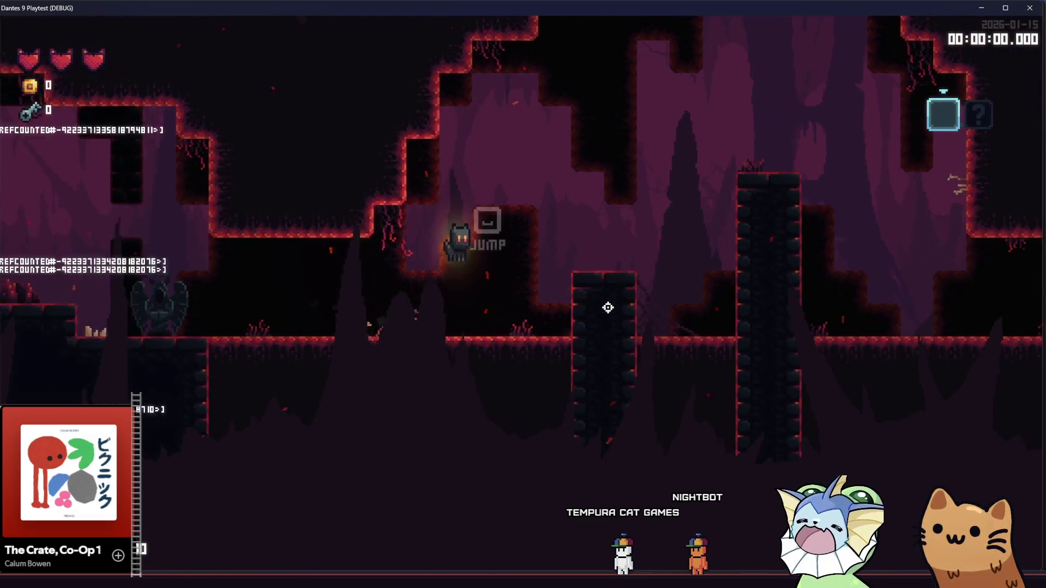
# - Use the debug menu's Level options to teleport the cat into ManaPickupRoom
pyautogui.press('Escape')
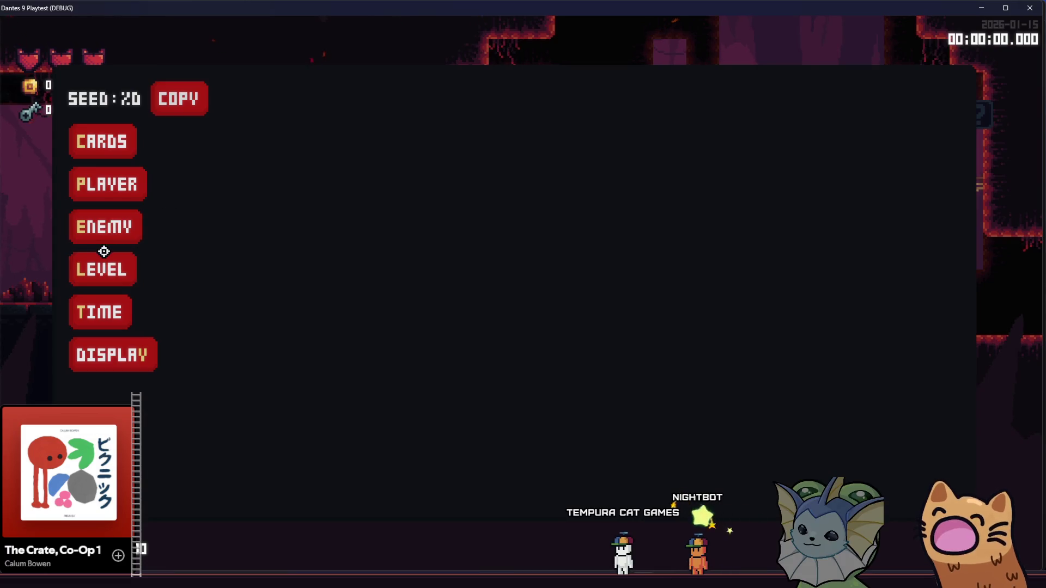
pyautogui.click(105, 264)
pyautogui.click(90, 142)
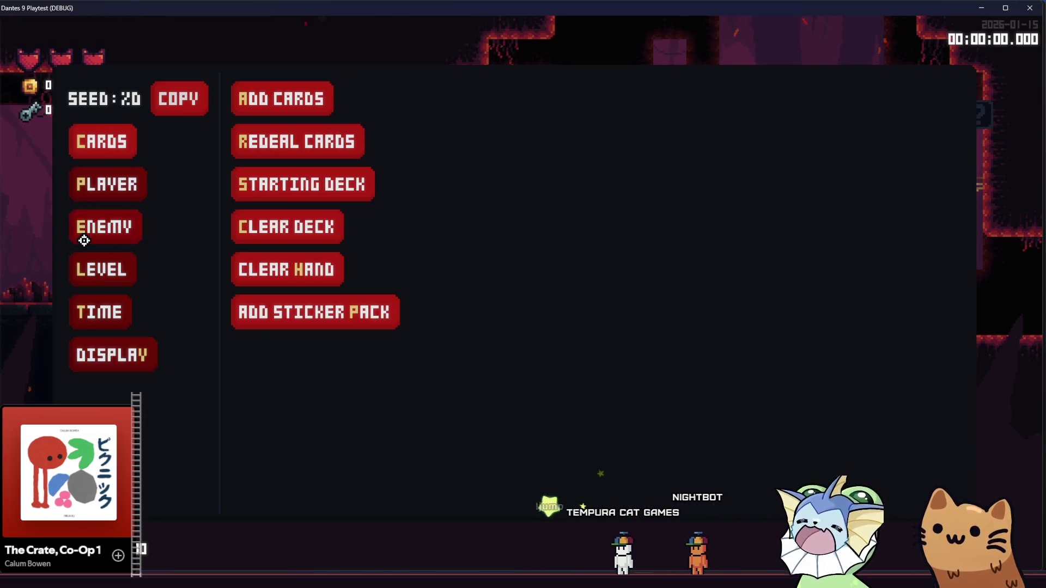
pyautogui.click(94, 264)
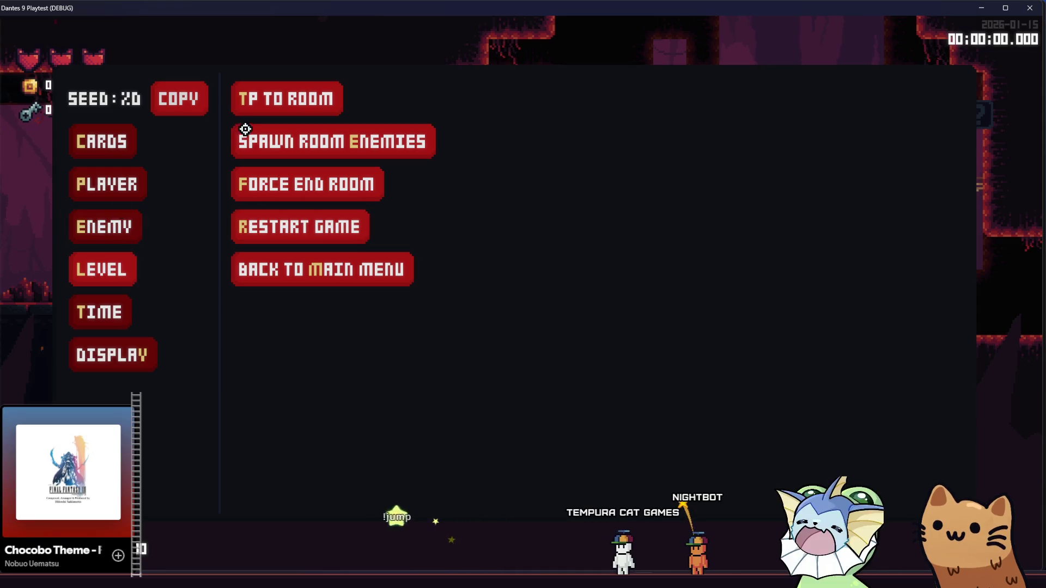
pyautogui.click(273, 103)
pyautogui.click(541, 270)
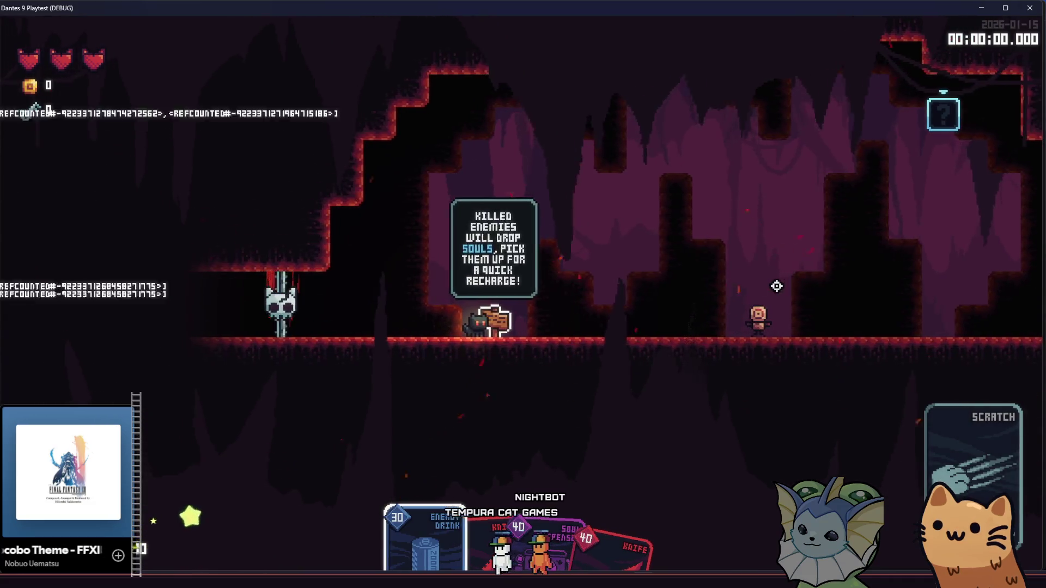
# - Run the cat through ManaPickupRoom and back to the sign with the souls tip
pyautogui.press('d')
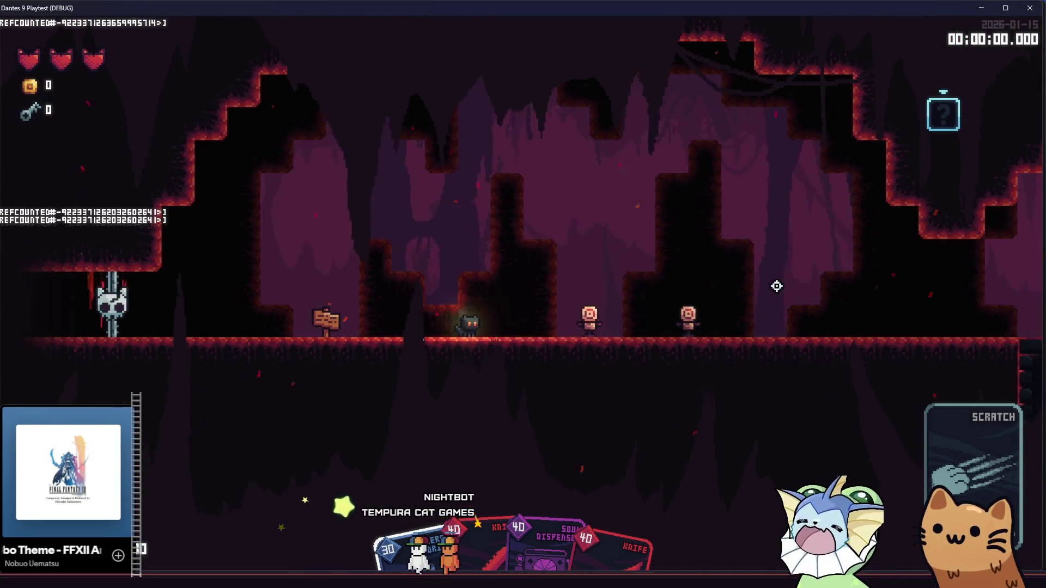
pyautogui.press('d')
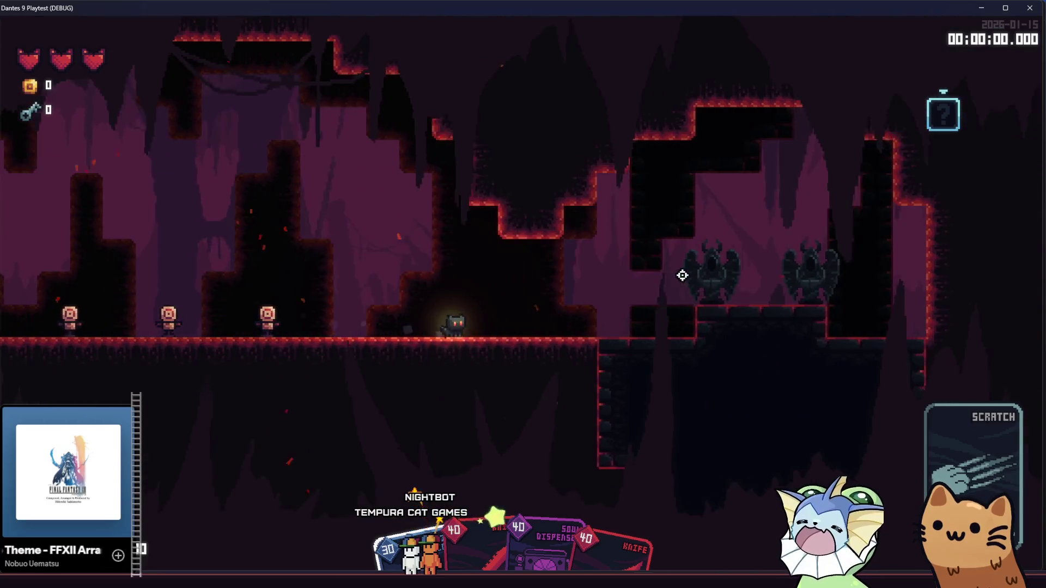
pyautogui.press('d')
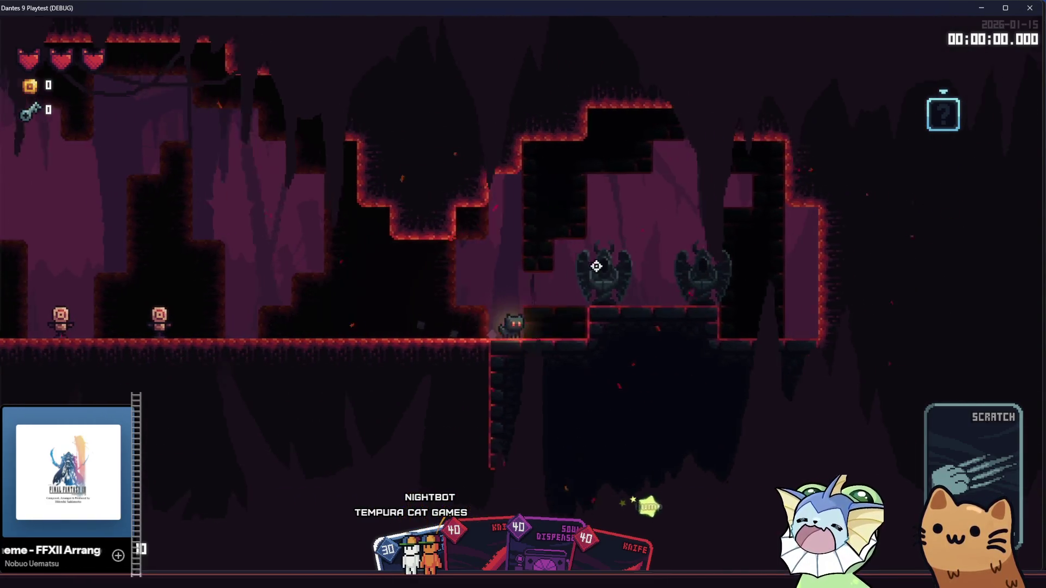
pyautogui.press('d')
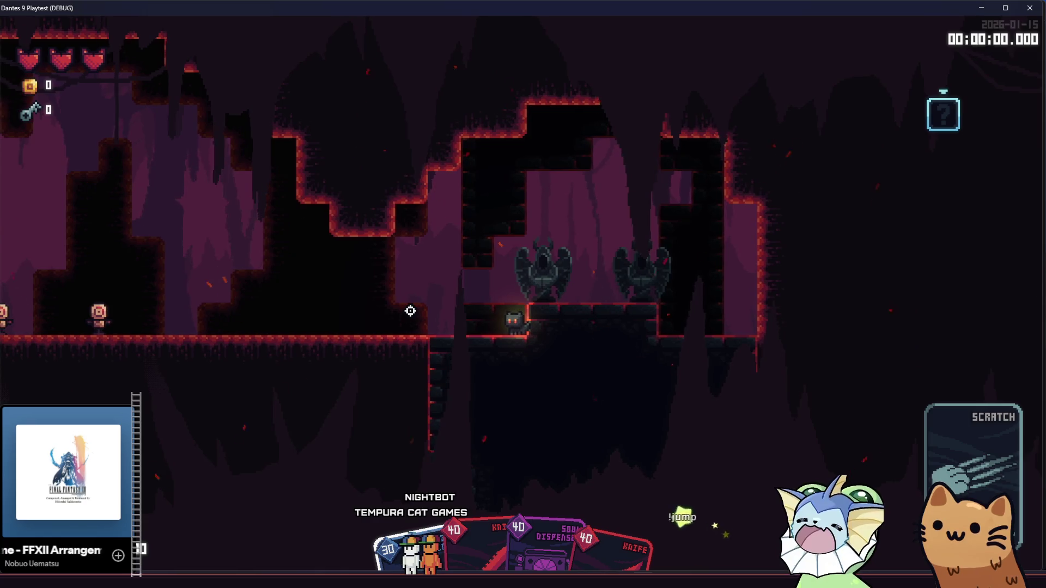
pyautogui.press('a')
pyautogui.press('a')
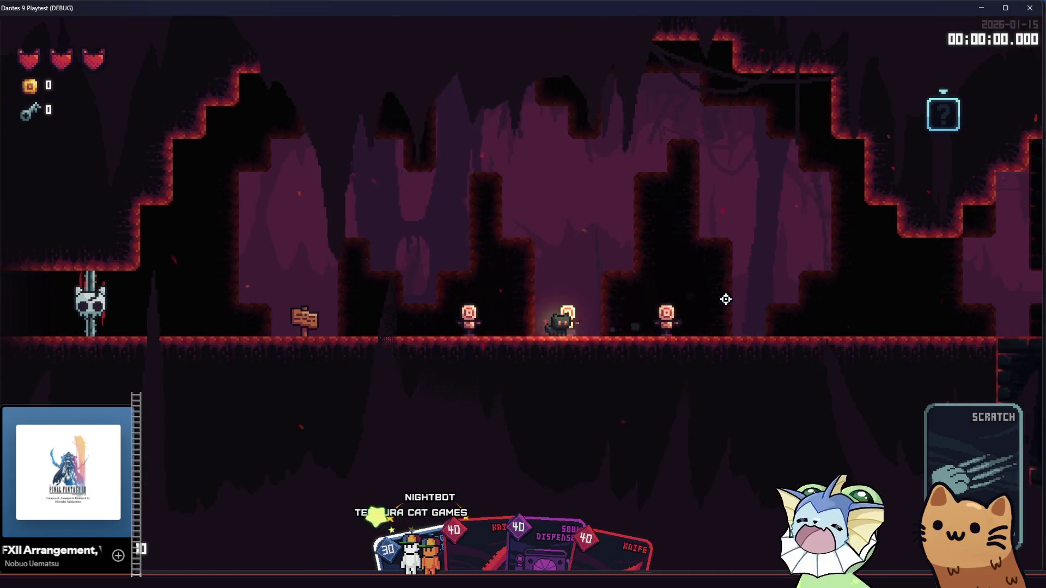
pyautogui.press('a')
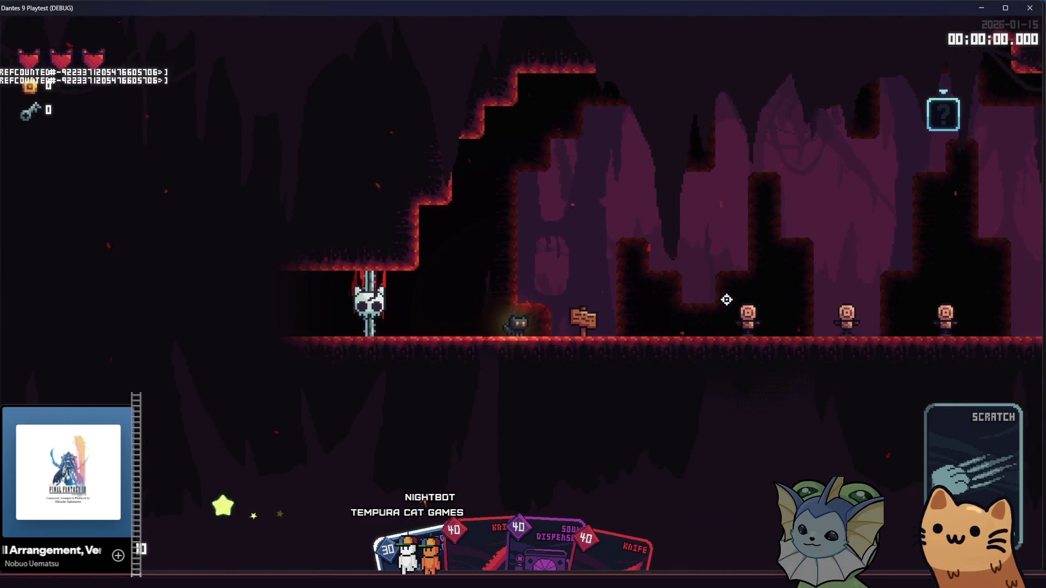
pyautogui.press('a')
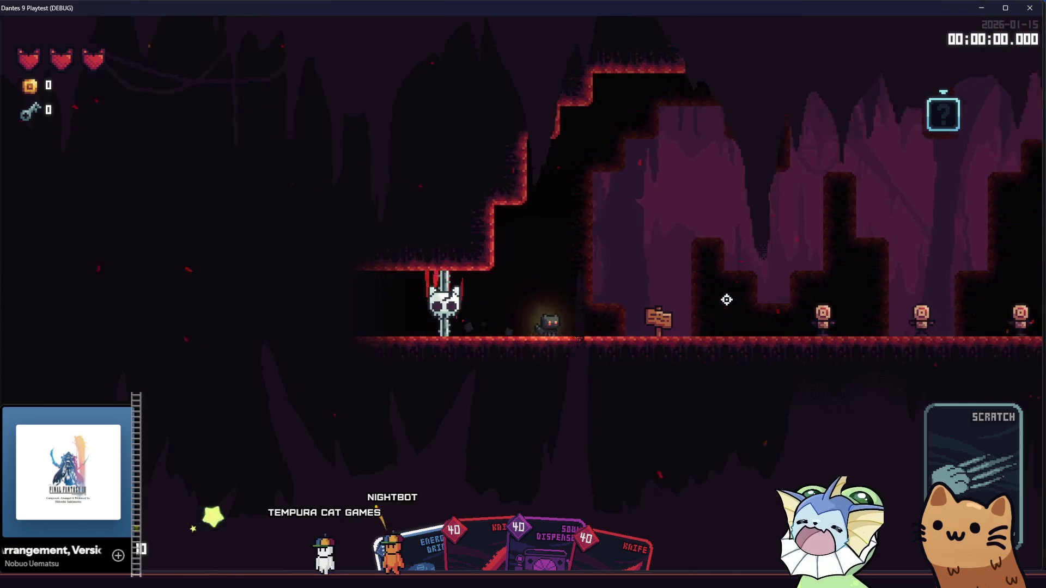
pyautogui.press('d')
pyautogui.scroll(-1, 727, 300)
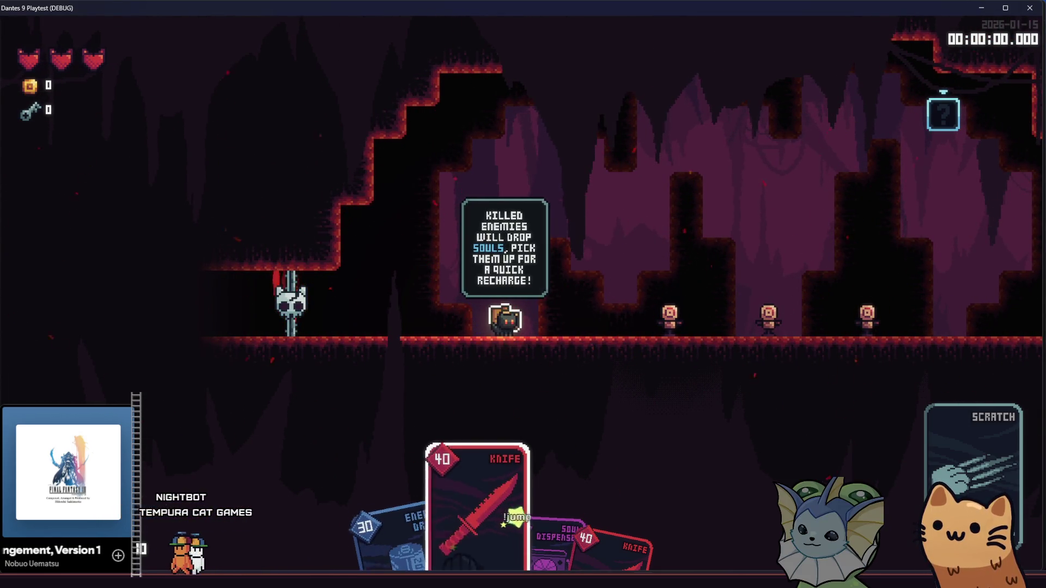
# - Equip the Knife card and slash the target dummies until a chest appears
pyautogui.click(727, 294)
pyautogui.press('d')
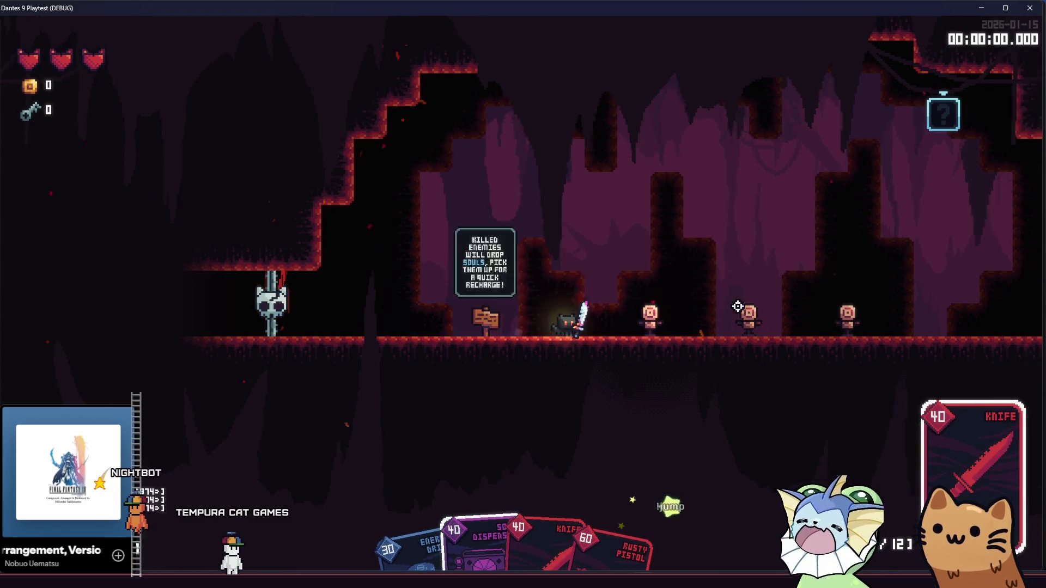
pyautogui.click(740, 310)
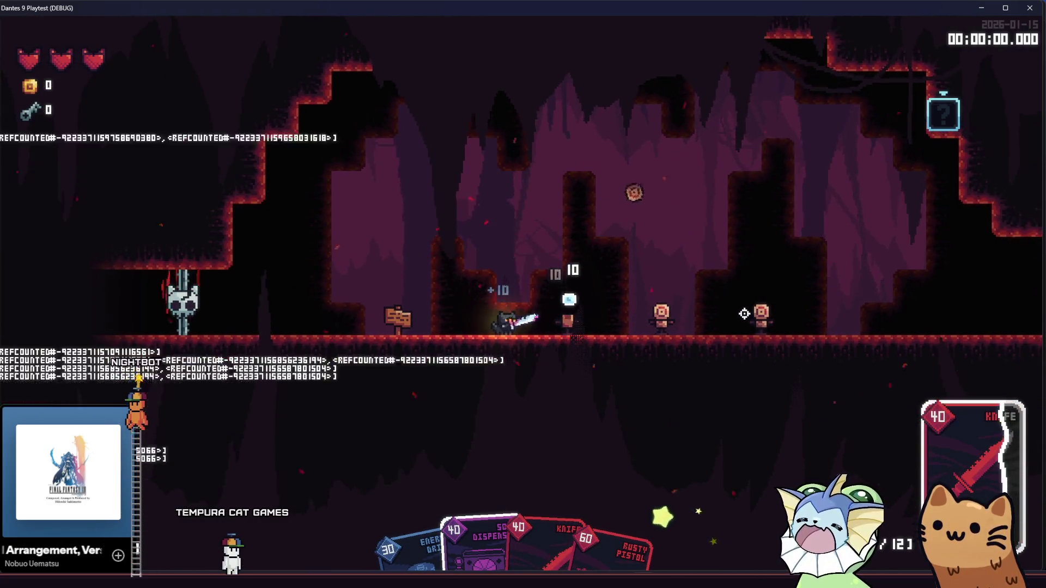
pyautogui.press('d')
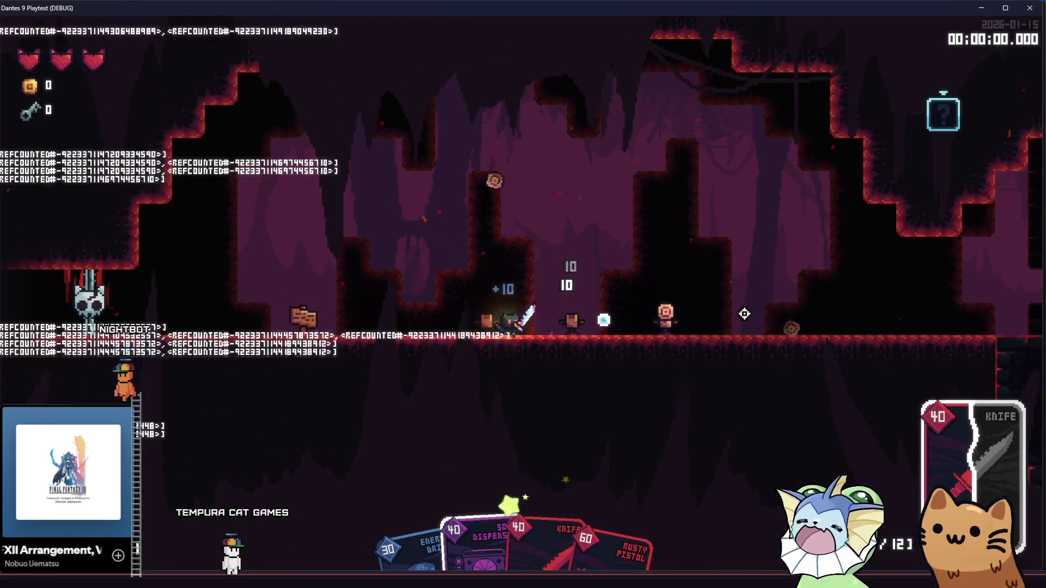
pyautogui.press('d')
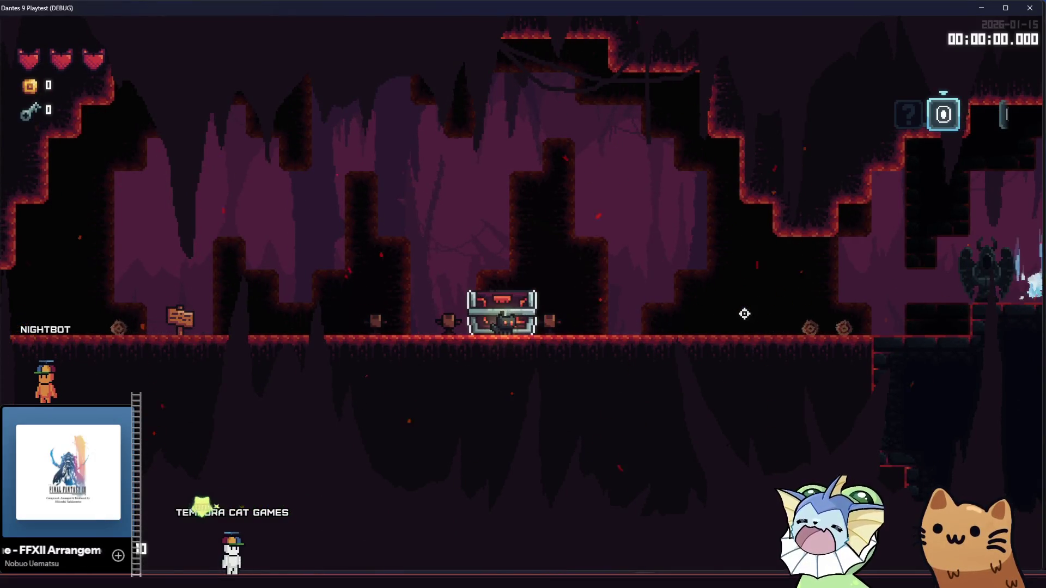
# - Open the chest and take the AK47 card
pyautogui.press('e')
pyautogui.press('a')
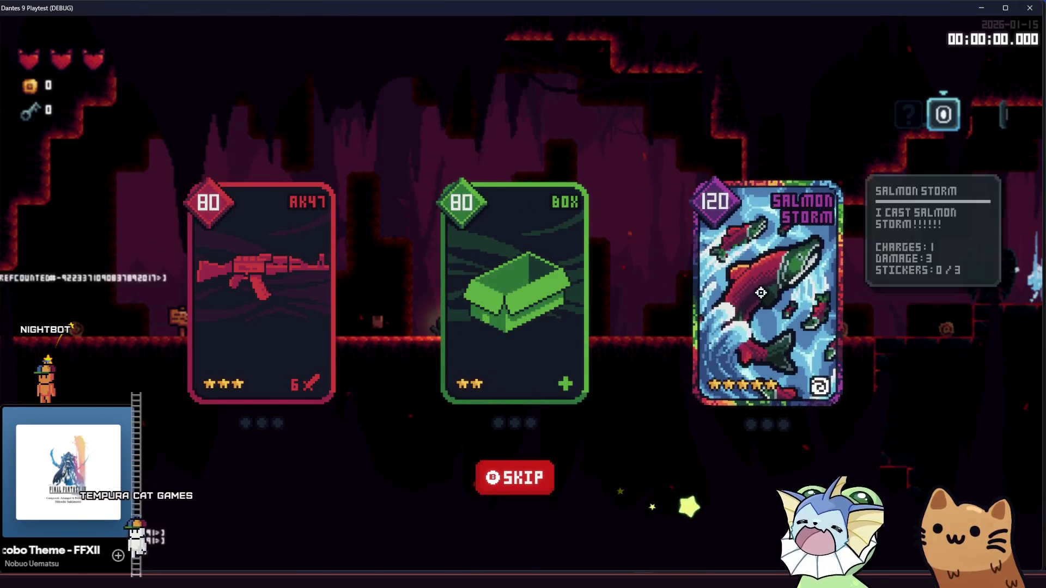
pyautogui.moveTo(232, 294)
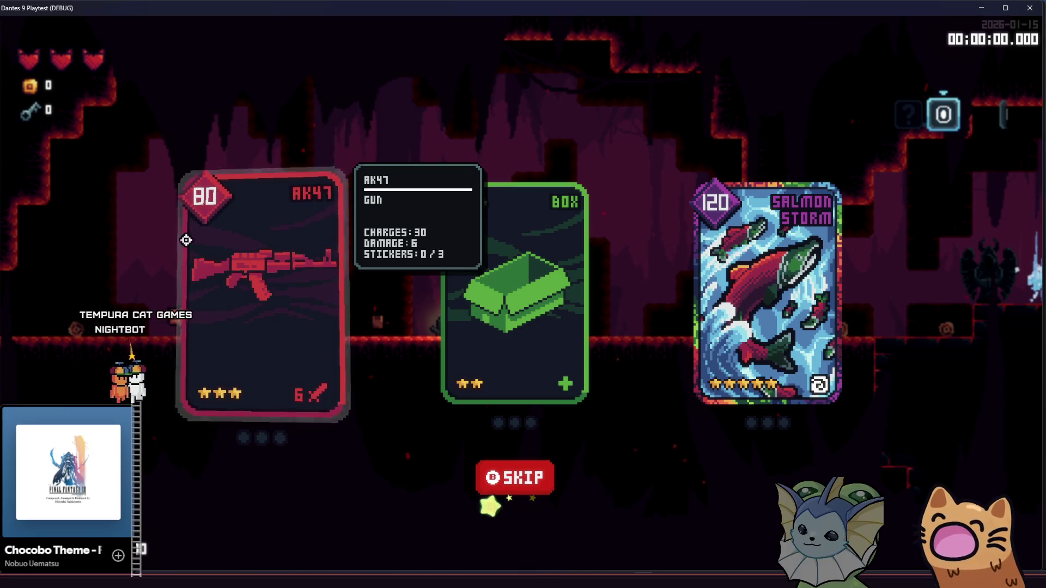
pyautogui.click(257, 275)
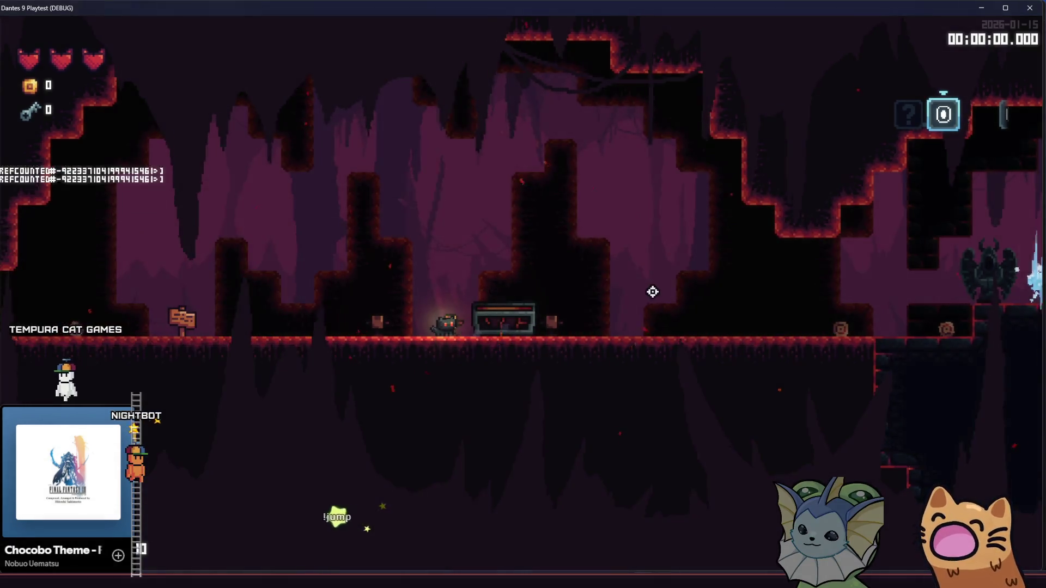
# - Walk onto the teleporter, open its map, and teleport to the highlighted room
pyautogui.press('d')
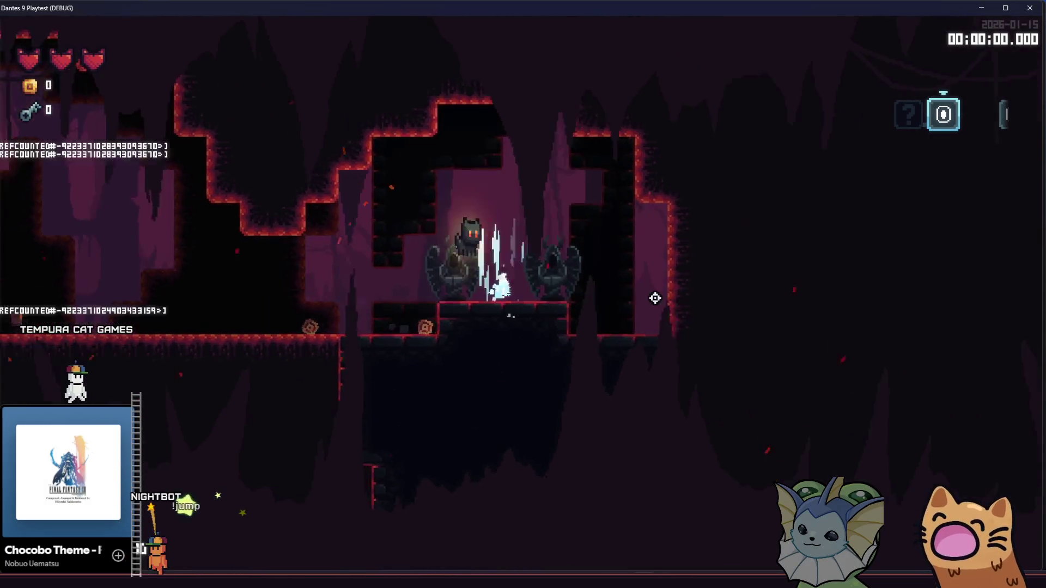
pyautogui.press('d')
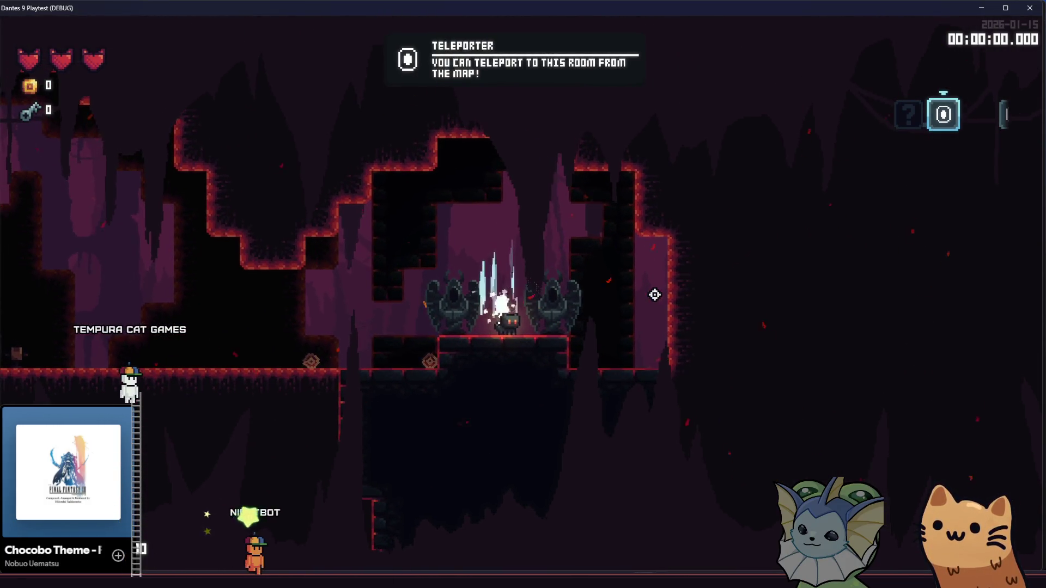
pyautogui.press('a')
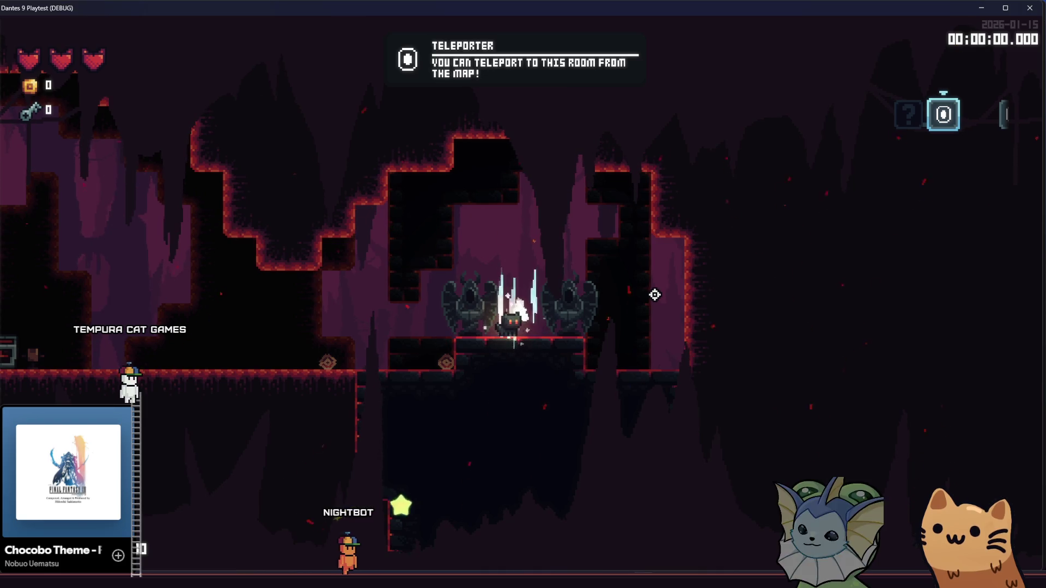
pyautogui.press('w')
pyautogui.click(654, 294)
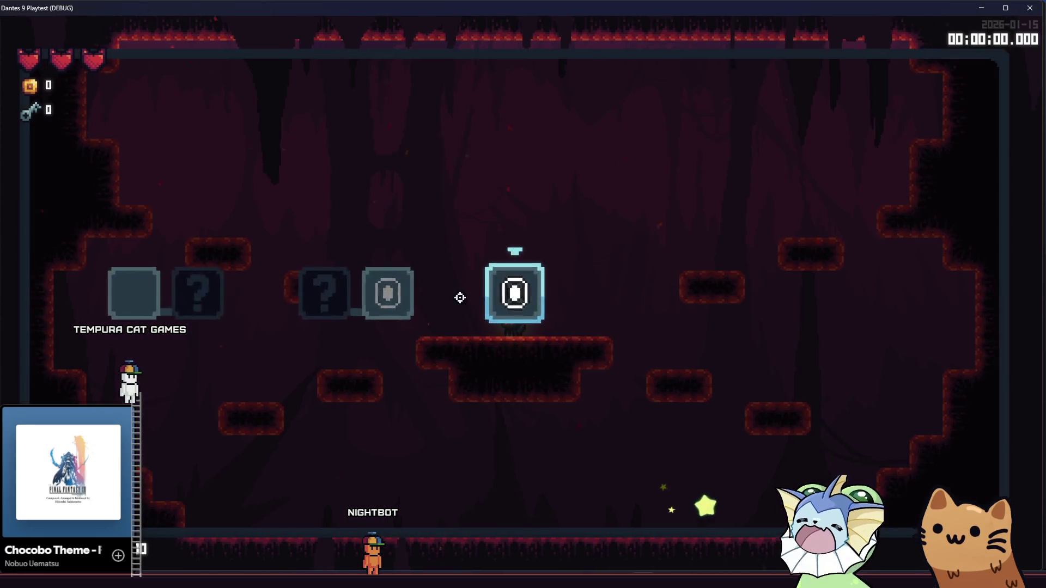
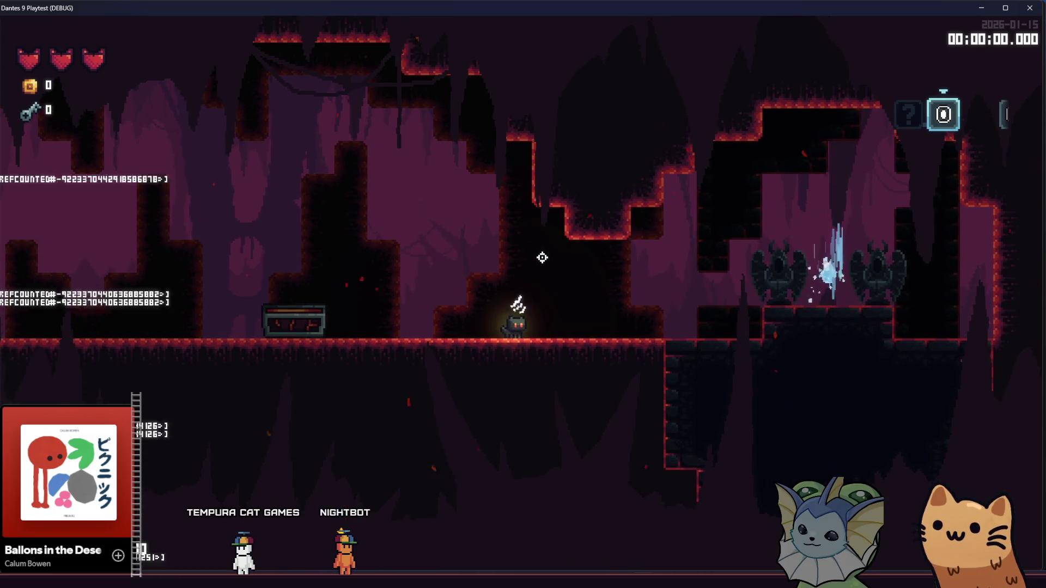
# - Walk the cat right and left through the tutorial room with attacks, then stop the game with F8
pyautogui.press('d')
pyautogui.click(607, 306)
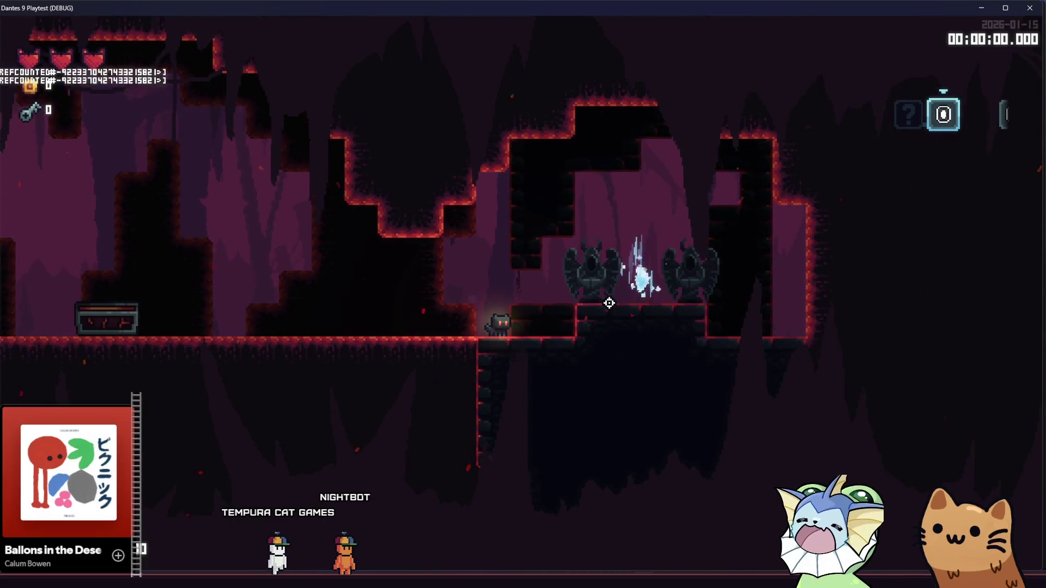
pyautogui.press('a')
pyautogui.click(610, 303)
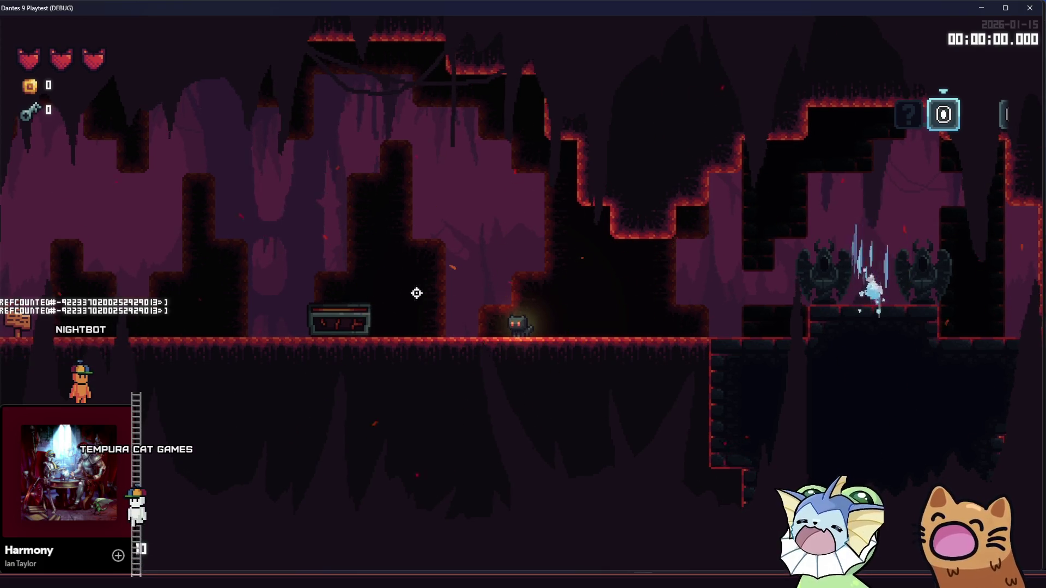
pyautogui.press('a')
pyautogui.press('a')
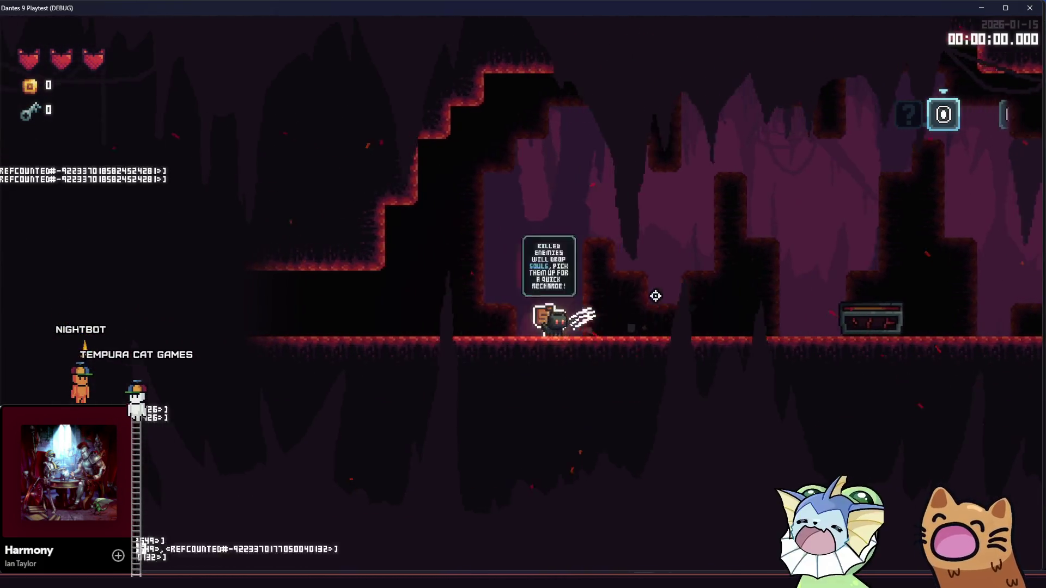
pyautogui.press('F8')
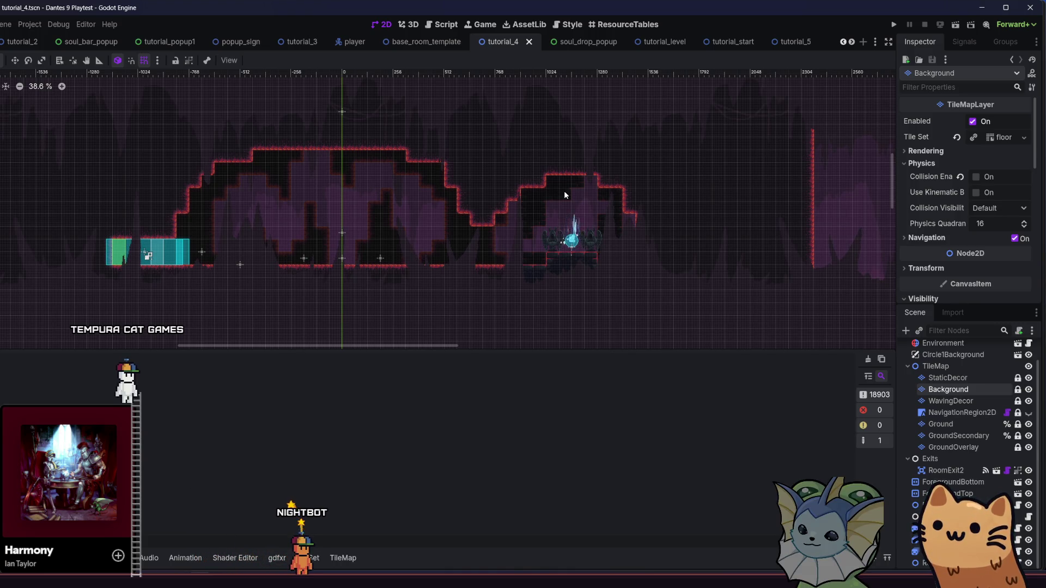
# - Look through the Ground, GroundSecondary and RoomExit2 nodes in the tutorial_4 scene
pyautogui.moveTo(442, 272); pyautogui.dragTo(508, 258)
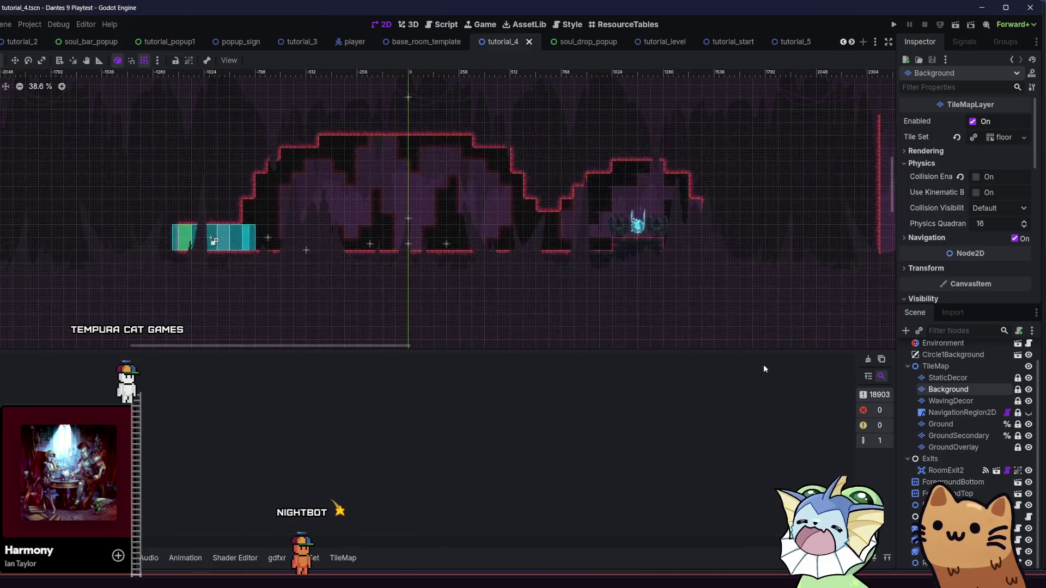
pyautogui.scroll(1, 951, 436)
pyautogui.click(954, 449)
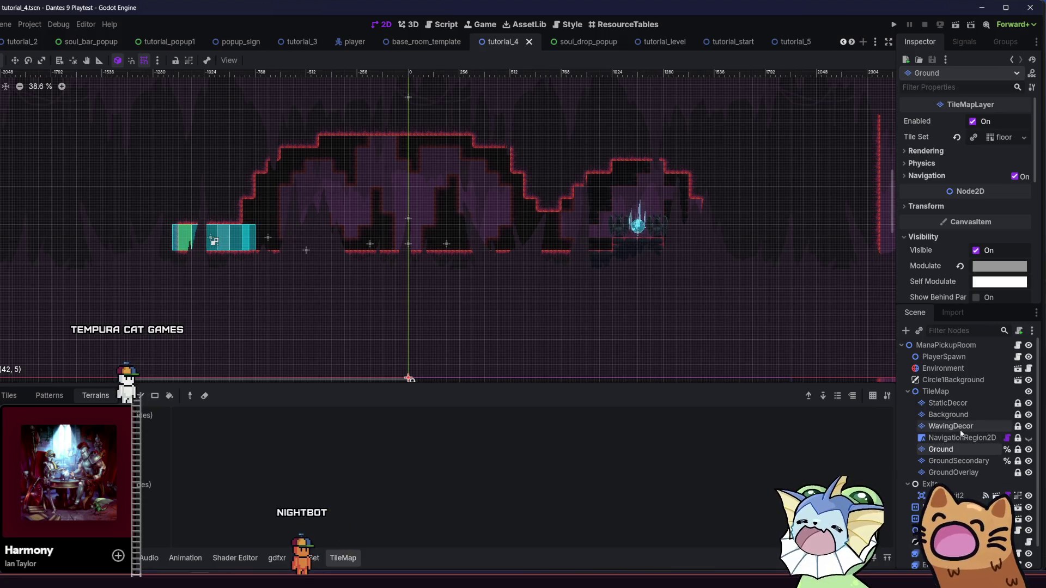
pyautogui.scroll(-1, 962, 433)
pyautogui.click(966, 437)
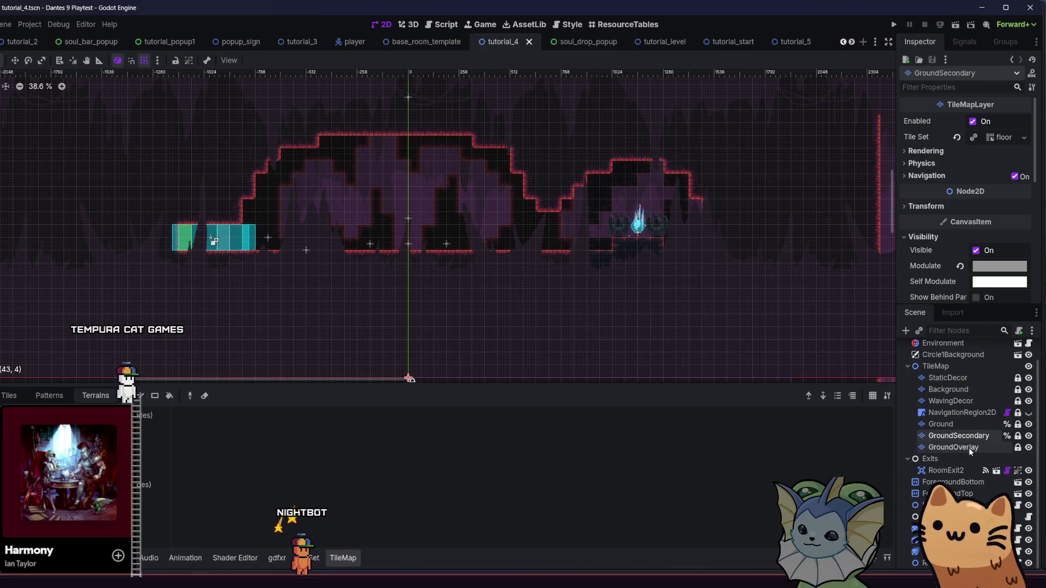
pyautogui.click(949, 472)
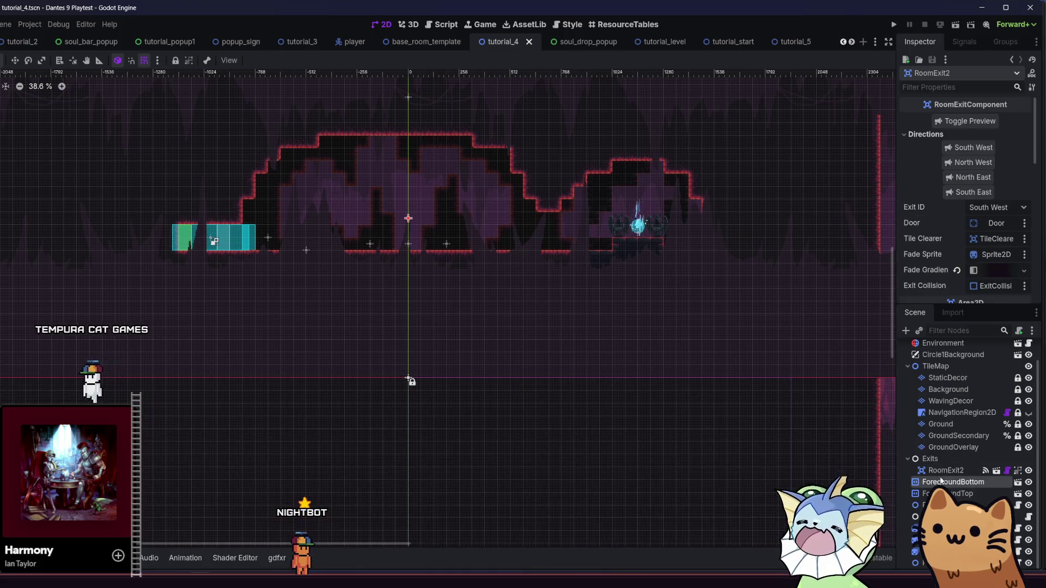
# - Drag the ForegroundTop parallax layer up to scroll offset y -1440
pyautogui.click(954, 493)
pyautogui.scroll(1, 549, 275)
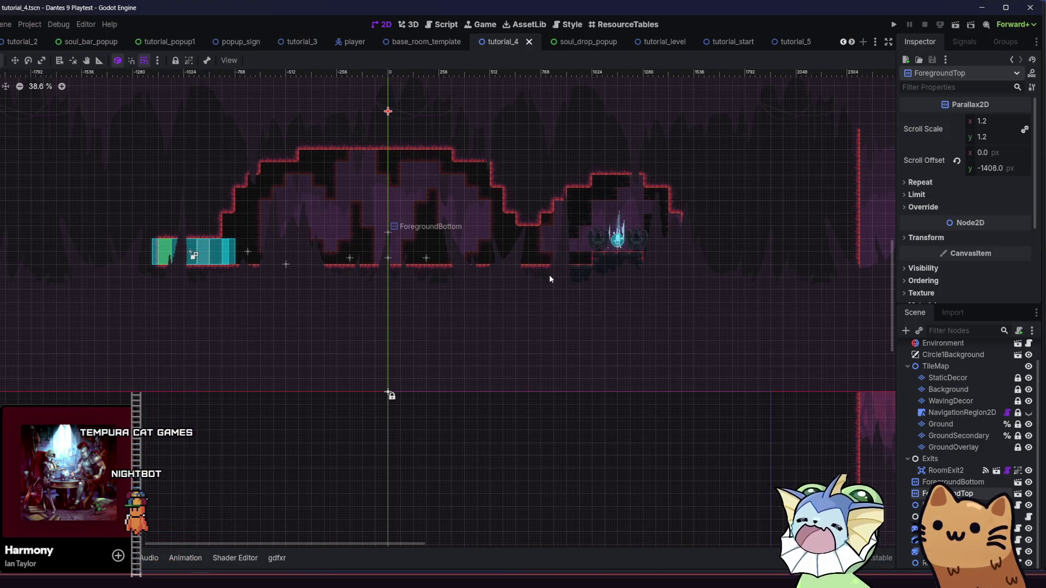
pyautogui.scroll(3, 549, 283)
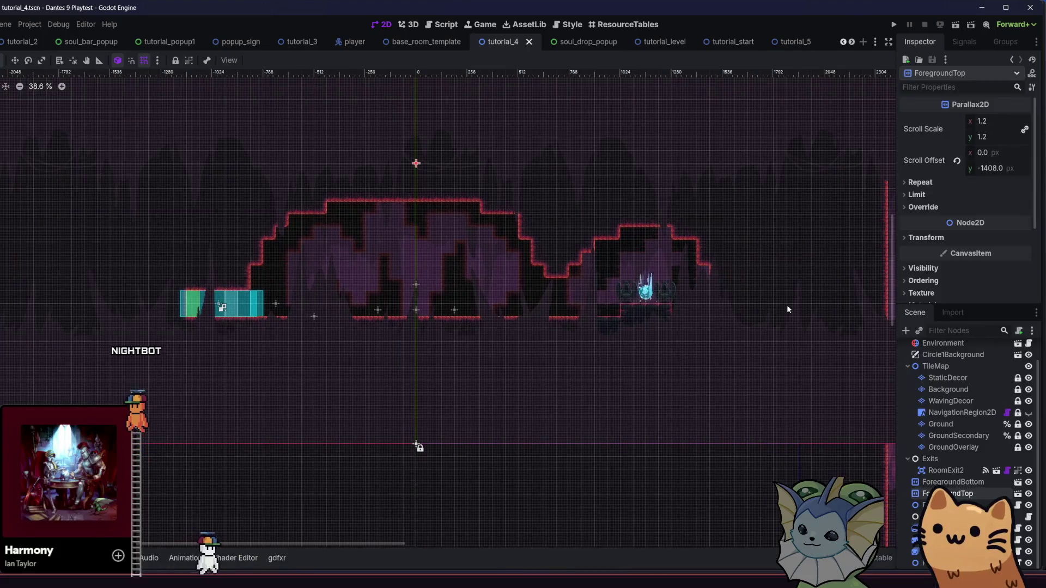
pyautogui.scroll(4, 350, 187)
pyautogui.click(15, 61)
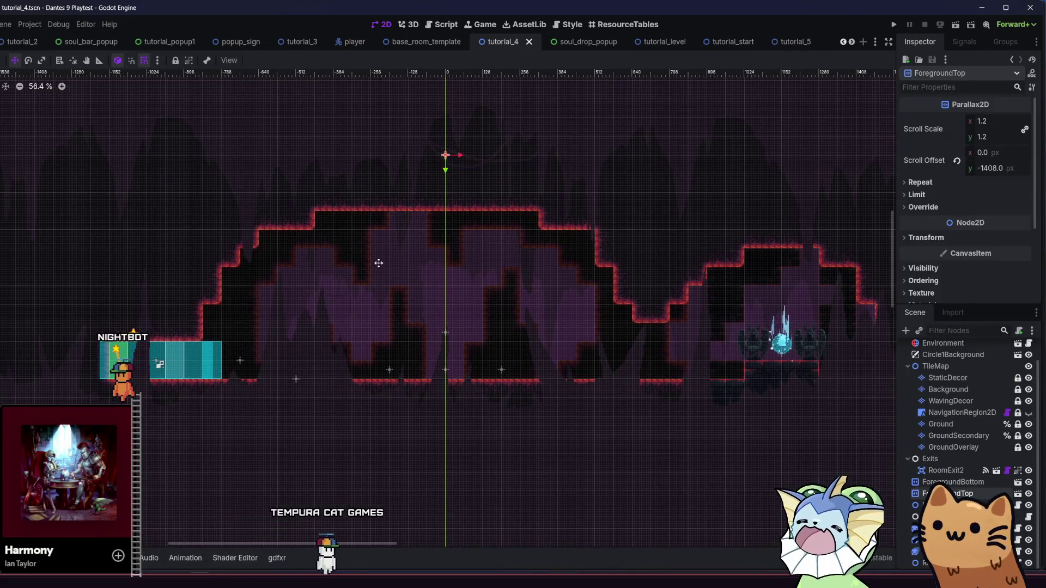
pyautogui.moveTo(381, 264); pyautogui.dragTo(380, 256)
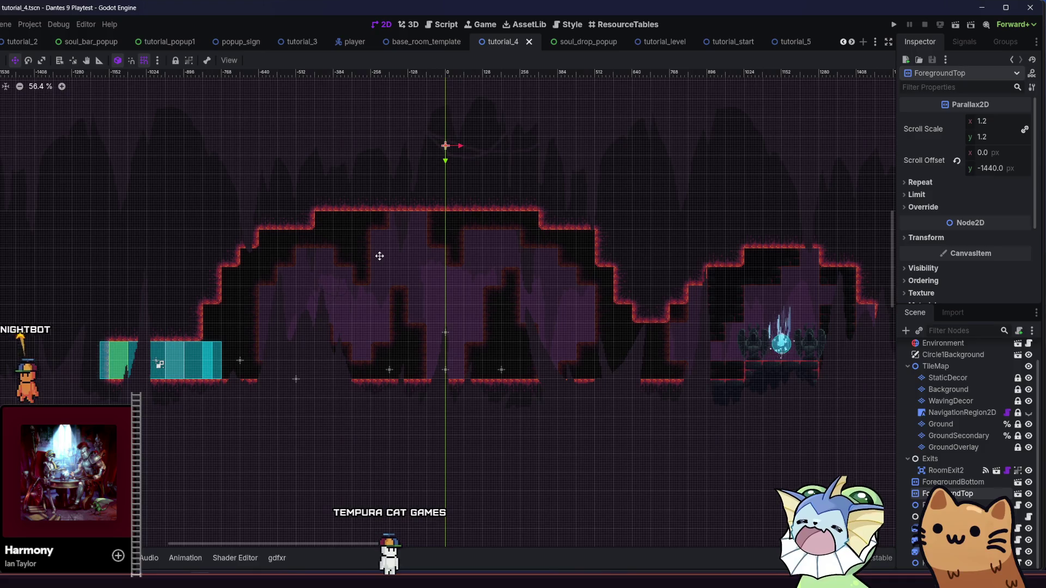
# - Raise ForegroundBottom to scroll offset y -816 and save the scene
pyautogui.click(587, 416)
pyautogui.moveTo(588, 416); pyautogui.dragTo(590, 407)
pyautogui.hotkey('ctrl', 's')
pyautogui.scroll(-2, 555, 381)
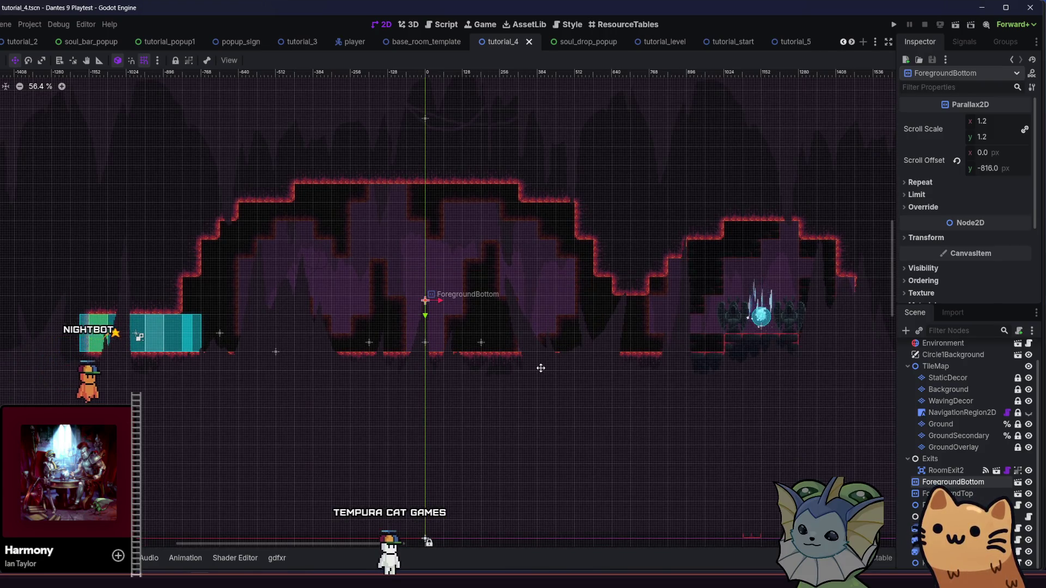
# - Run the project, restart it from the main scene, and choose Play Tutorial
pyautogui.click(895, 24)
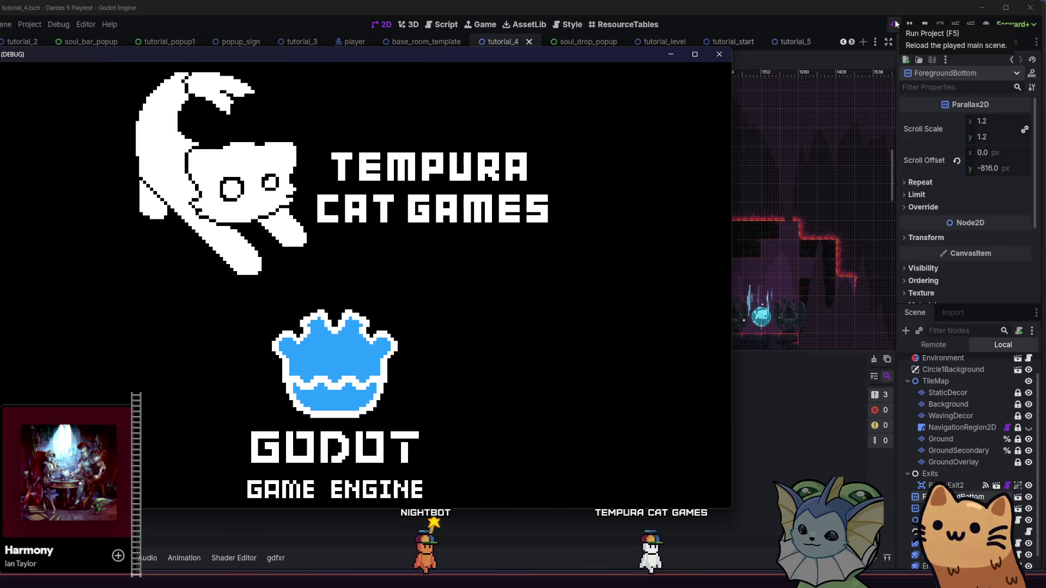
pyautogui.click(895, 24)
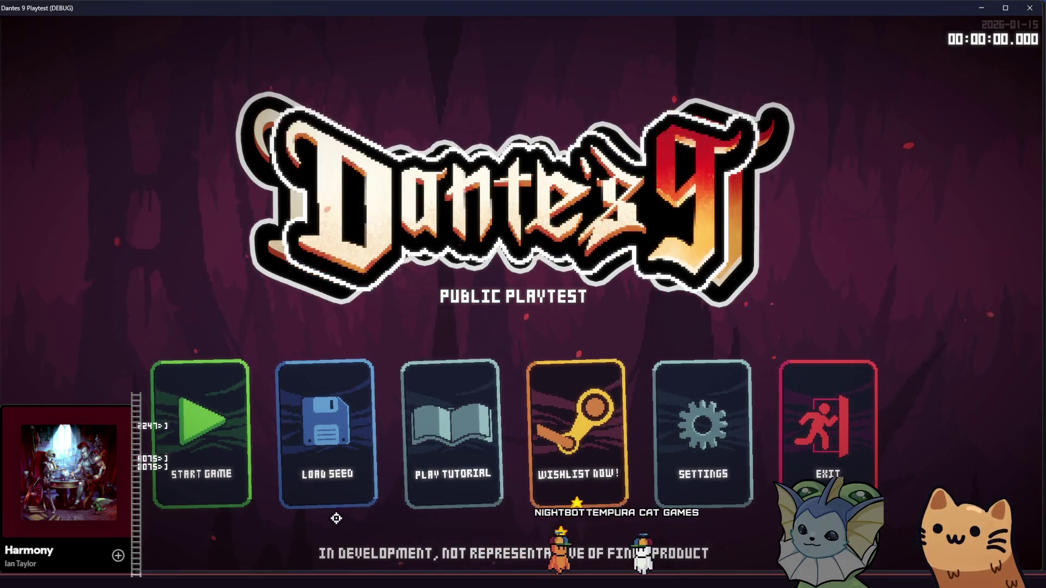
pyautogui.click(456, 442)
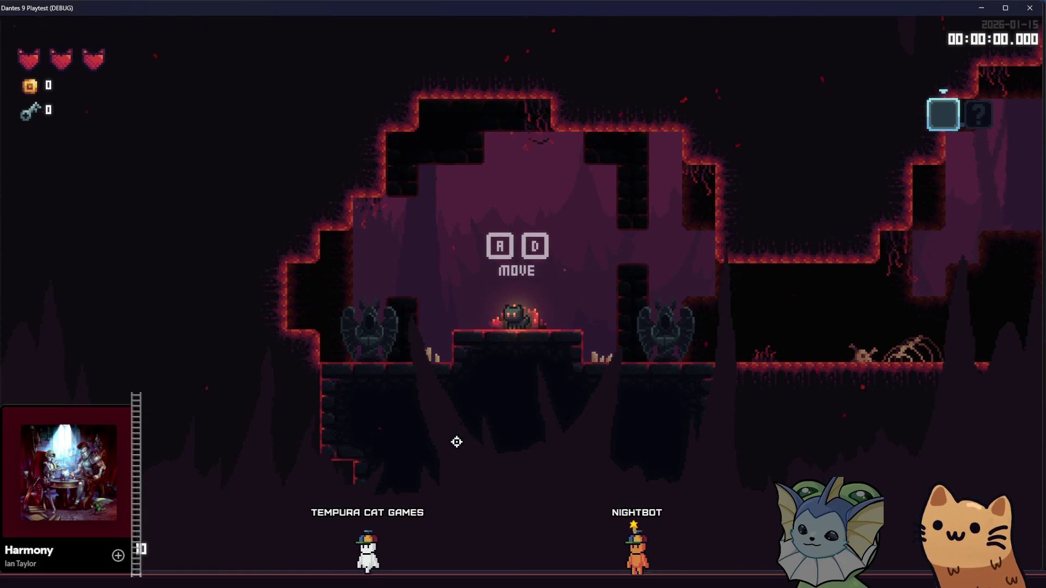
# - Walk and jump the cat right past the stone pillar, then open the debug menu with F1
pyautogui.press('d')
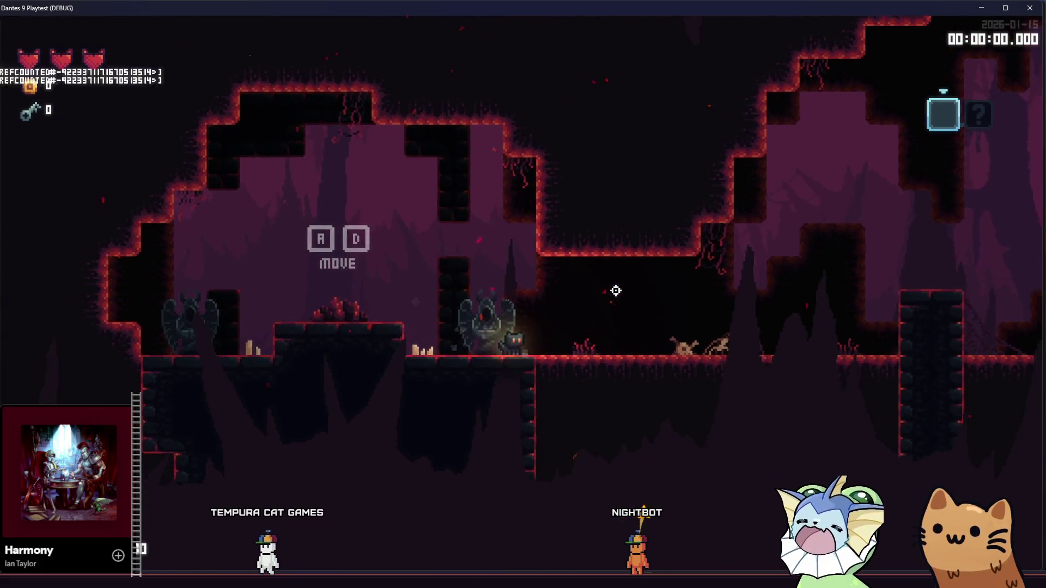
pyautogui.press('d')
pyautogui.press('space')
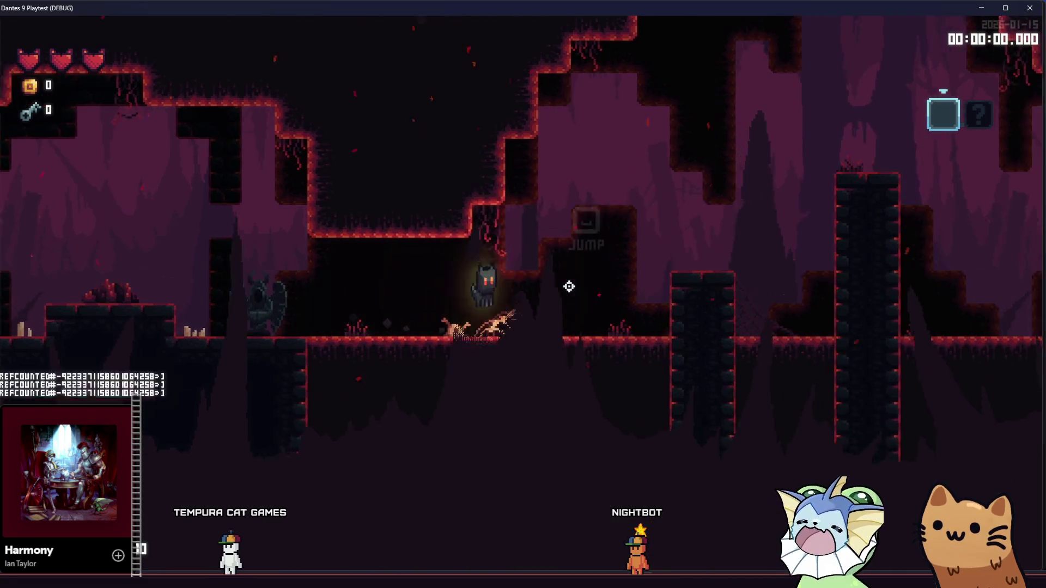
pyautogui.press('d')
pyautogui.press('space')
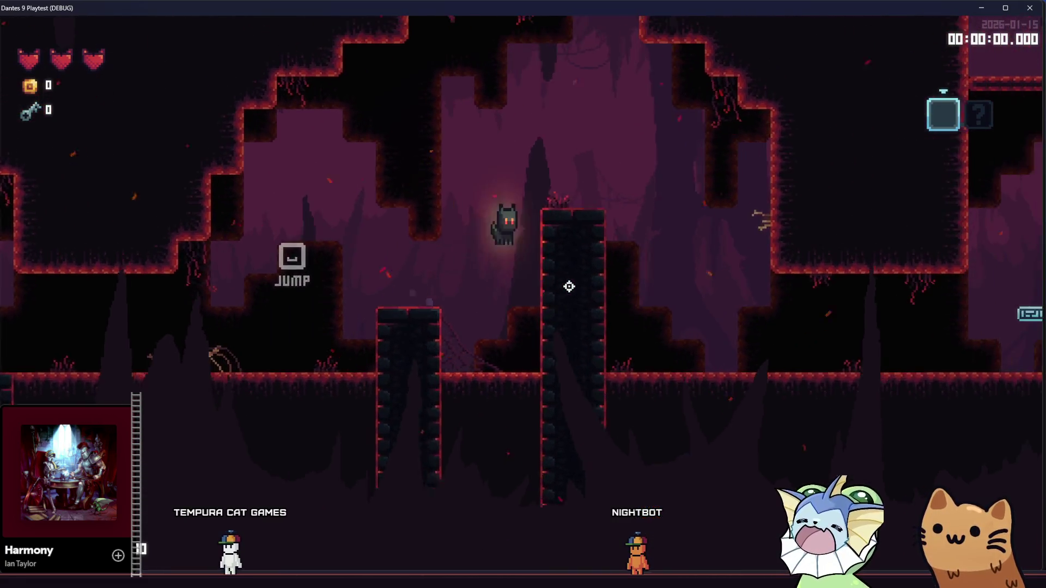
pyautogui.press('d')
pyautogui.press('space')
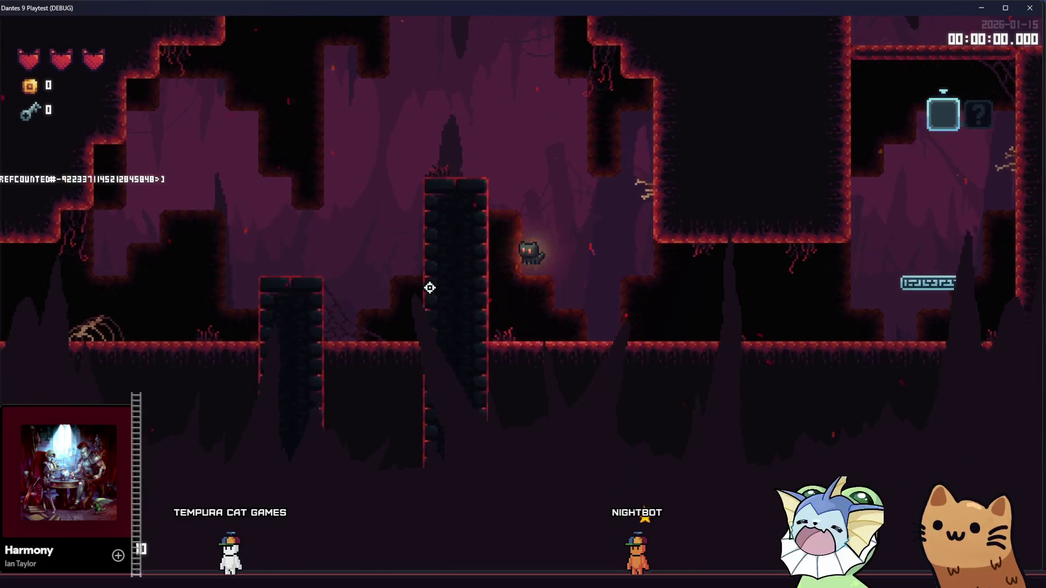
pyautogui.press('d')
pyautogui.press('space')
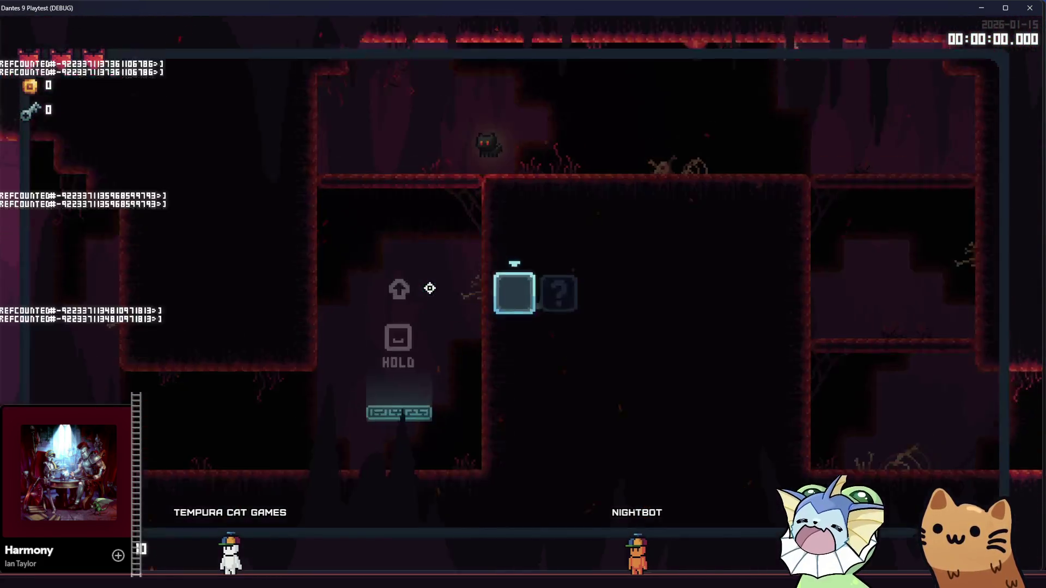
pyautogui.press('F1')
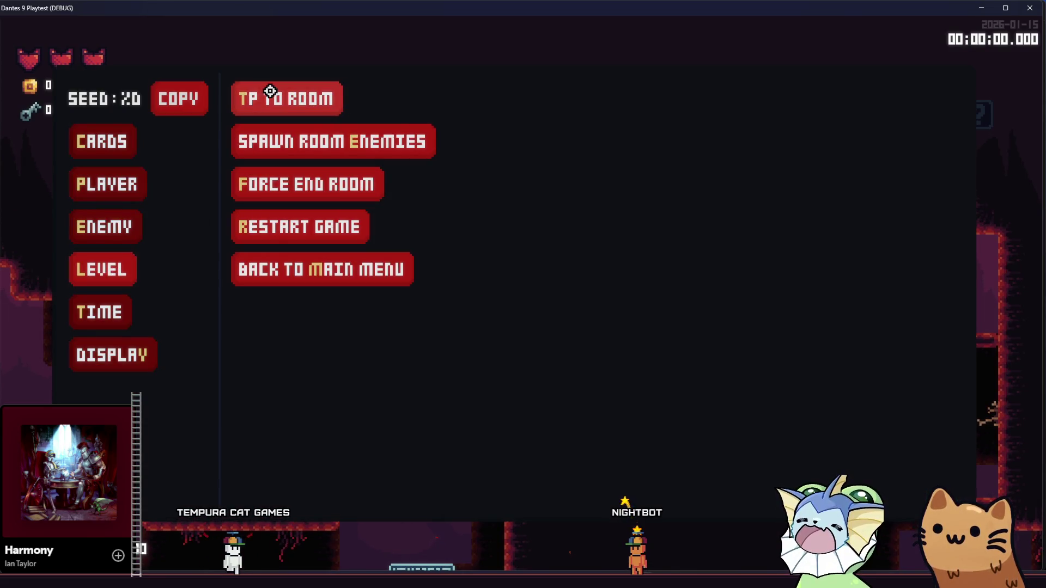
# - Use TP to Room to reach the target-dummy room, then walk right and back left past the dummies
pyautogui.click(522, 260)
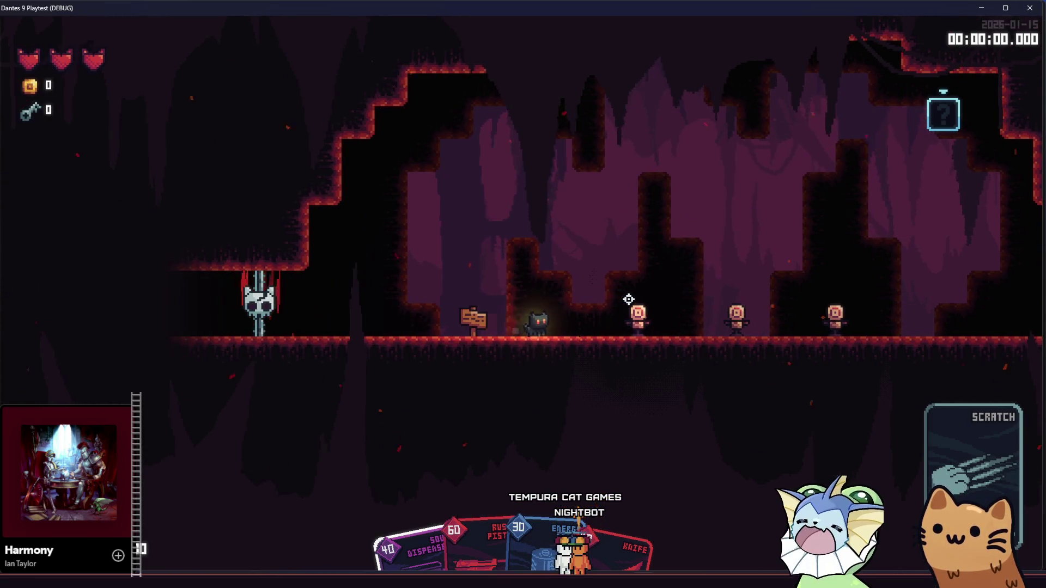
pyautogui.press('d')
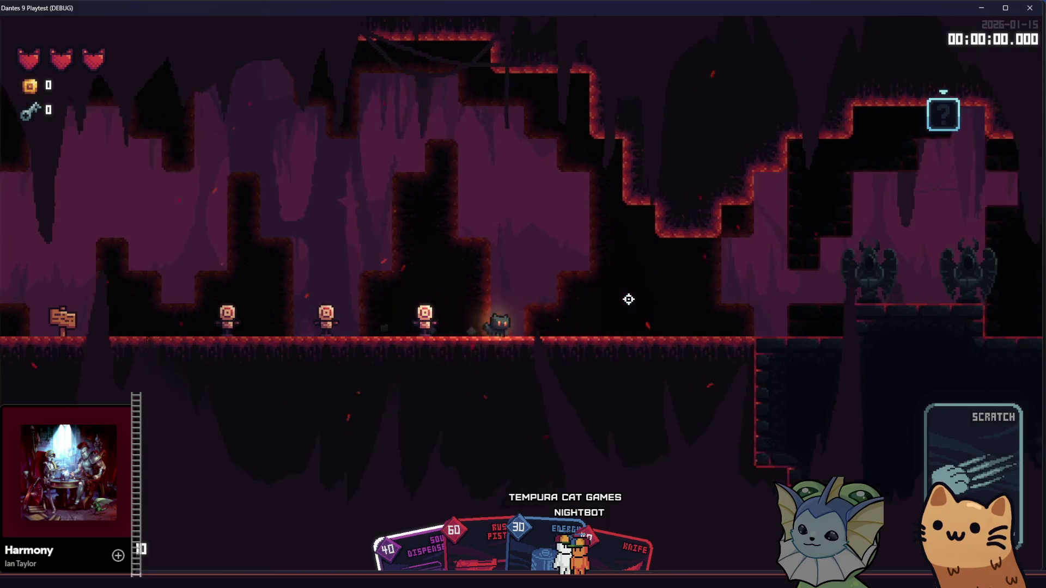
pyautogui.press('d')
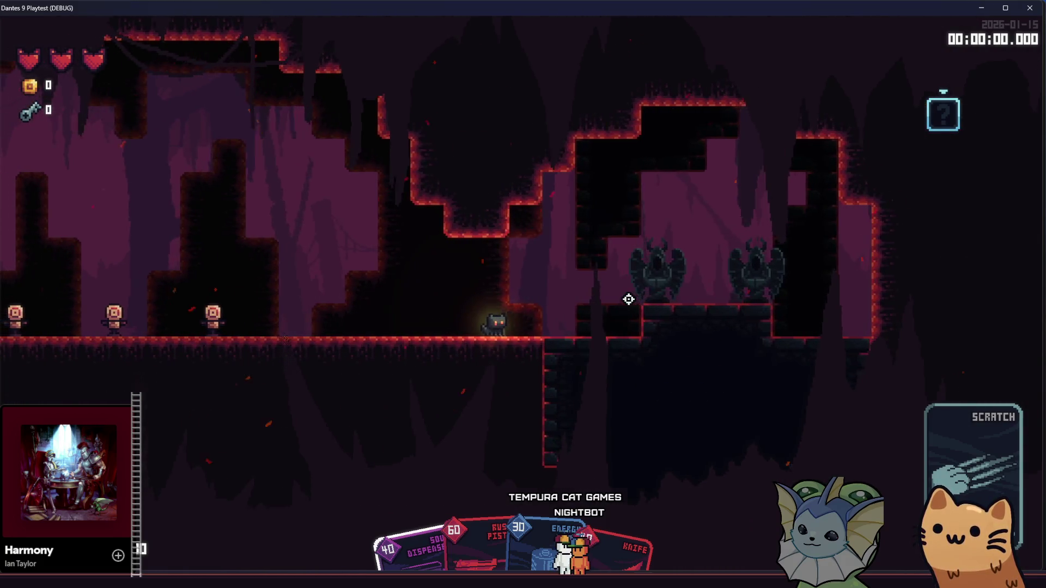
pyautogui.press('a')
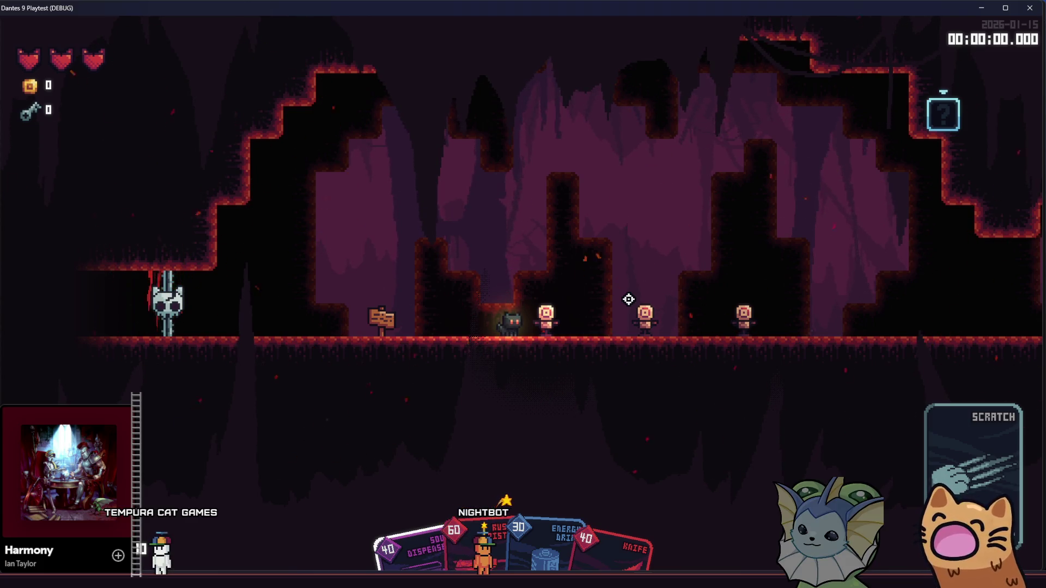
# - Equip the Rusty Pistol card and fire it repeatedly at the target dummies
pyautogui.press('d')
pyautogui.press('a')
pyautogui.press('1')
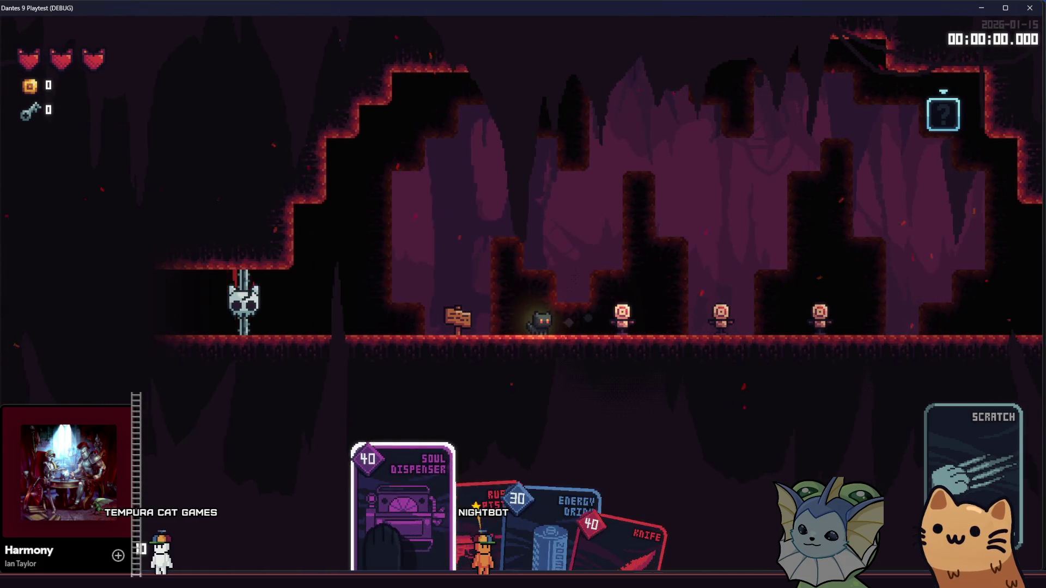
pyautogui.press('2')
pyautogui.click(654, 327)
pyautogui.click(770, 303)
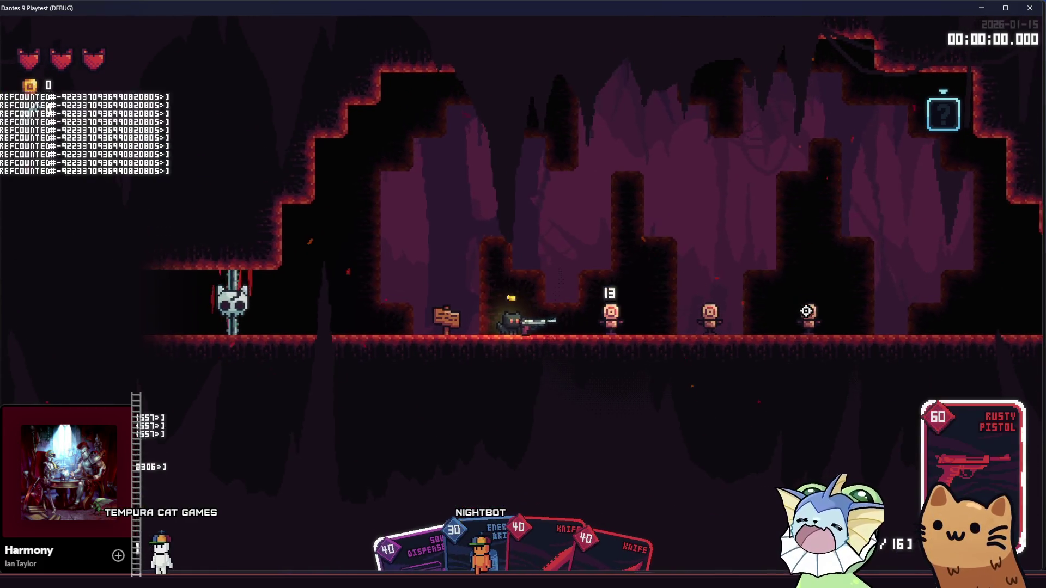
pyautogui.click(805, 311)
pyautogui.click(809, 312)
pyautogui.click(819, 313)
pyautogui.click(821, 313)
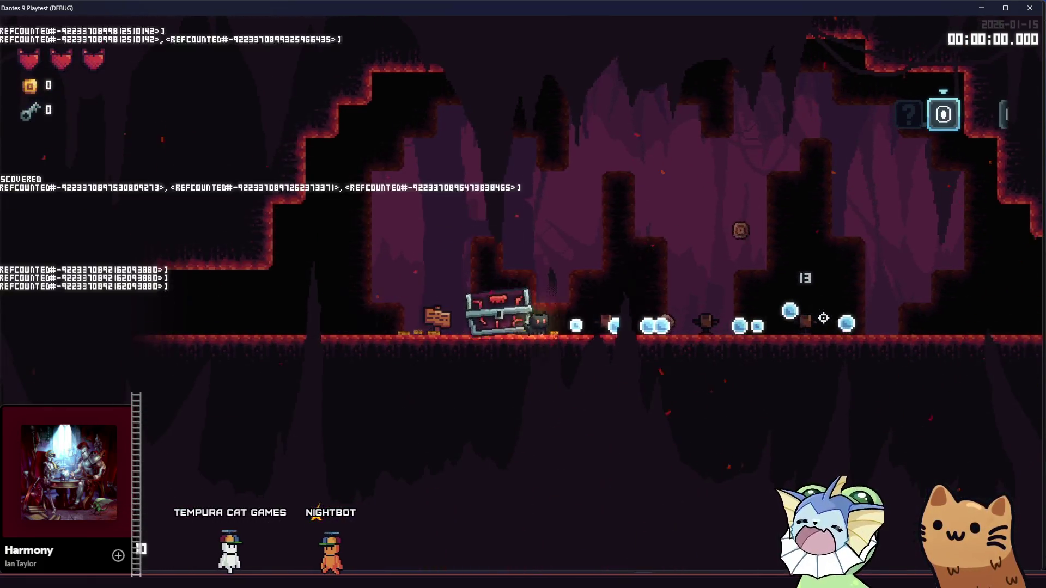
# - Run the cat back and forth between the chest and the statue area
pyautogui.press('d')
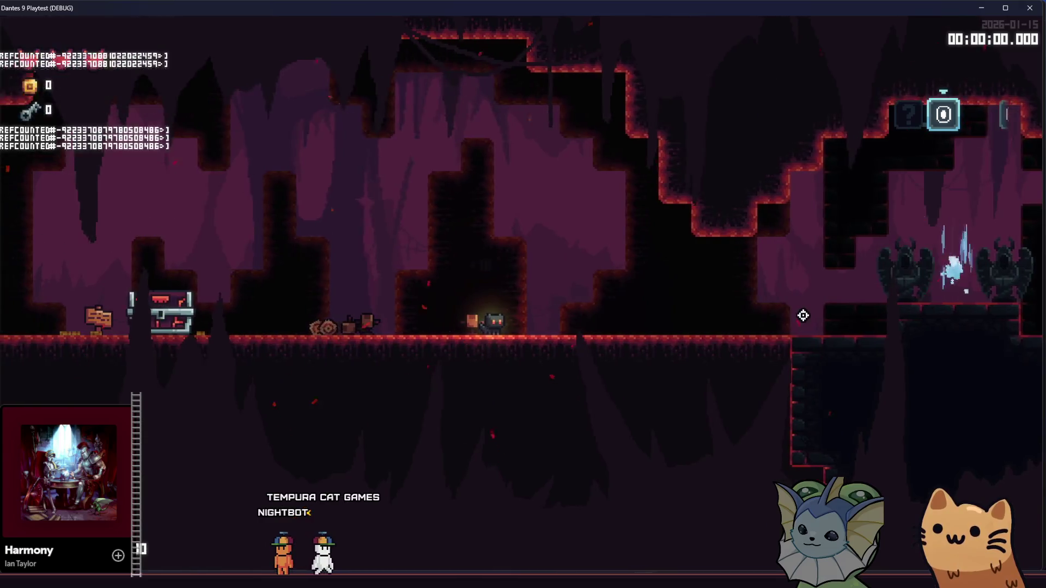
pyautogui.press('a')
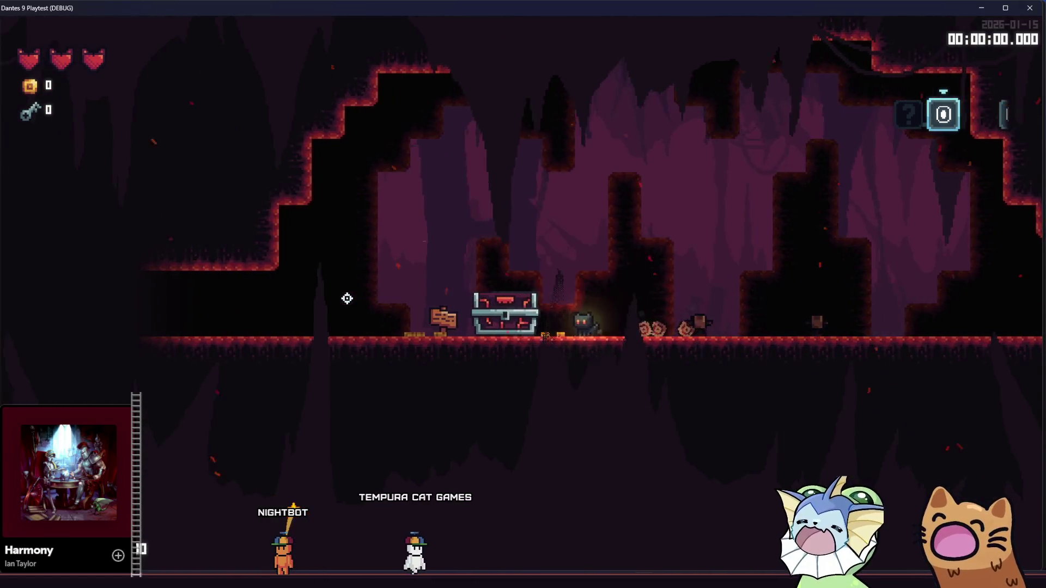
pyautogui.press('d')
pyautogui.press('a')
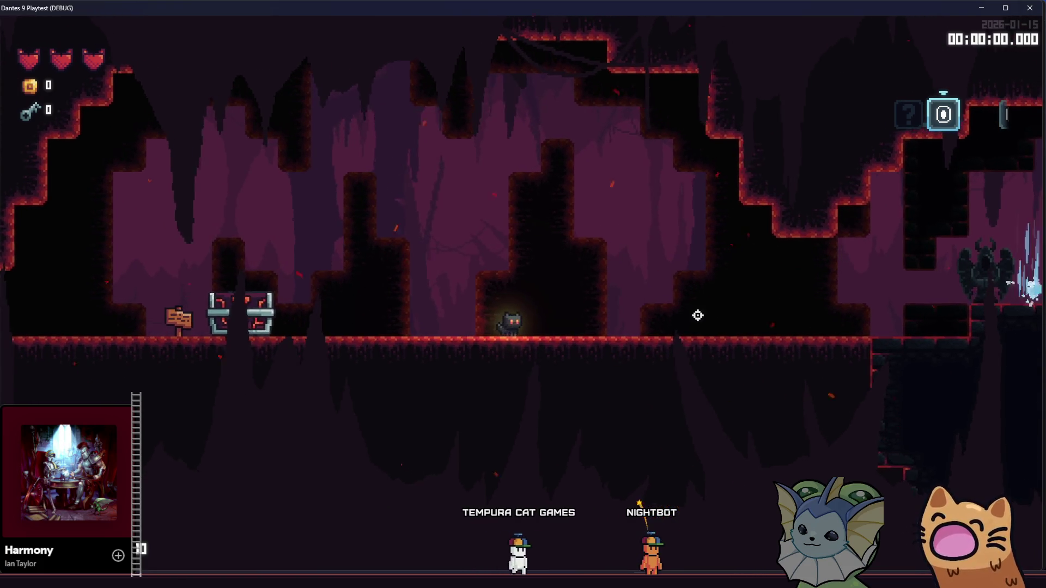
pyautogui.press('d')
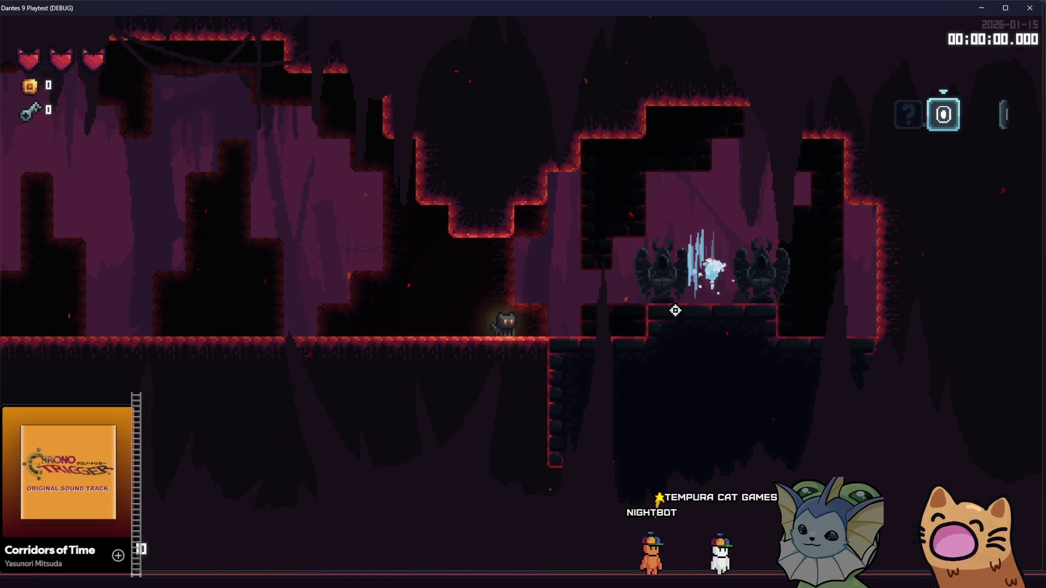
pyautogui.press('a')
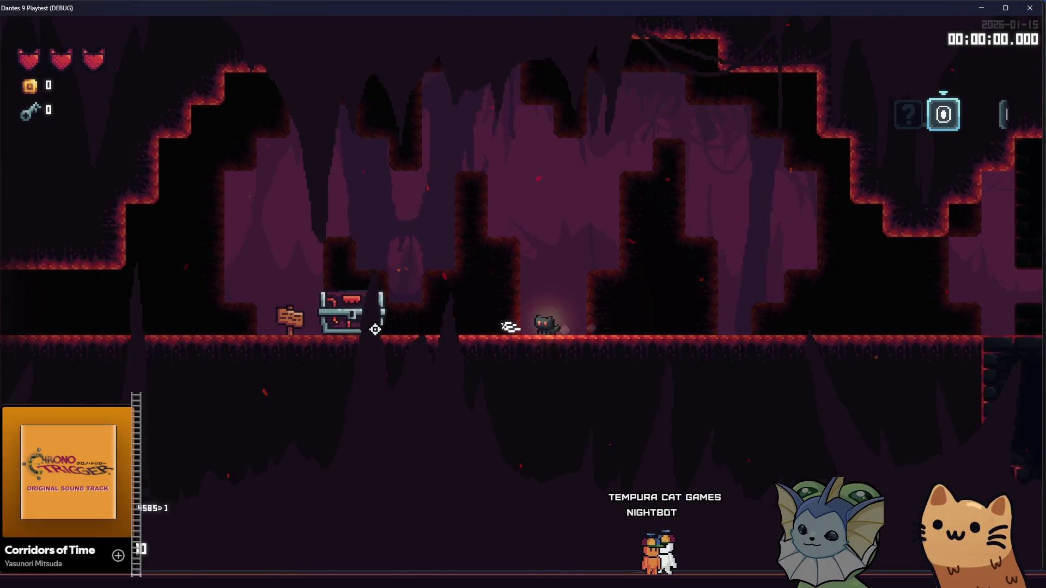
pyautogui.press('a')
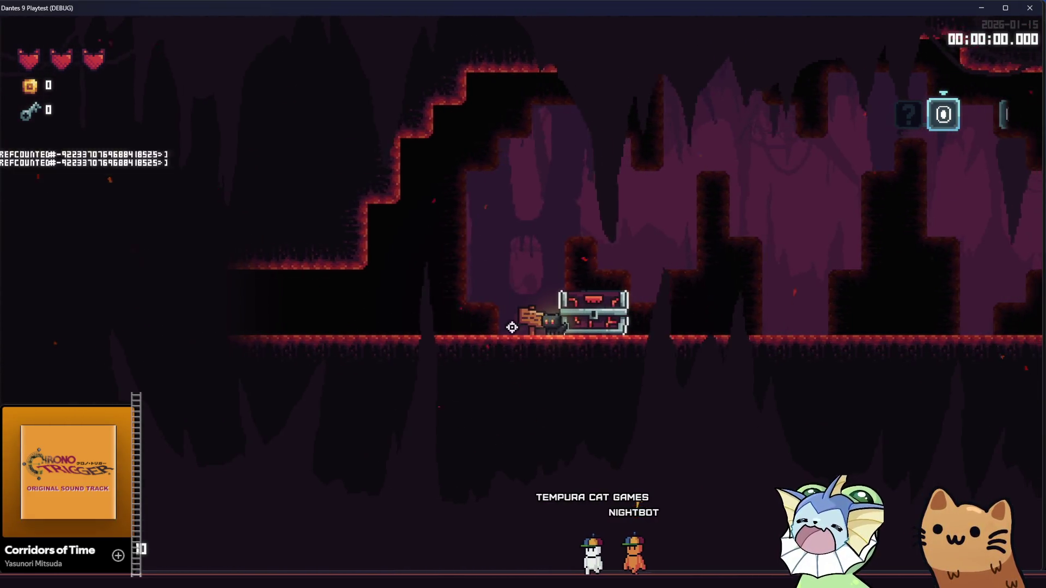
# - Open the chest, take the AK47 card, toggle the debug menu, and close the playtest window
pyautogui.press('e')
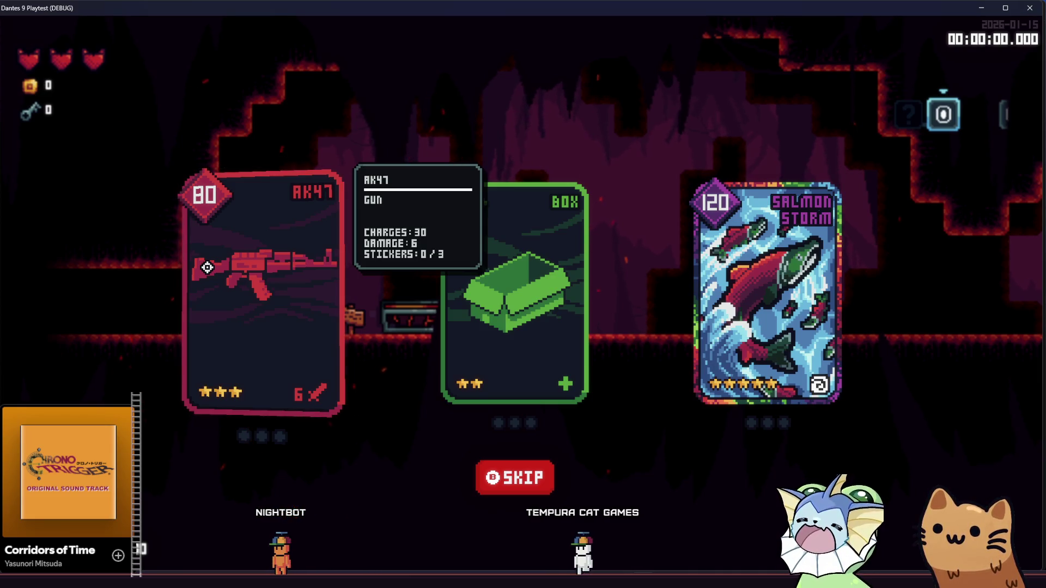
pyautogui.click(207, 267)
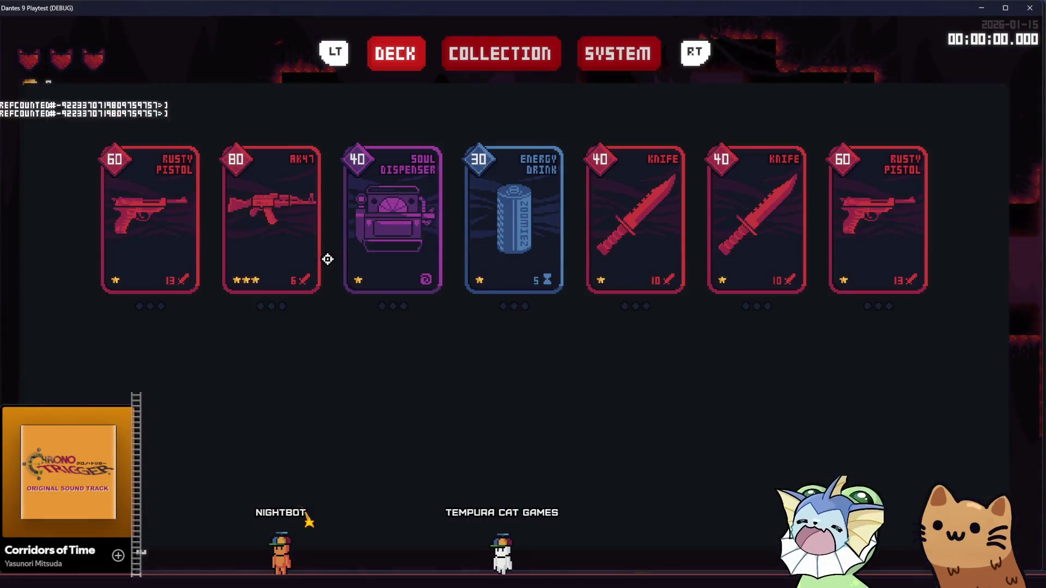
pyautogui.press('F1')
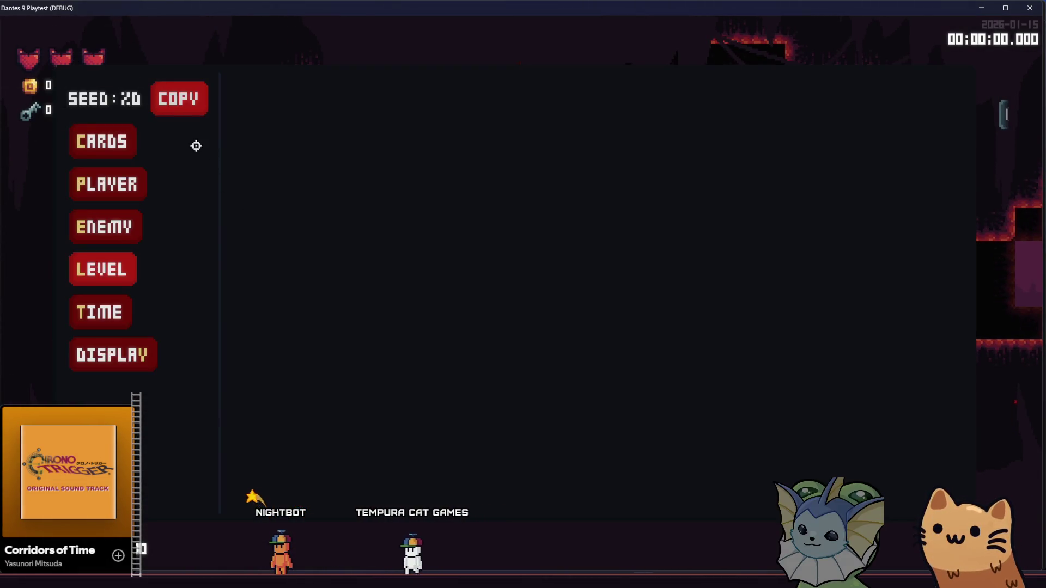
pyautogui.press('F1')
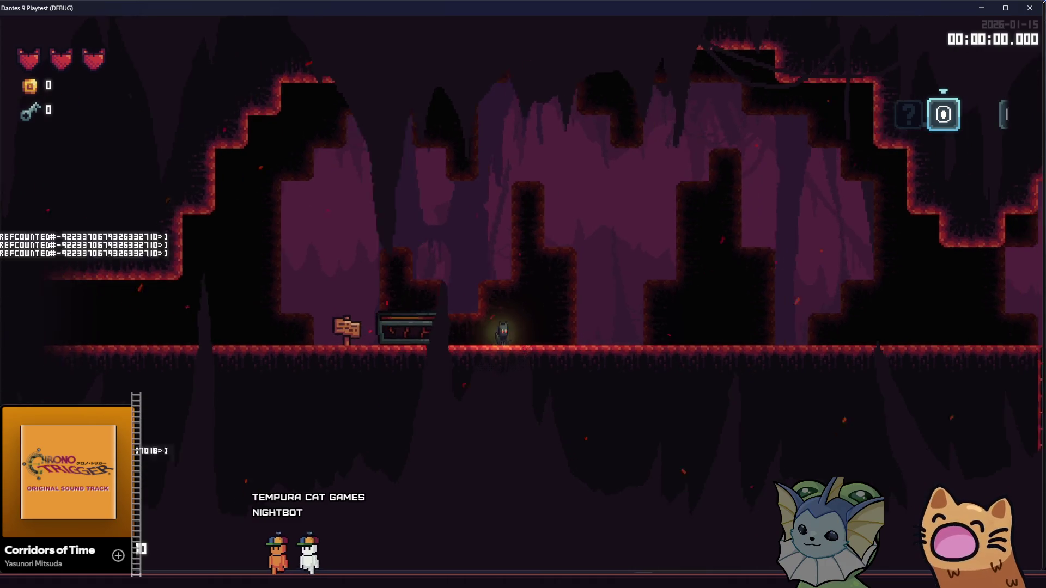
pyautogui.click(1031, 9)
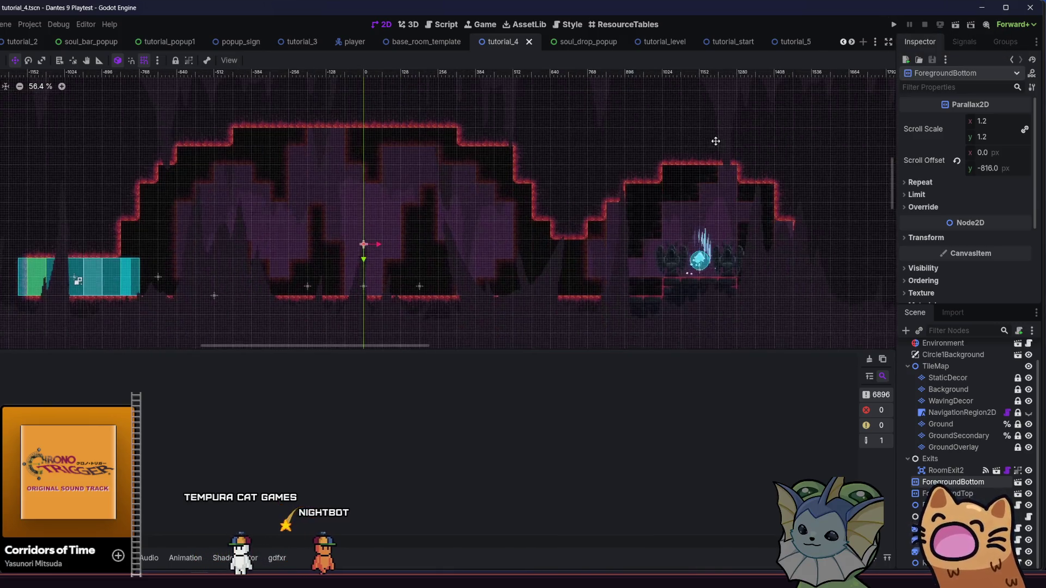
# - Zoom out the 2D viewport, run the project, and maximize the game window
pyautogui.scroll(-2, 623, 170)
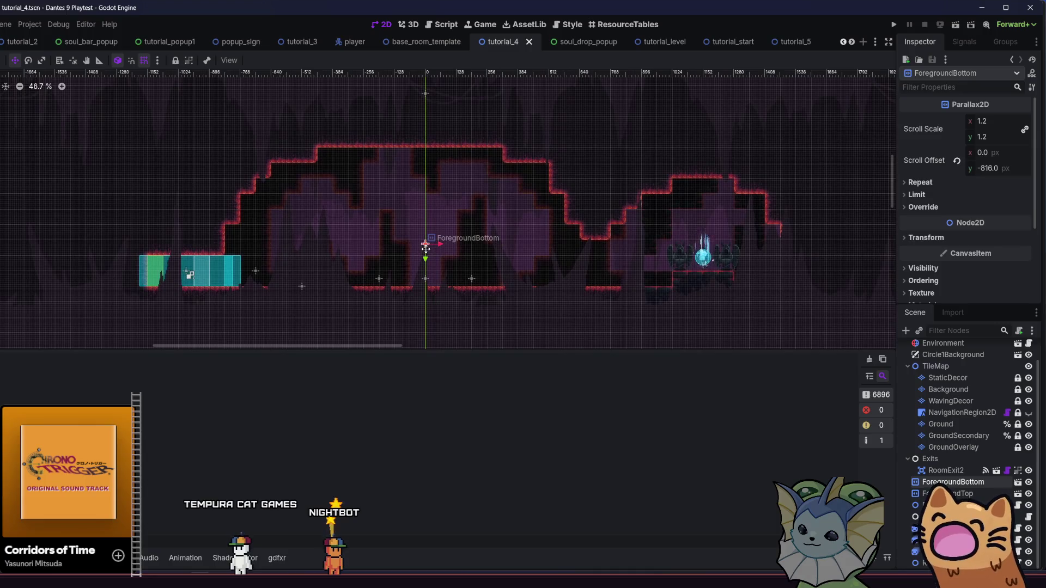
pyautogui.hscroll(1, 401, 217)
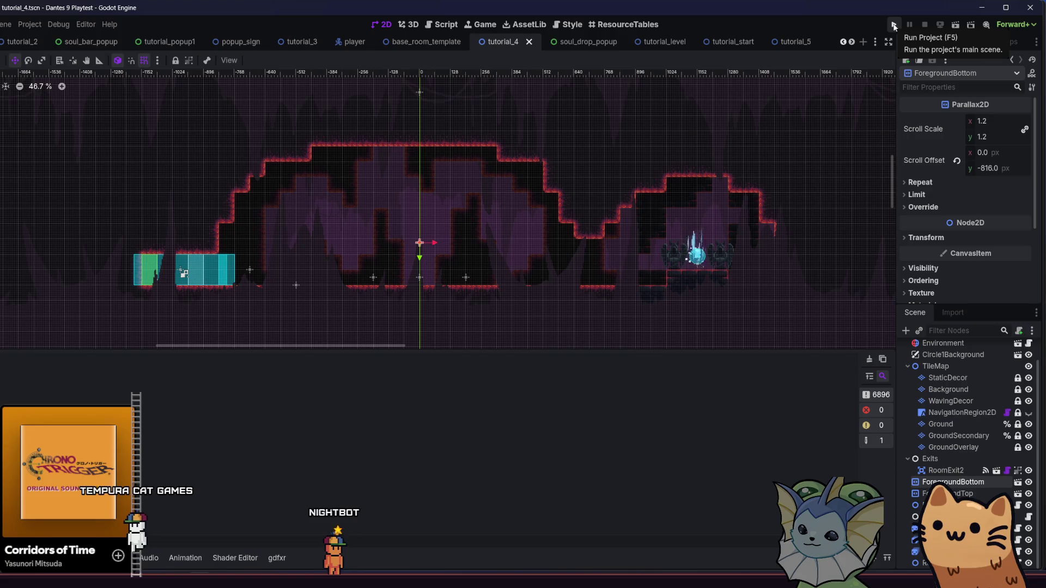
pyautogui.click(894, 26)
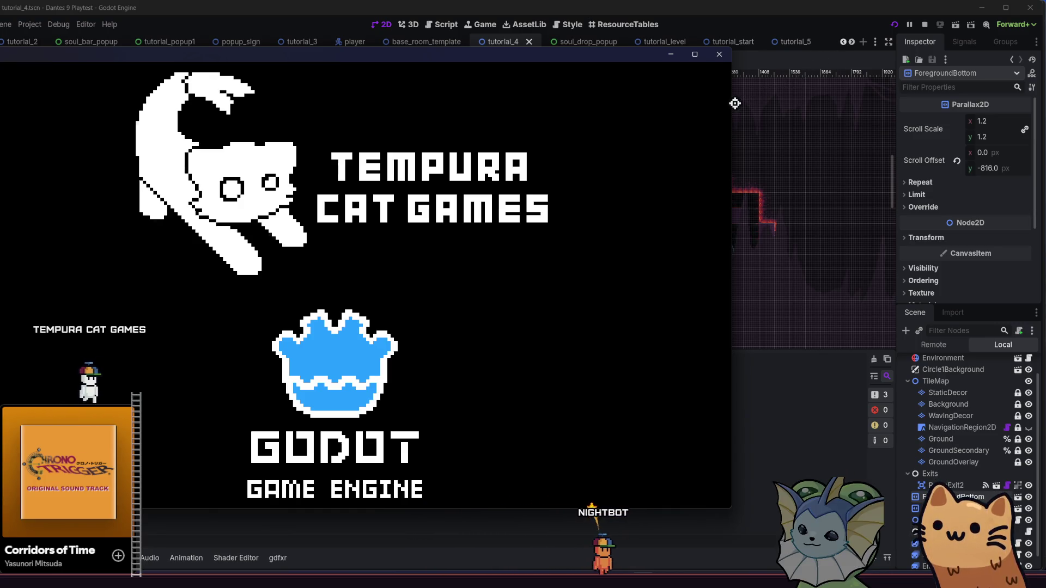
pyautogui.press('super+Up')
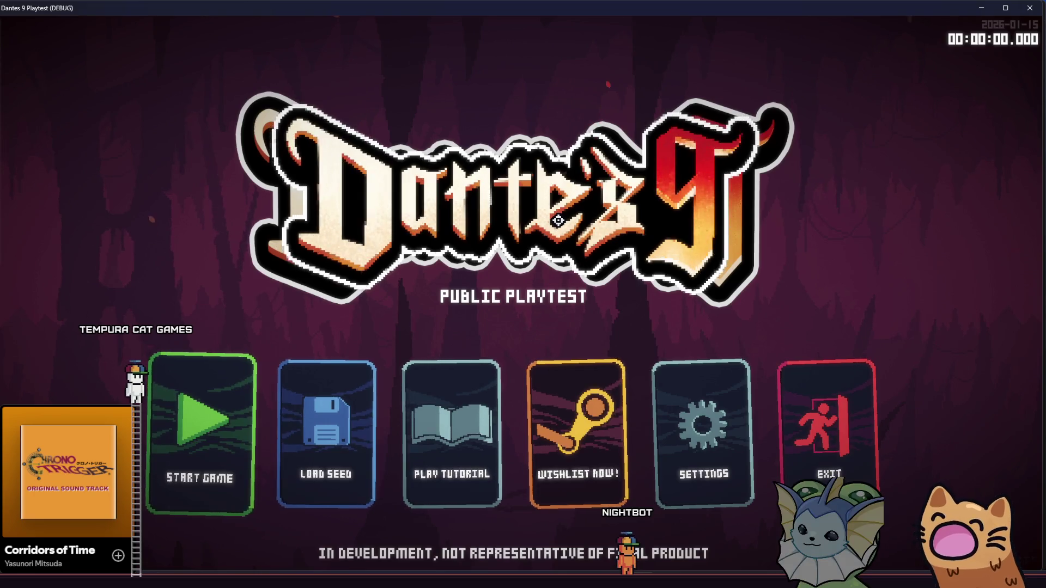
# - Start the tutorial, walk right, and open the debug menu's Level options
pyautogui.click(456, 425)
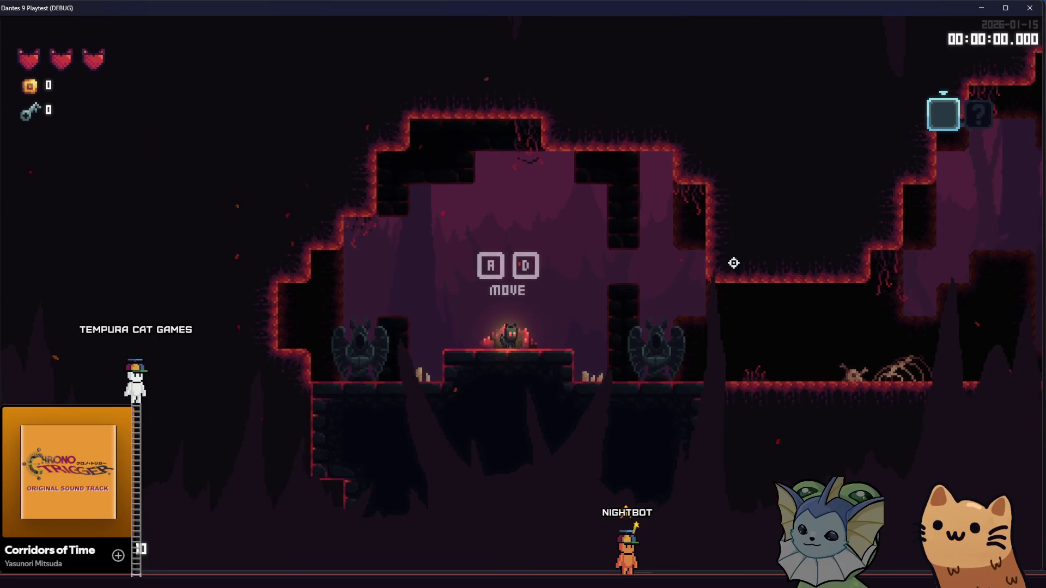
pyautogui.press('d')
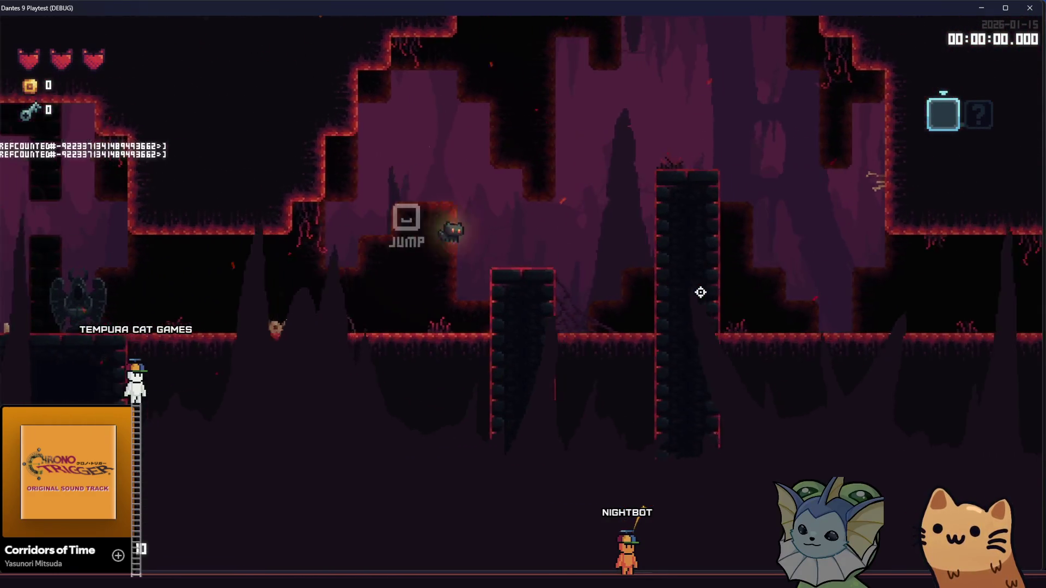
pyautogui.press('`')
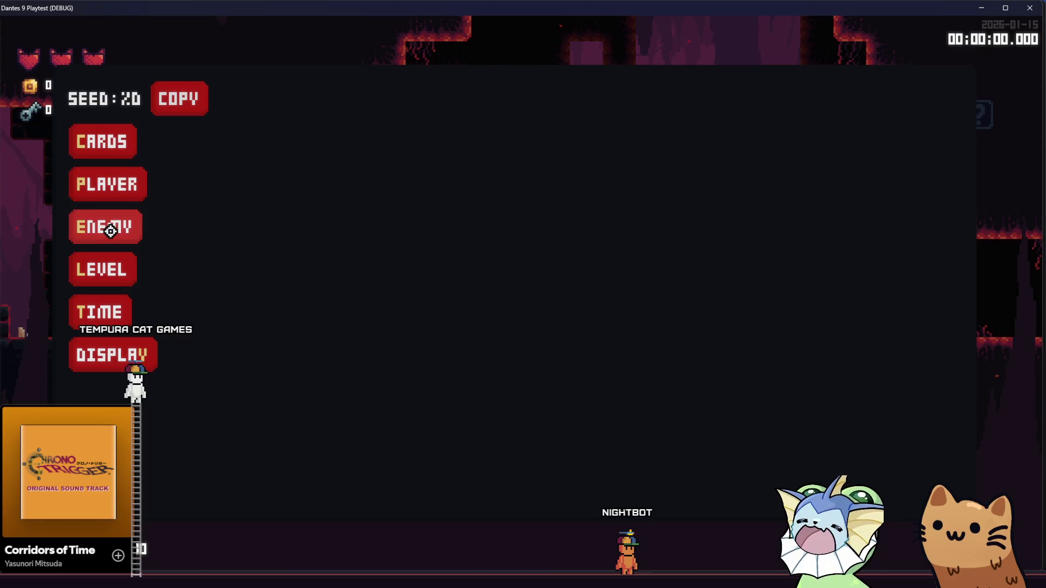
pyautogui.click(108, 258)
# - Open the TP to Room list and teleport into MANAPICKUPROOM
pyautogui.click(261, 98)
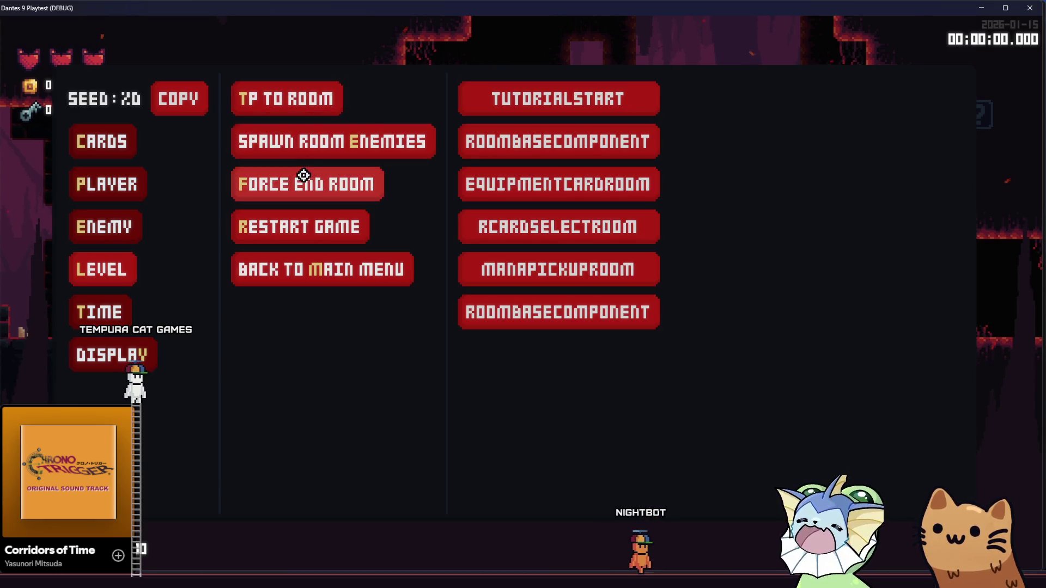
pyautogui.click(276, 99)
pyautogui.click(276, 99)
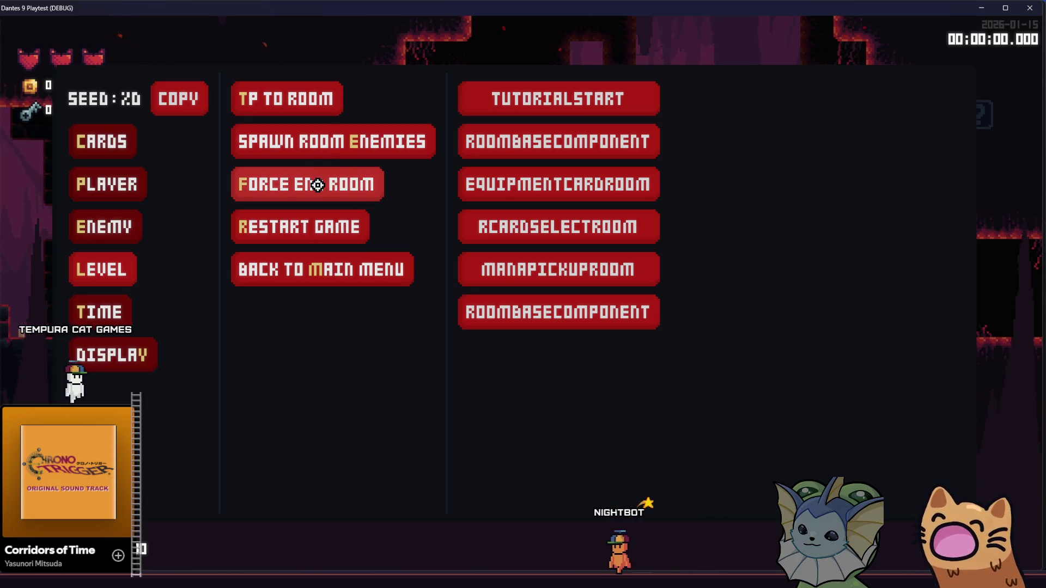
pyautogui.click(296, 106)
pyautogui.click(296, 100)
pyautogui.click(297, 104)
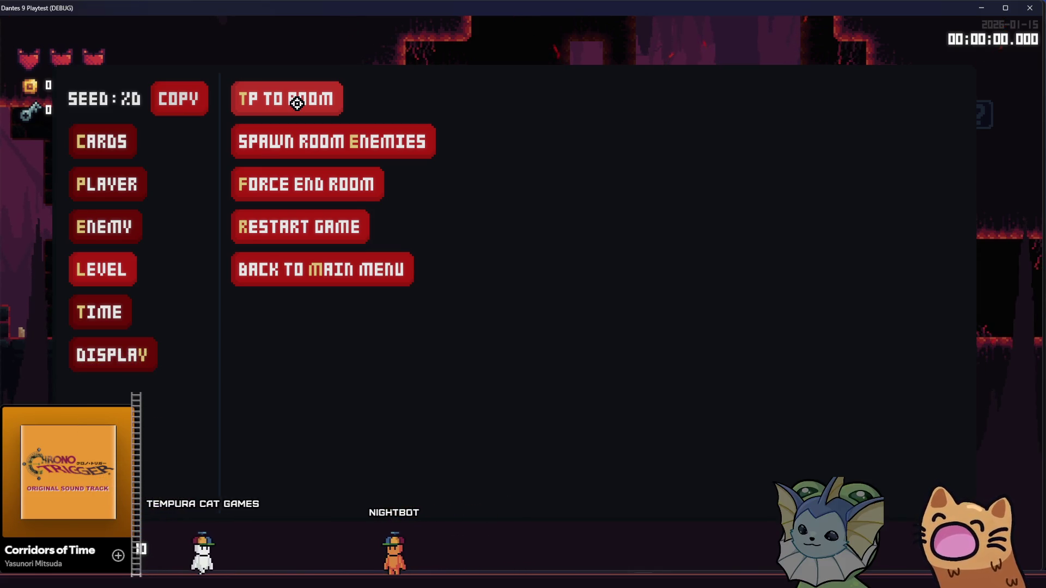
pyautogui.click(292, 103)
pyautogui.click(293, 104)
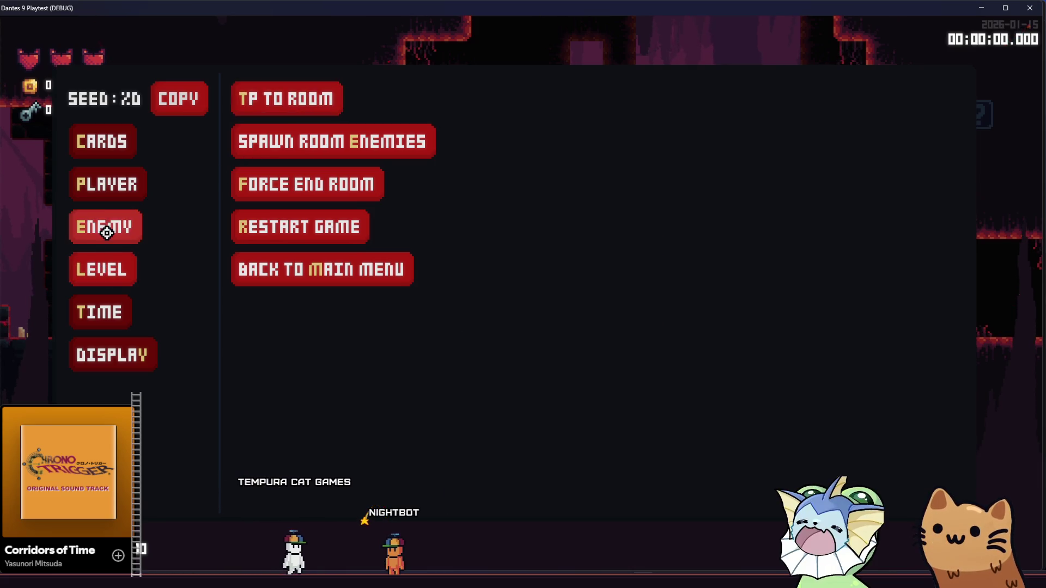
pyautogui.click(293, 108)
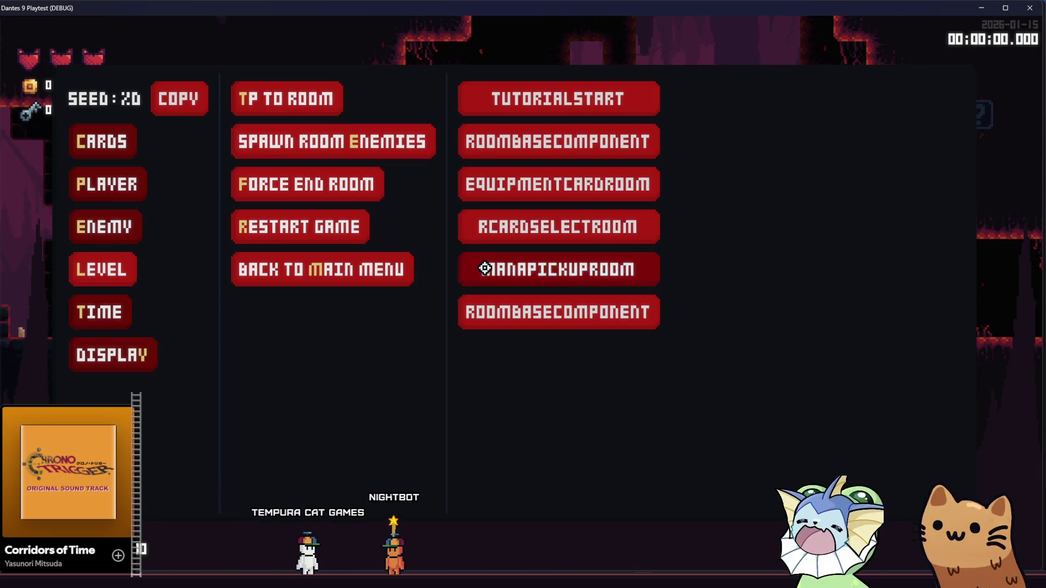
pyautogui.click(464, 264)
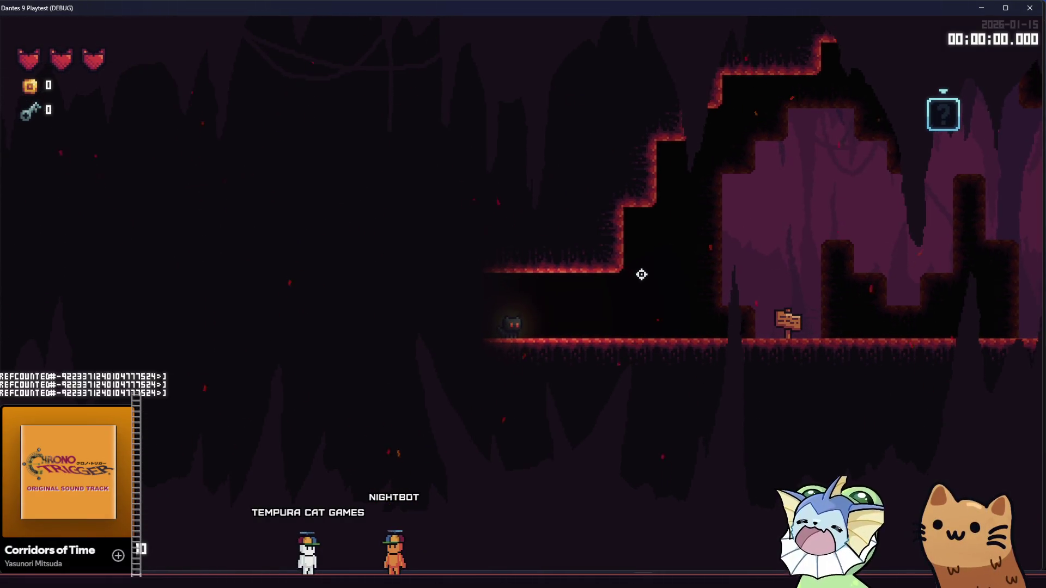
# - Fight past the enemies near the signpost, then open the card pack and take AK47
pyautogui.press('d')
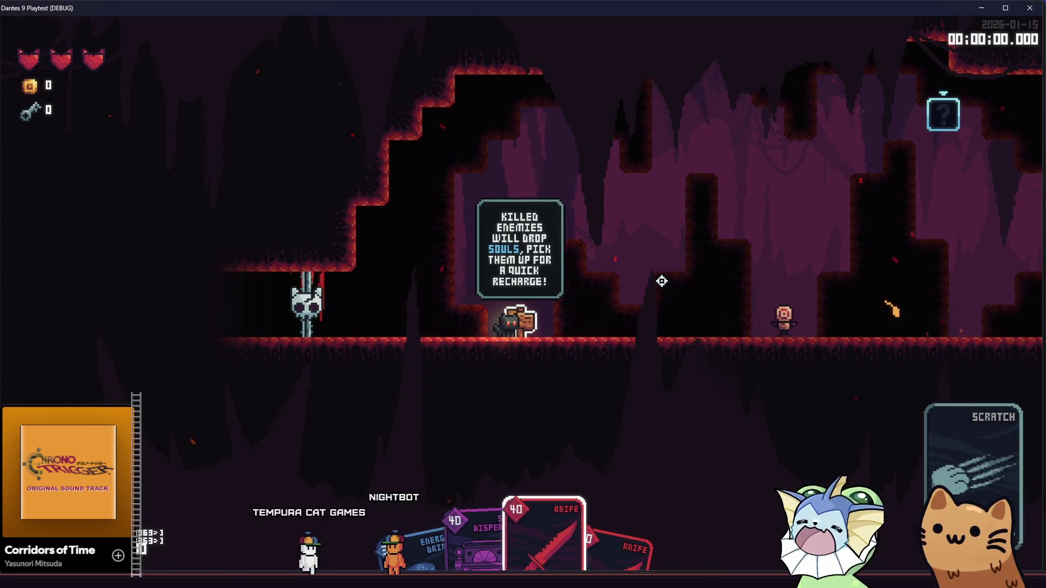
pyautogui.press('d')
pyautogui.click(716, 307)
pyautogui.press('d')
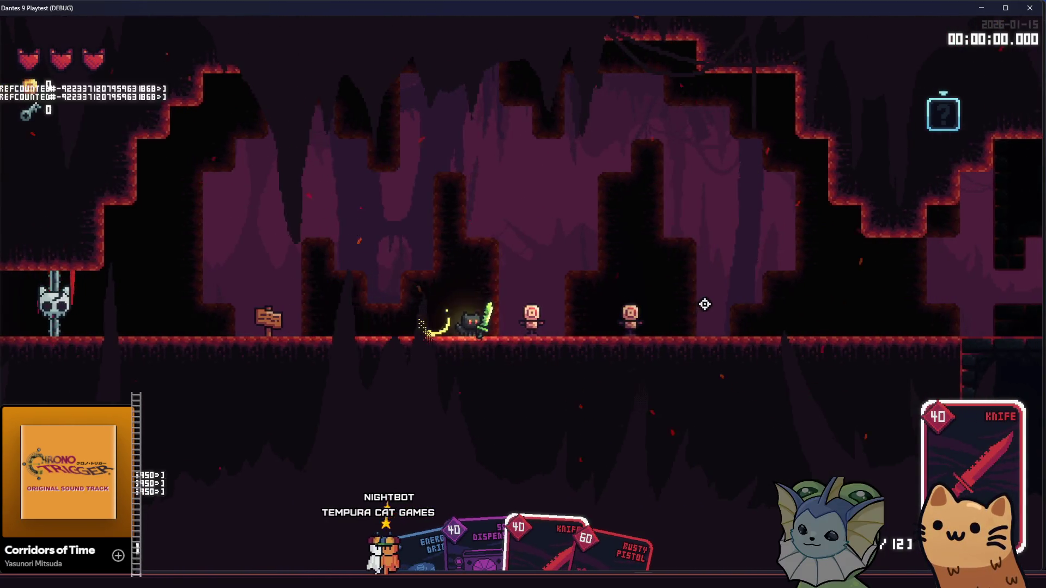
pyautogui.click(388, 306)
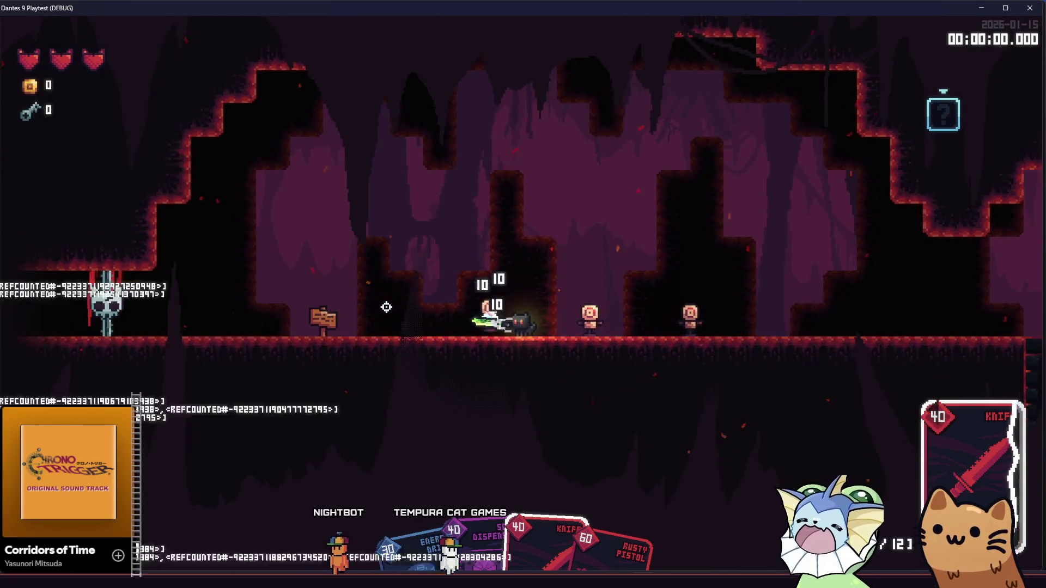
pyautogui.press('d')
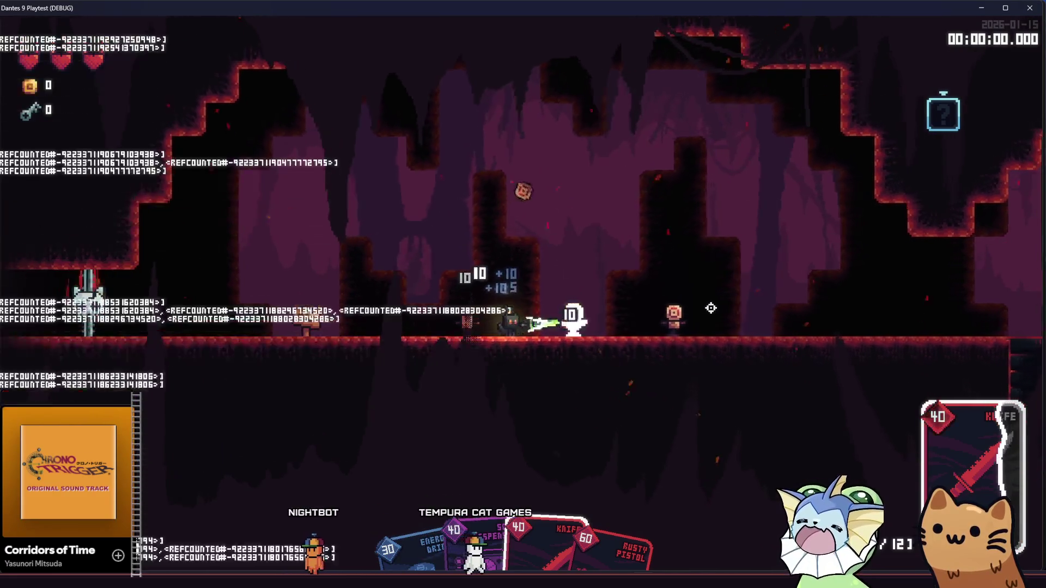
pyautogui.click(709, 307)
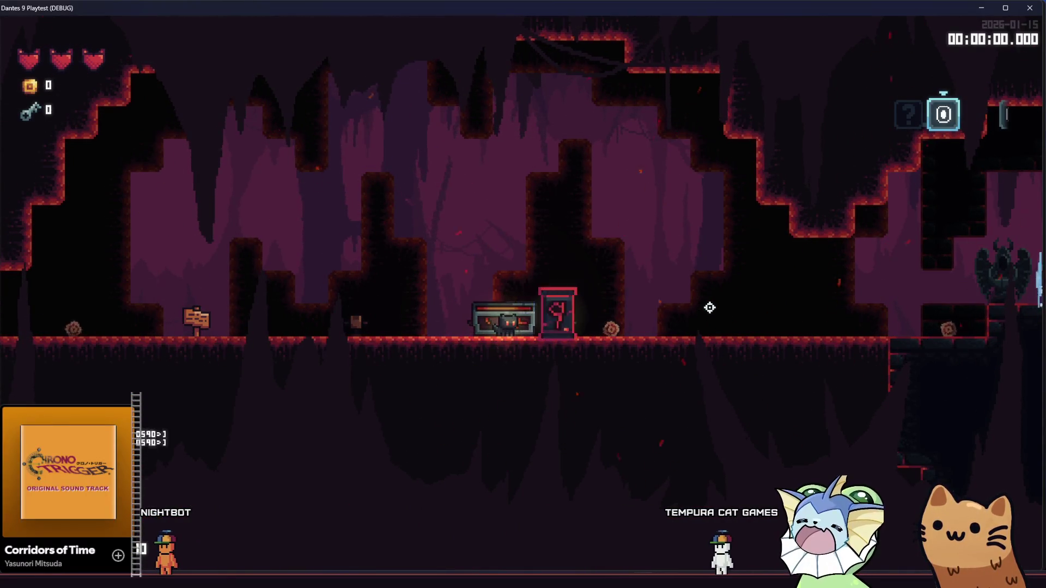
pyautogui.press('e')
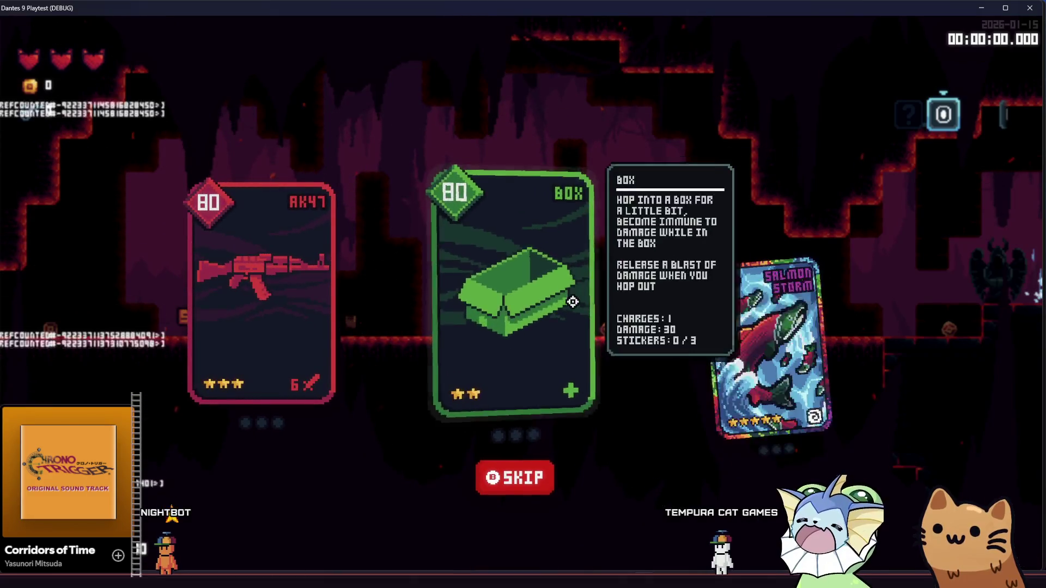
pyautogui.click(235, 299)
# - Run between the chest and the teleporter platform, then close the game window
pyautogui.press('d')
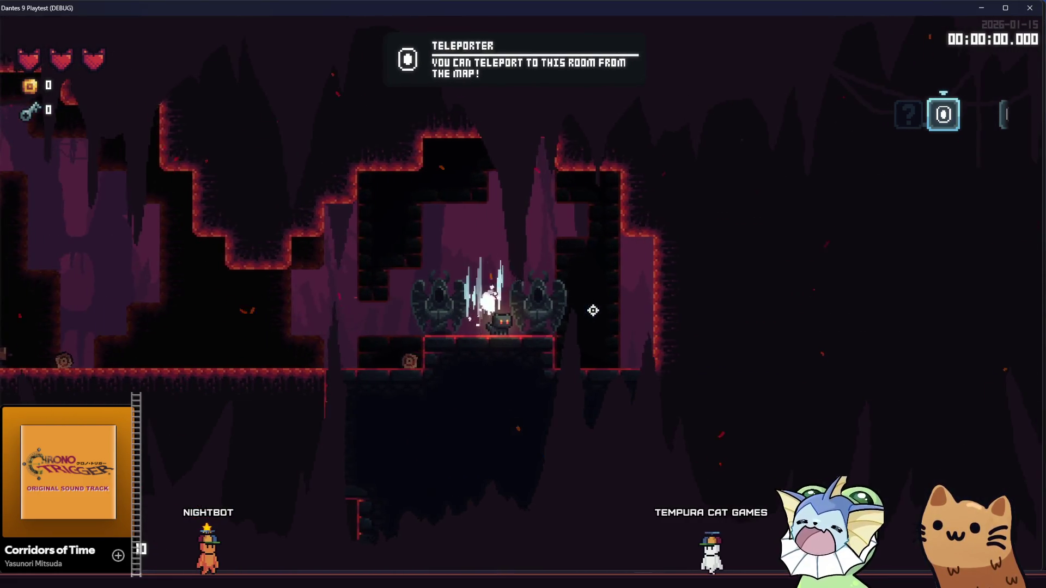
pyautogui.press('a')
pyautogui.press('a')
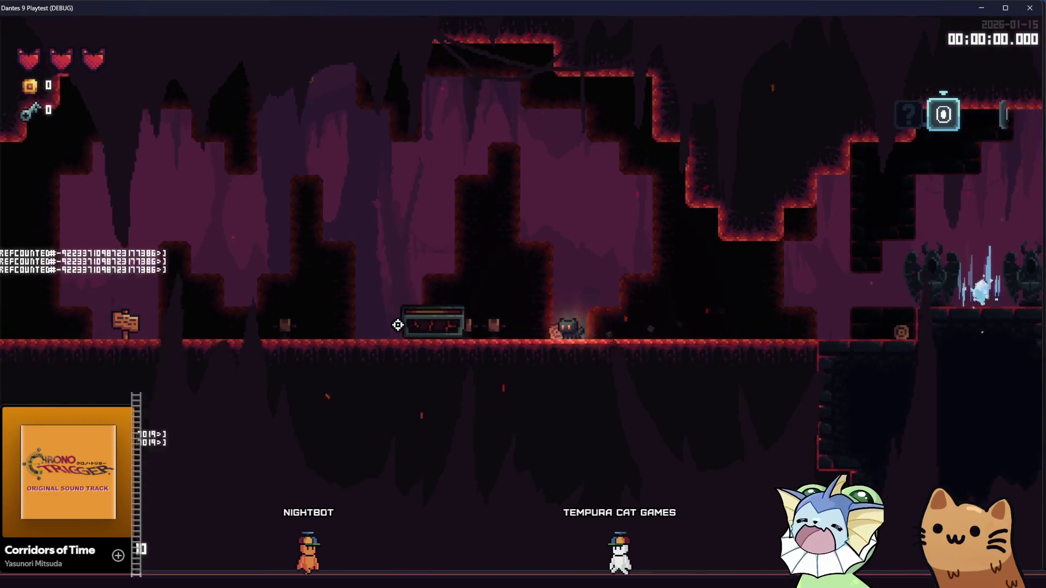
pyautogui.press('d')
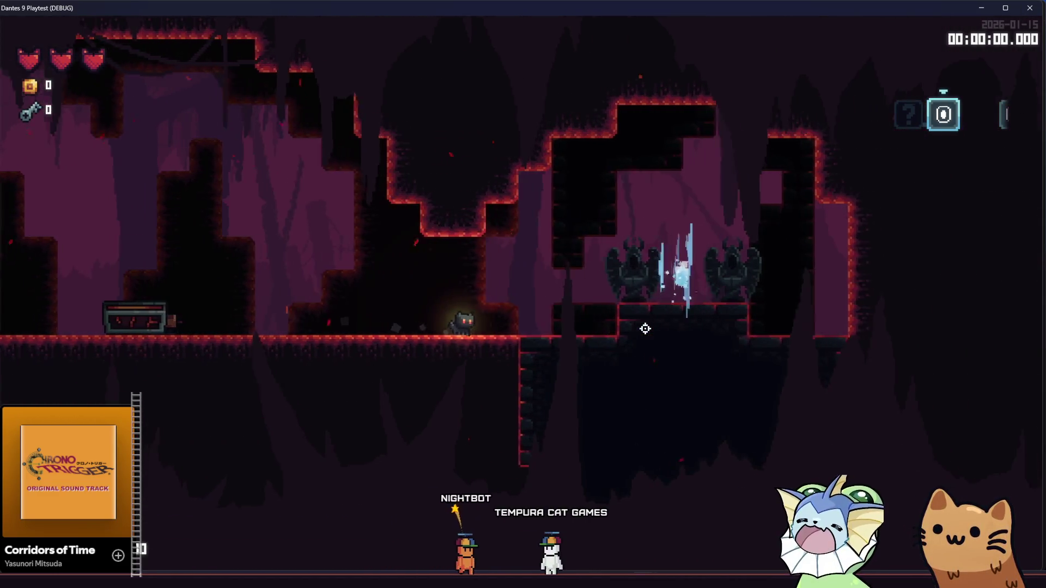
pyautogui.press('d')
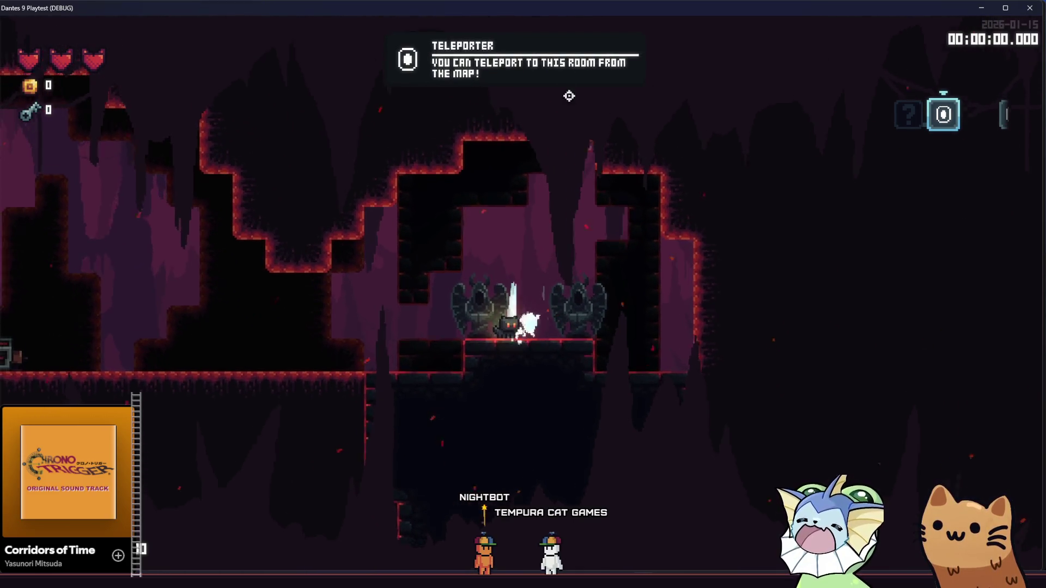
pyautogui.press('a')
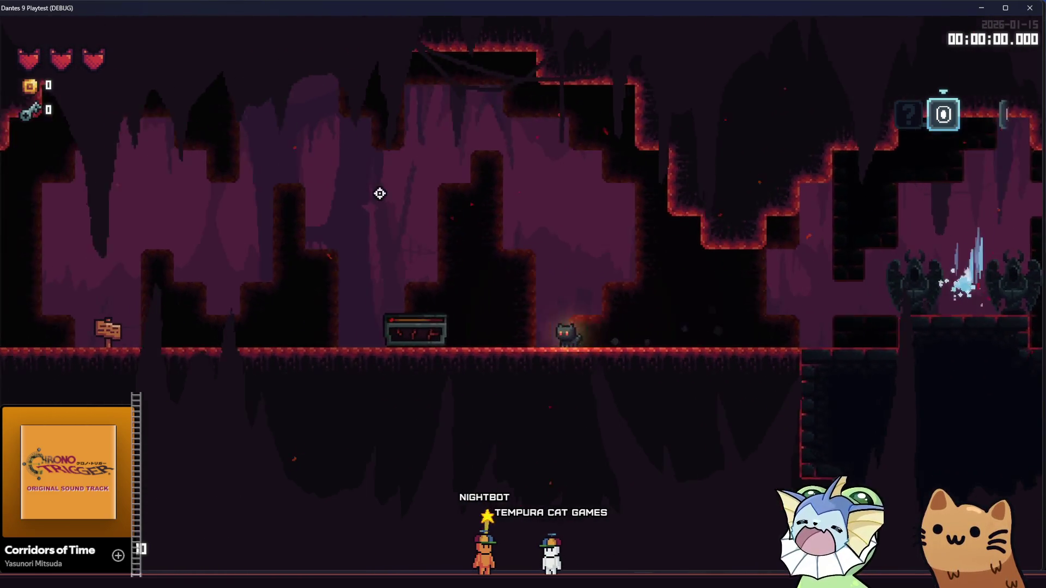
pyautogui.press('a')
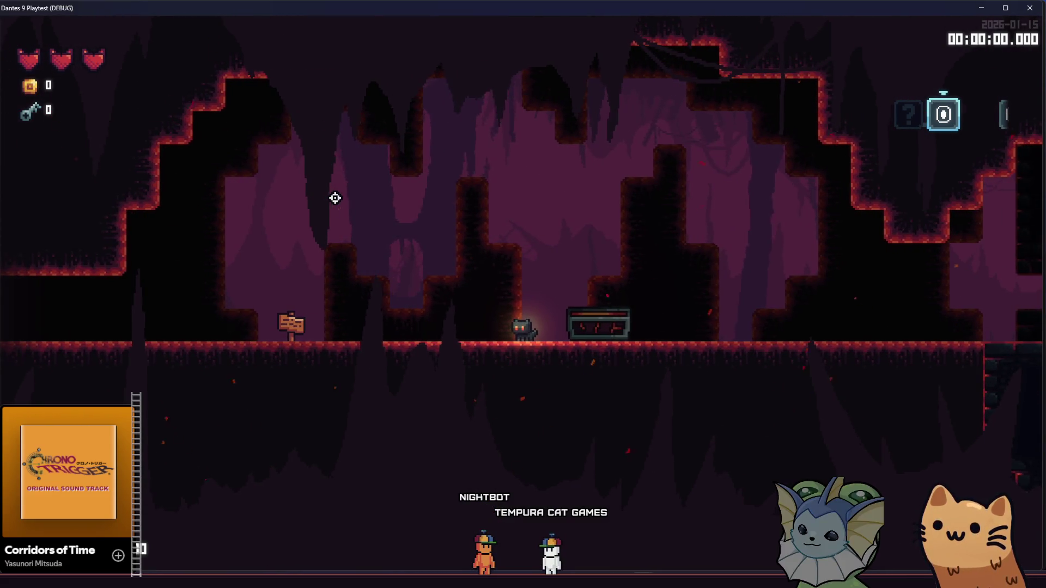
pyautogui.press('d')
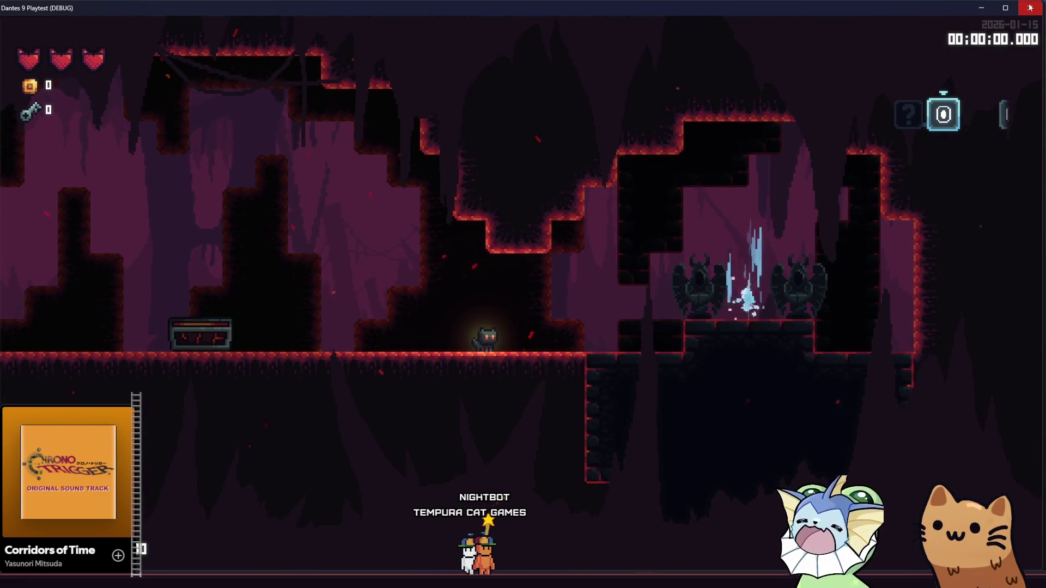
pyautogui.click(1022, 6)
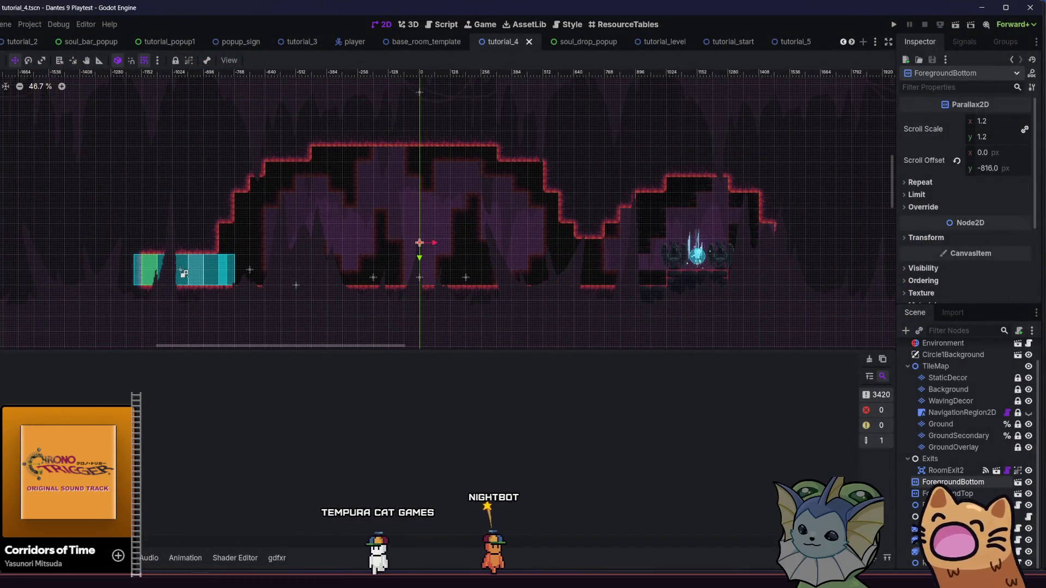